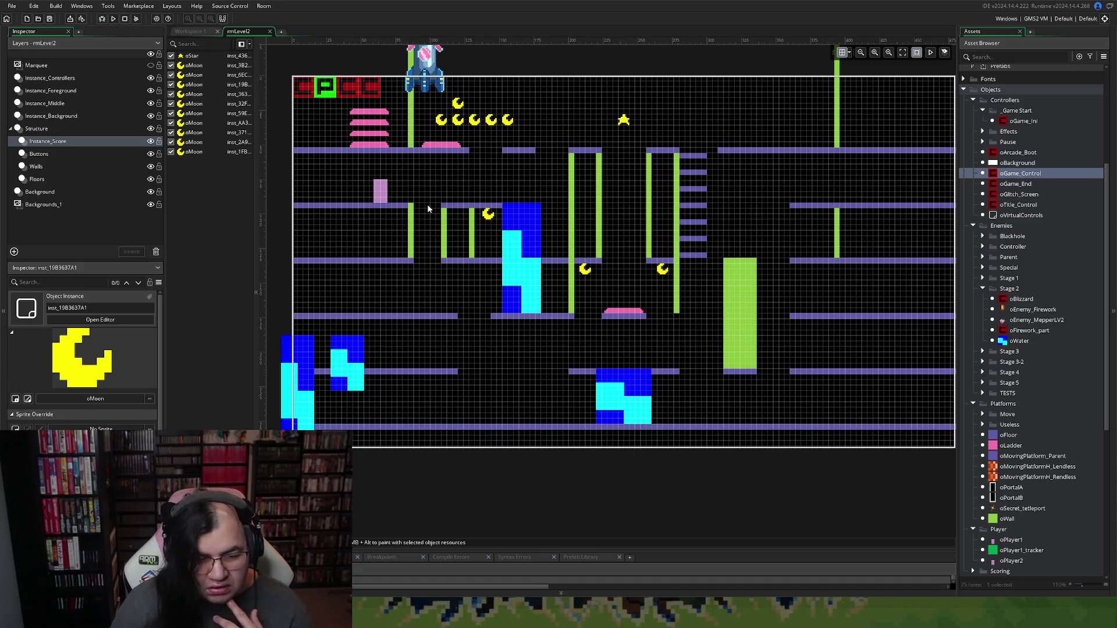
Step: On the Floors layer, shorten the top-row right-hand floor from its left end
click(37, 154)
click(37, 167)
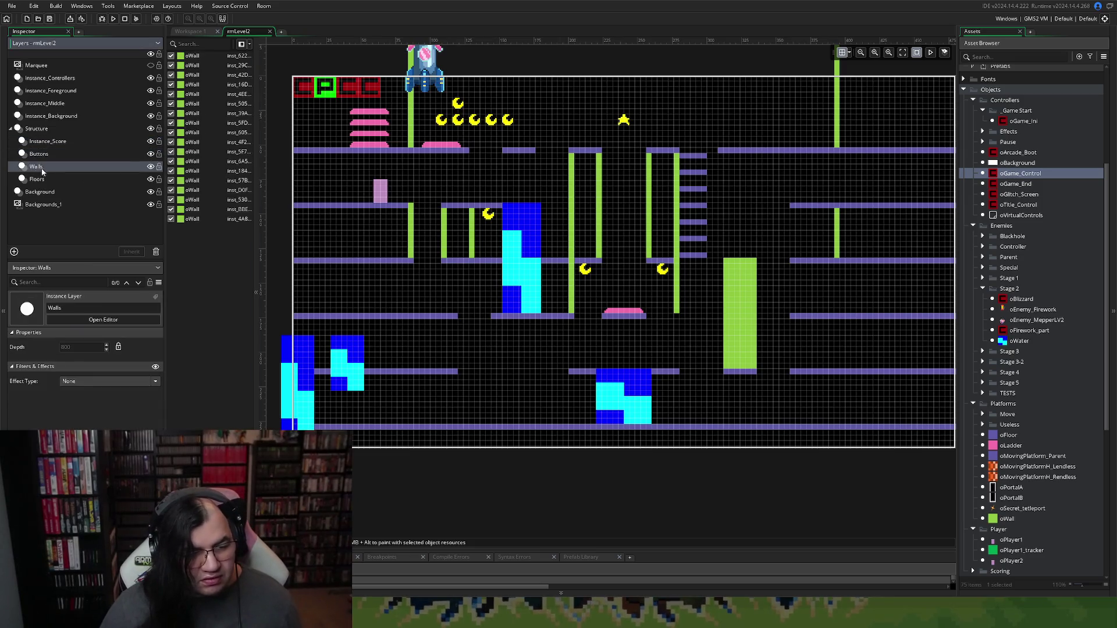
click(45, 180)
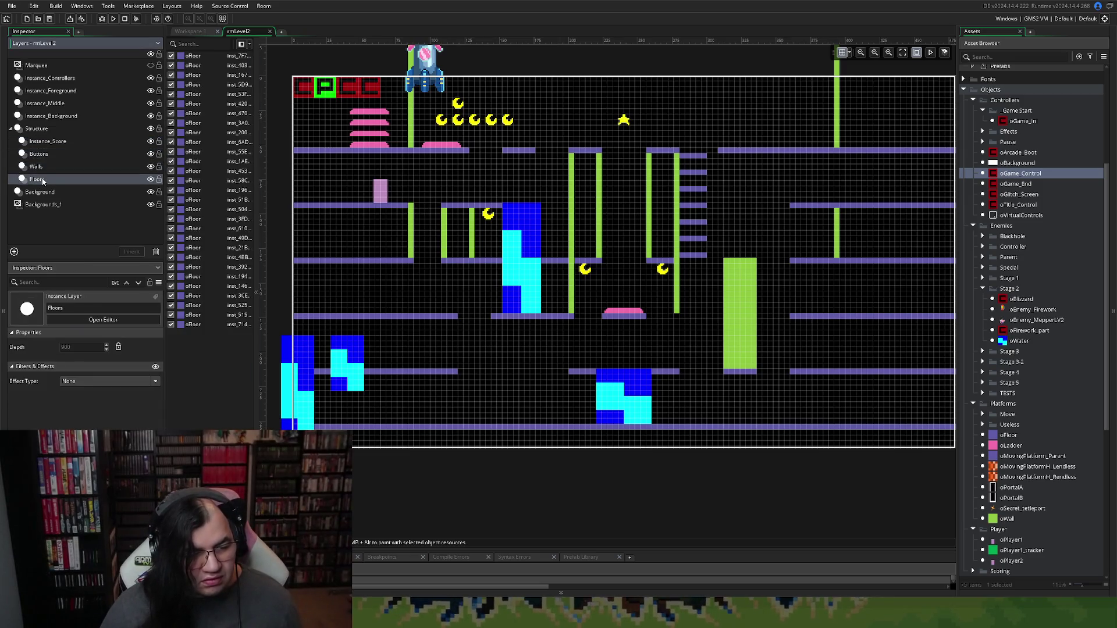
click(764, 151)
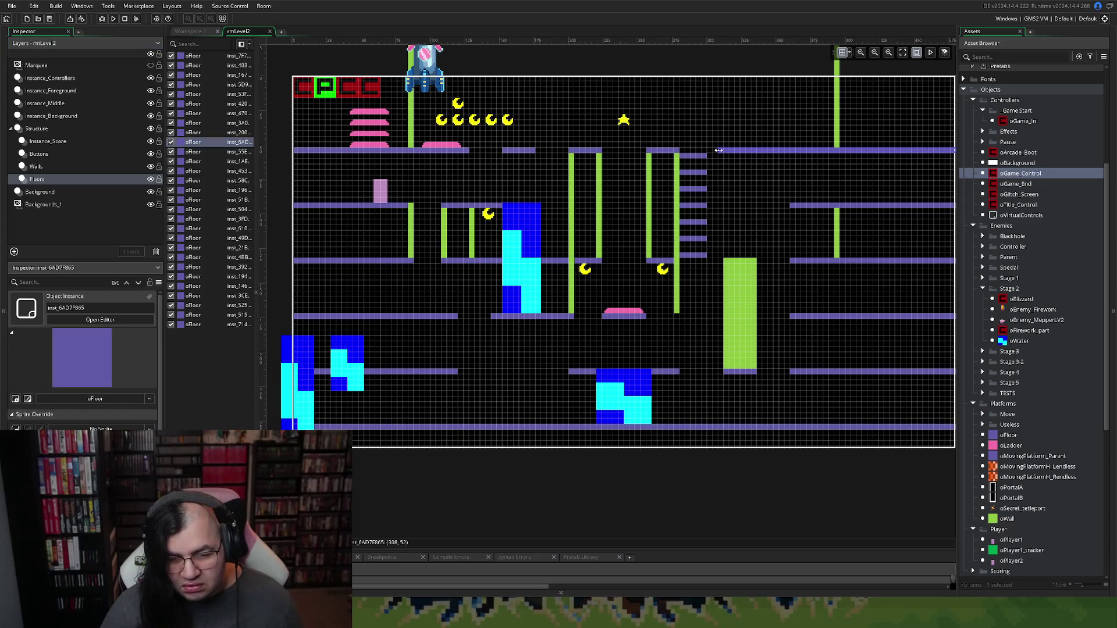
drag(719, 150, 786, 152)
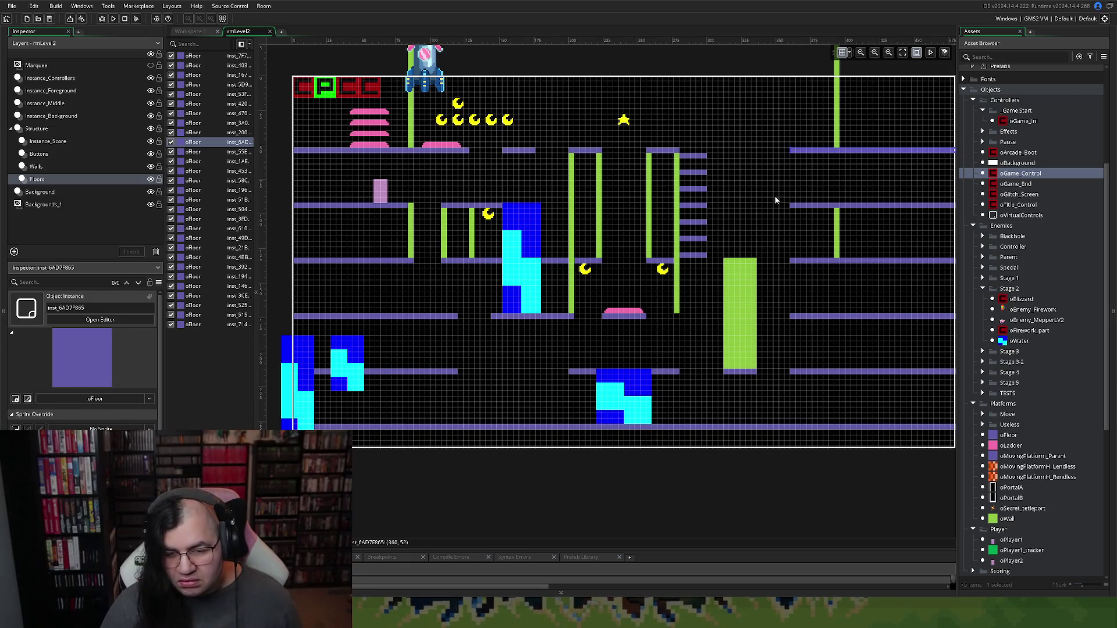
mouse_move(790, 150)
mouse_down()
mouse_move(742, 151)
mouse_move(834, 152)
mouse_up()
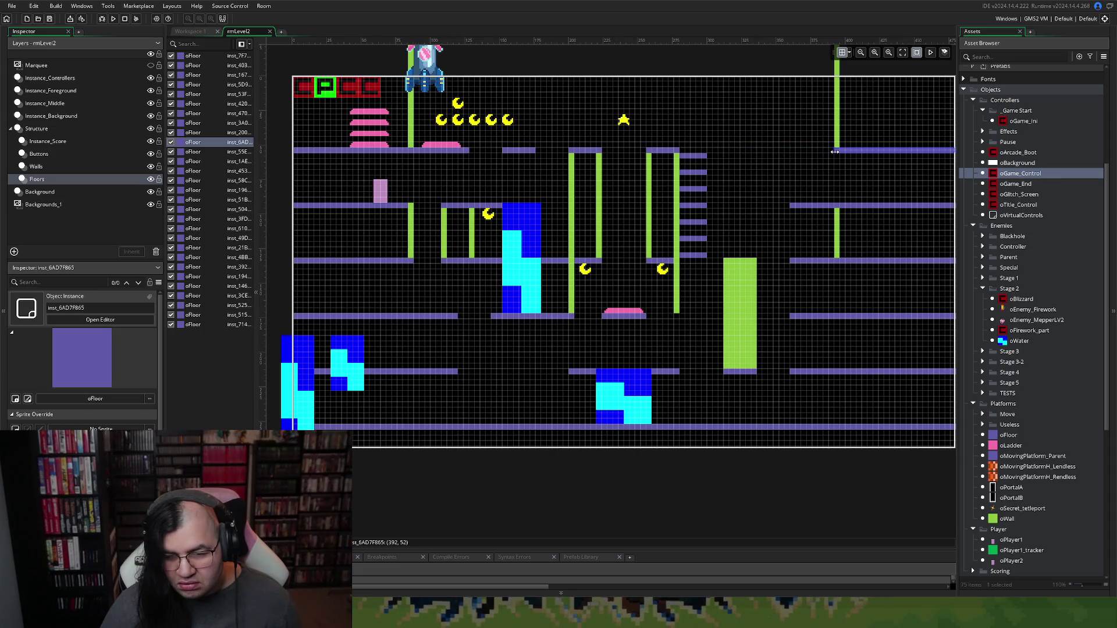
Step: Shorten the right-hand floors on rows two through five from their left ends too
click(793, 205)
drag(795, 207, 834, 205)
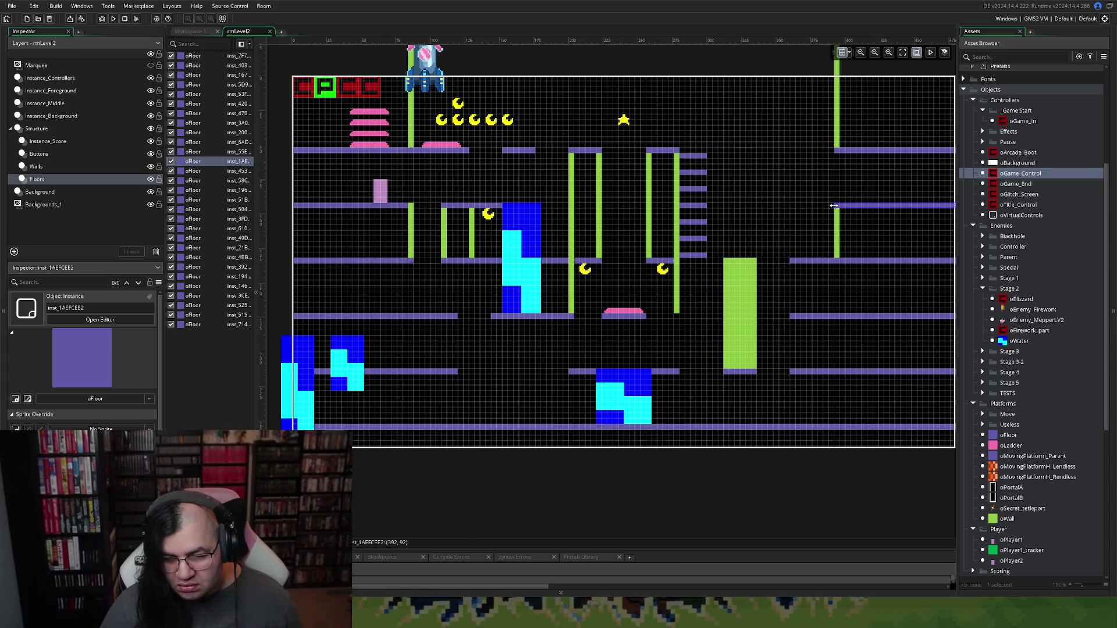
click(792, 262)
drag(792, 262, 834, 262)
click(801, 319)
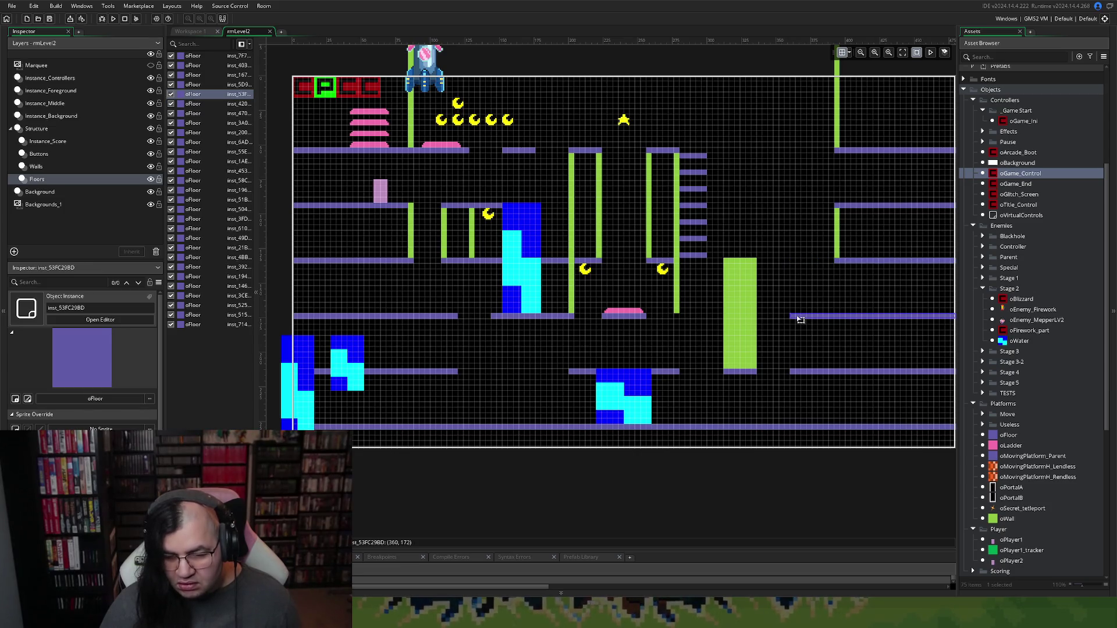
drag(791, 317, 835, 317)
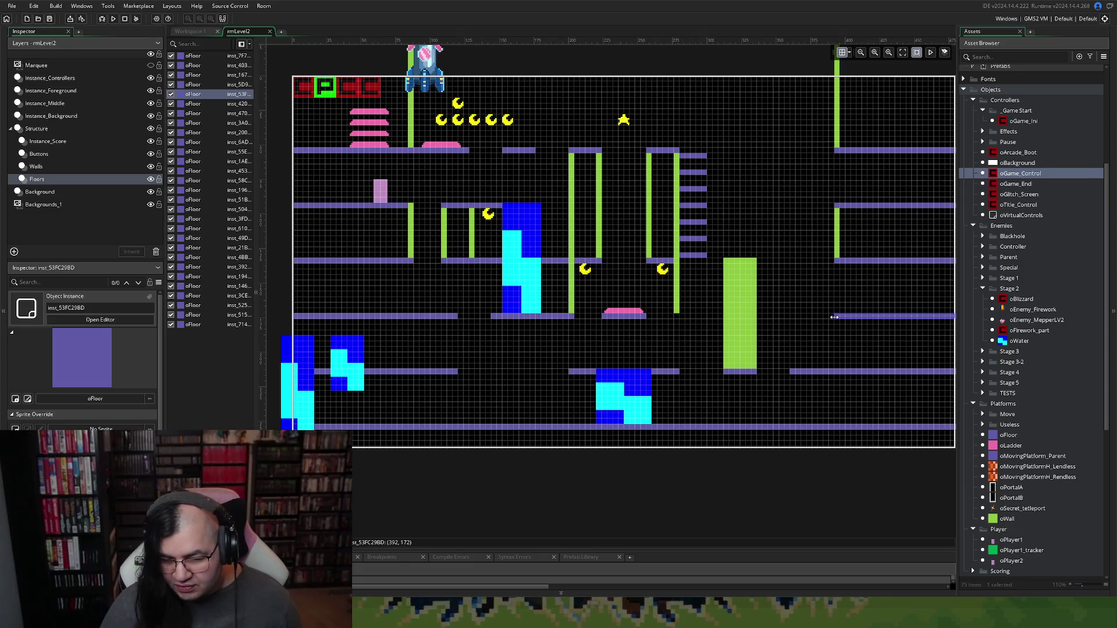
click(803, 373)
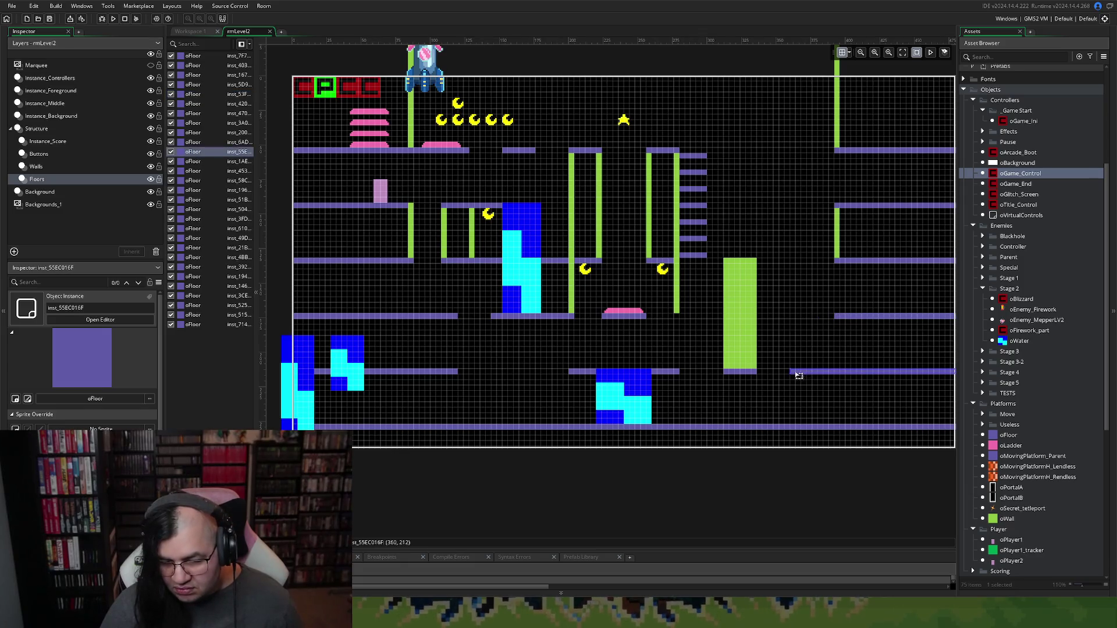
drag(791, 372, 840, 371)
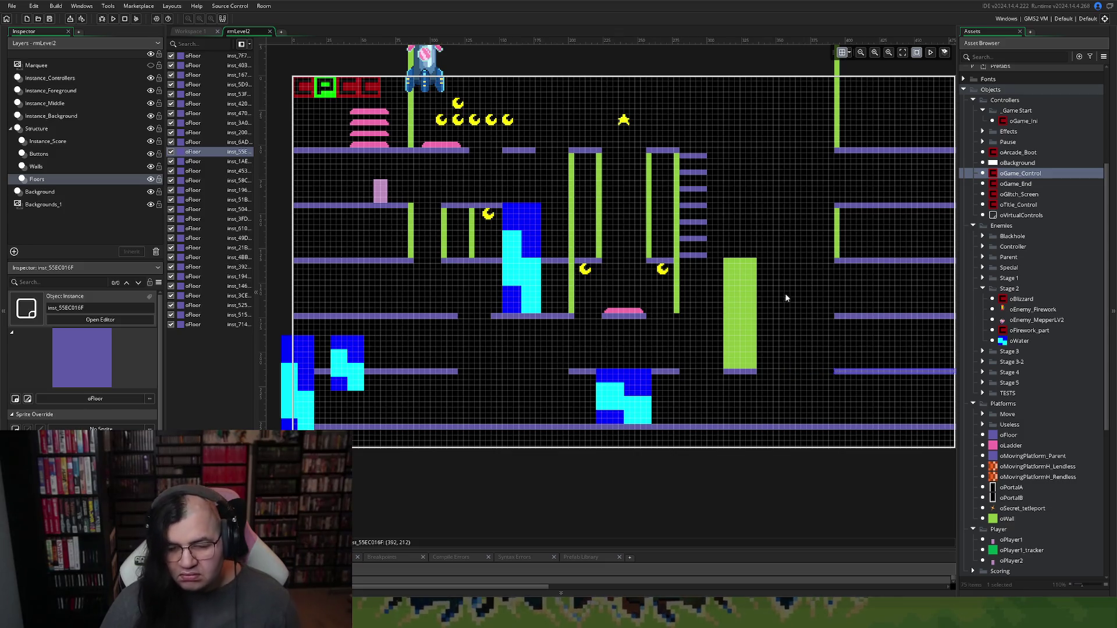
click(764, 295)
click(36, 166)
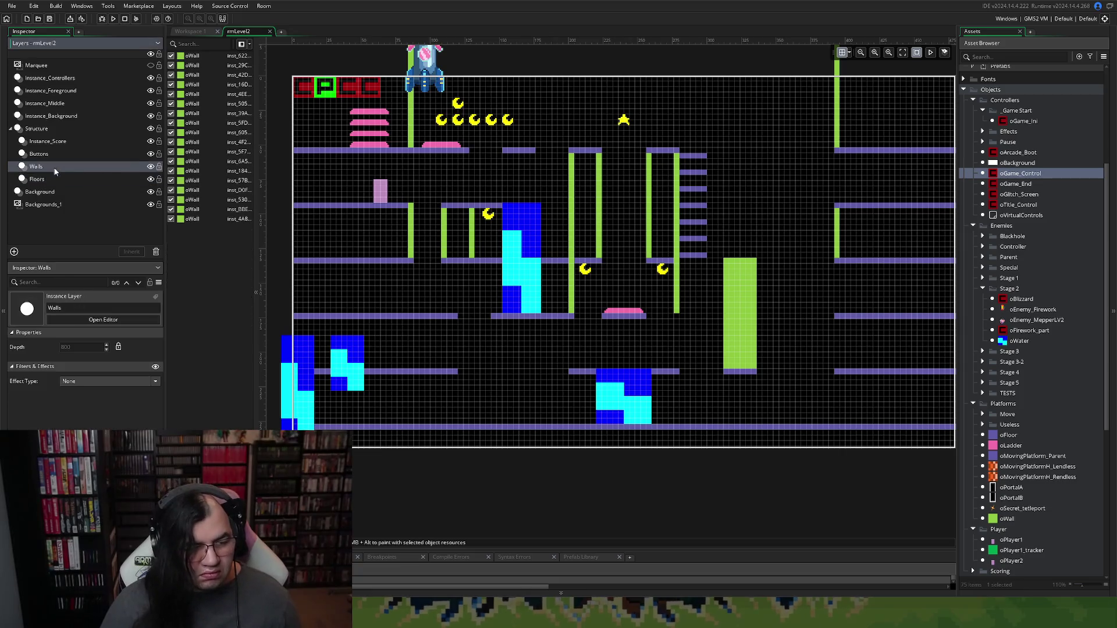
Step: Delete the four oWall instances forming the solid green block, keeping the two thin walls
drag(730, 301, 748, 309)
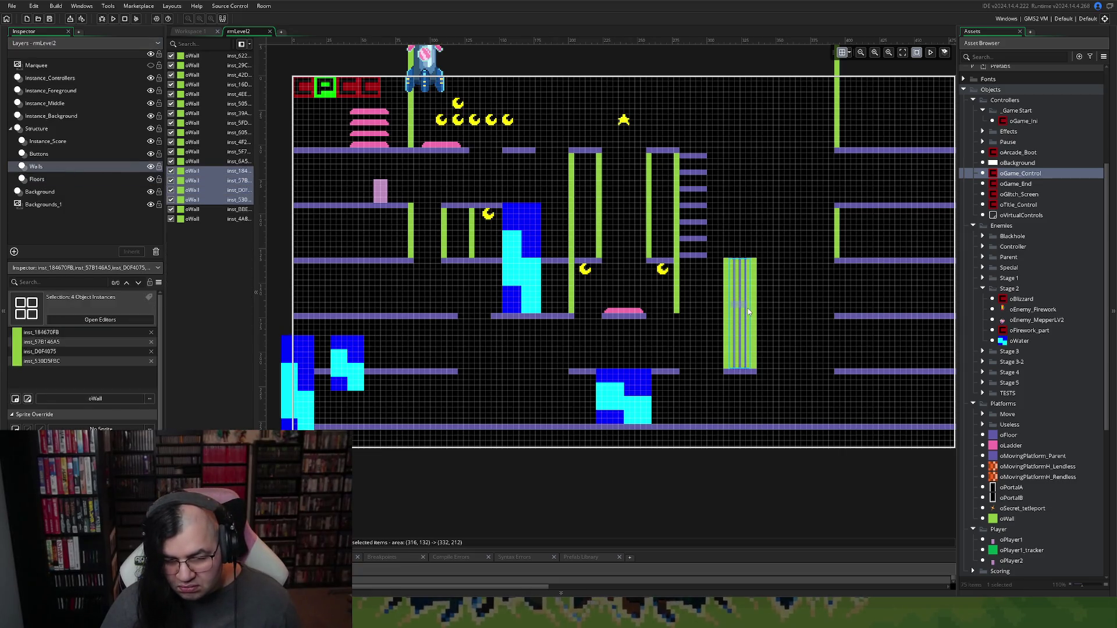
key(Delete)
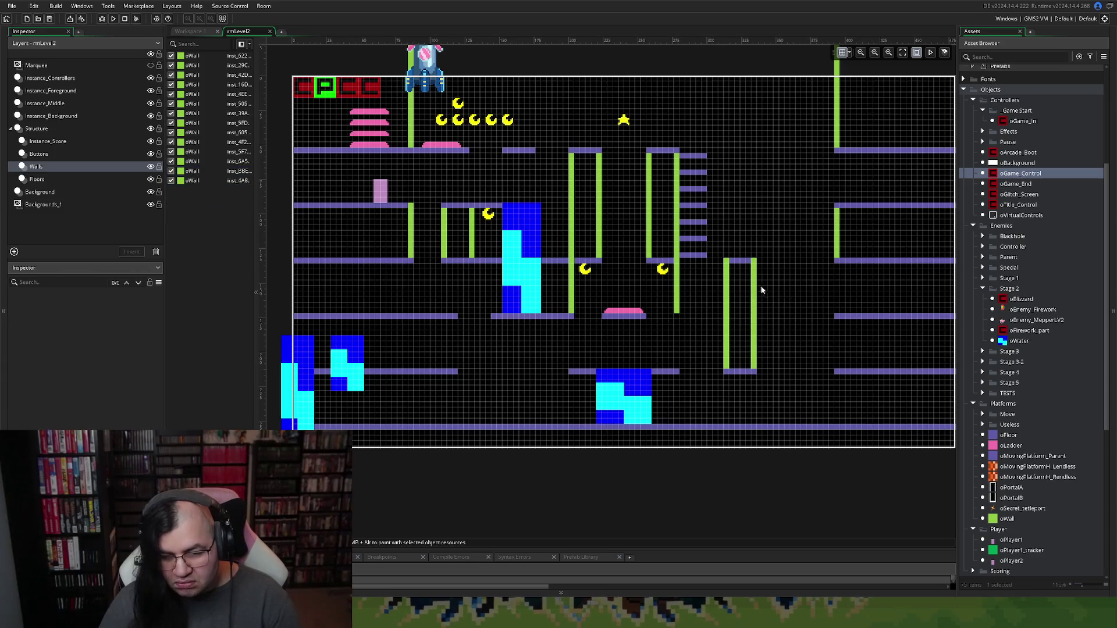
drag(723, 254, 751, 266)
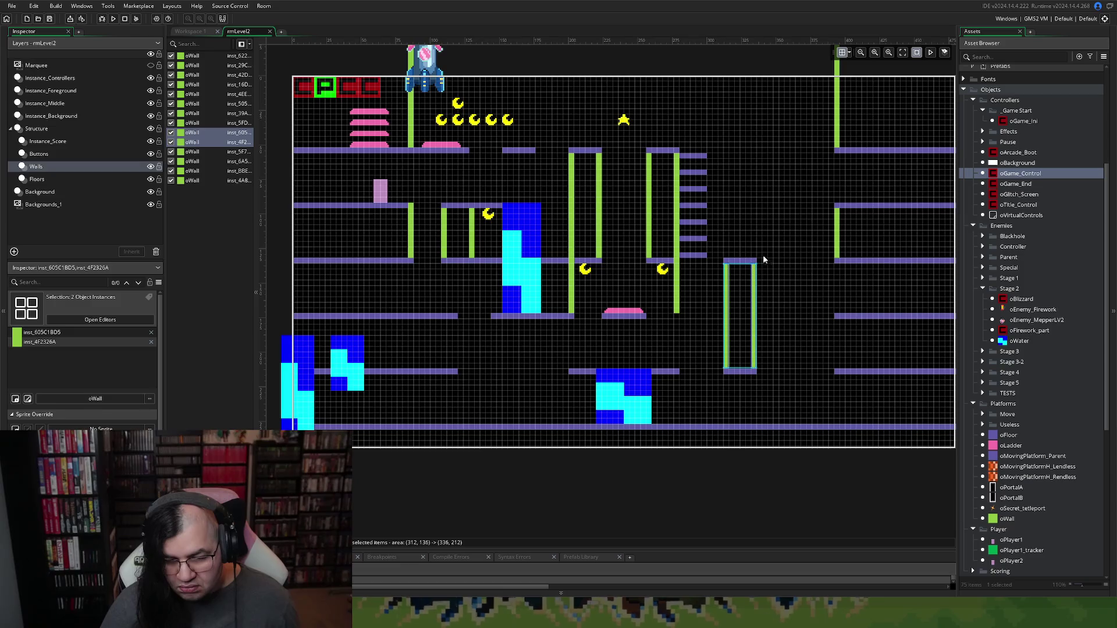
click(765, 260)
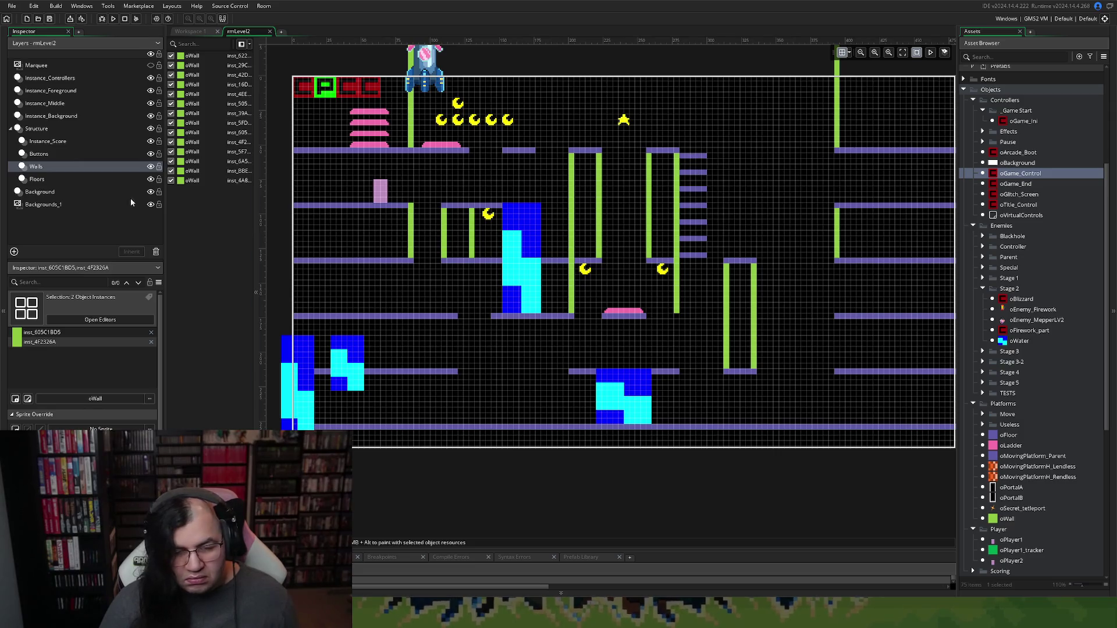
Step: Delete the ladder-rung oFloor pieces stacked beside the central green pillars
click(37, 179)
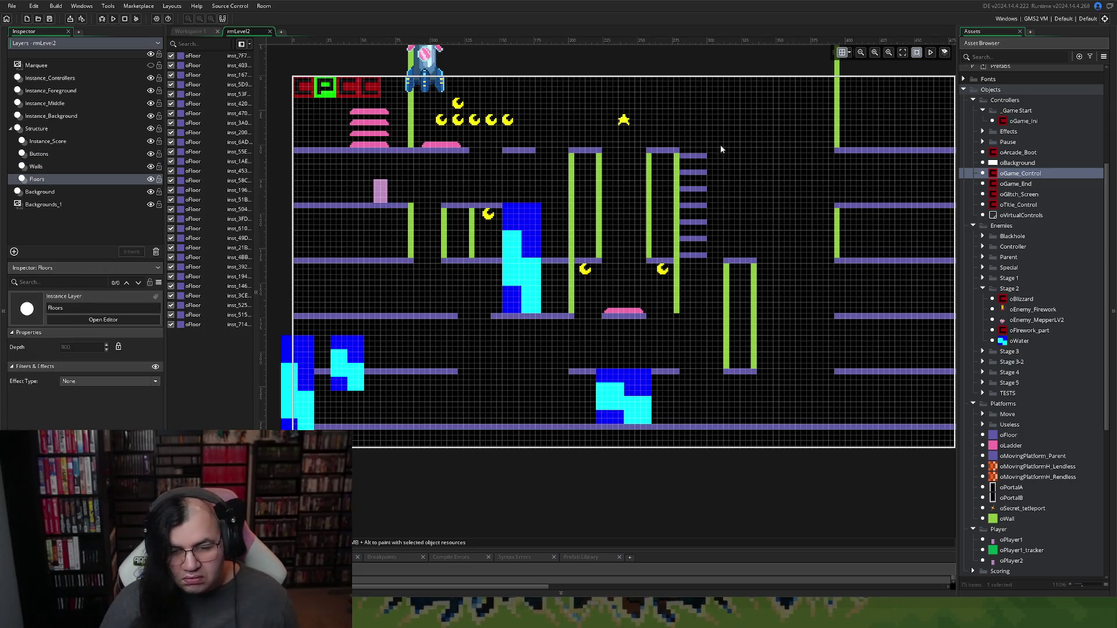
drag(720, 147, 691, 256)
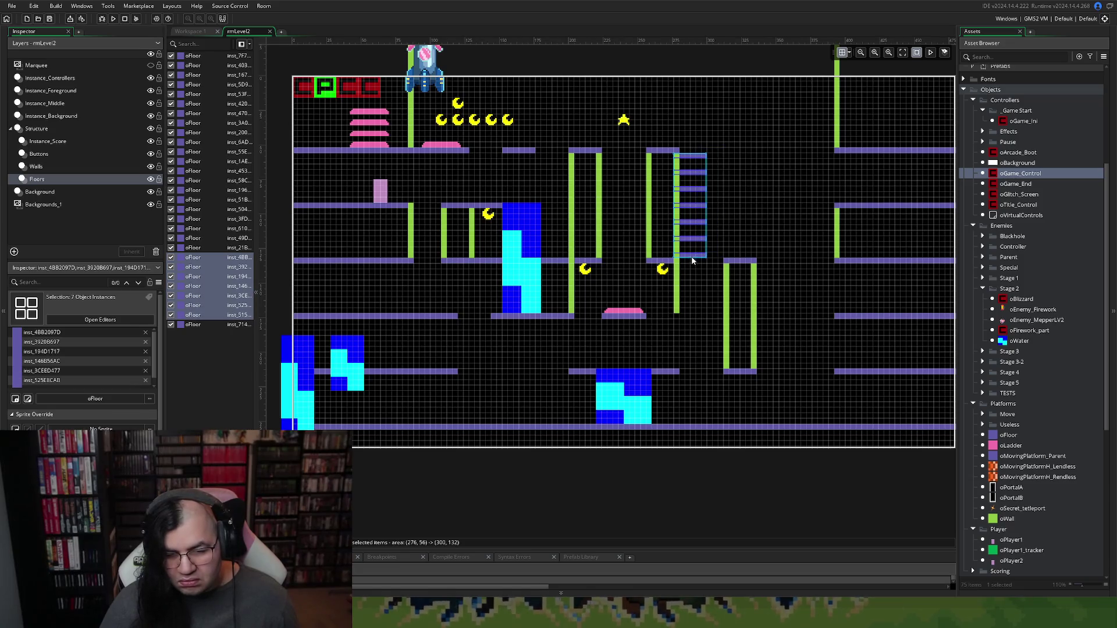
key(Delete)
click(742, 225)
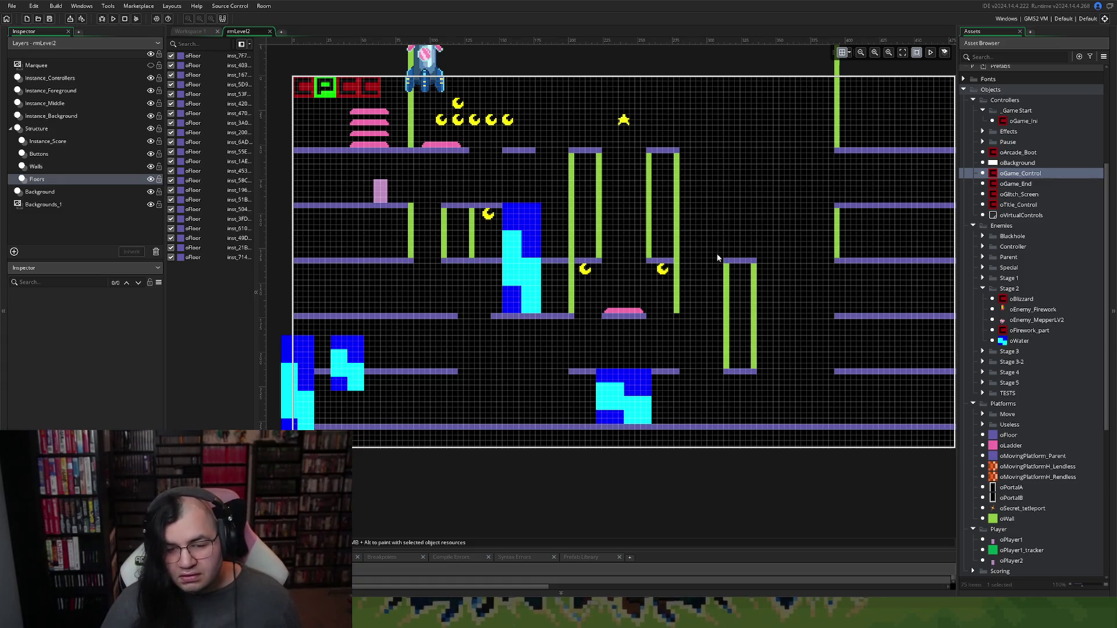
scroll(717, 254, up, 2)
scroll(690, 251, up, 8)
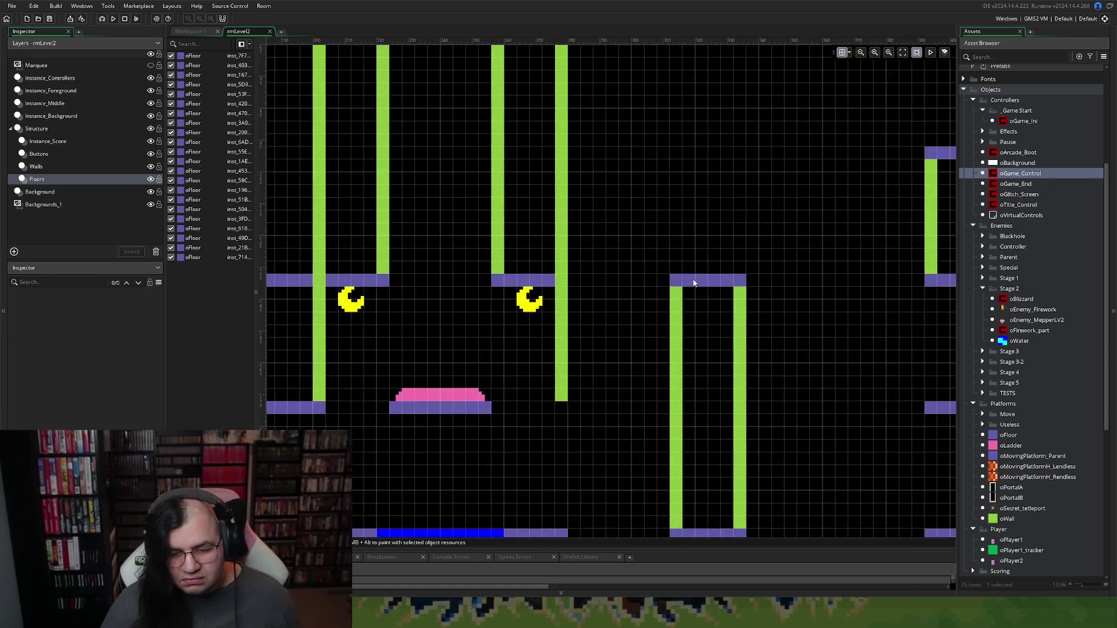
Step: Delete the oFloor cap over the right wall pair and stretch the central-pillar floor across to it
click(679, 275)
key(Delete)
click(544, 282)
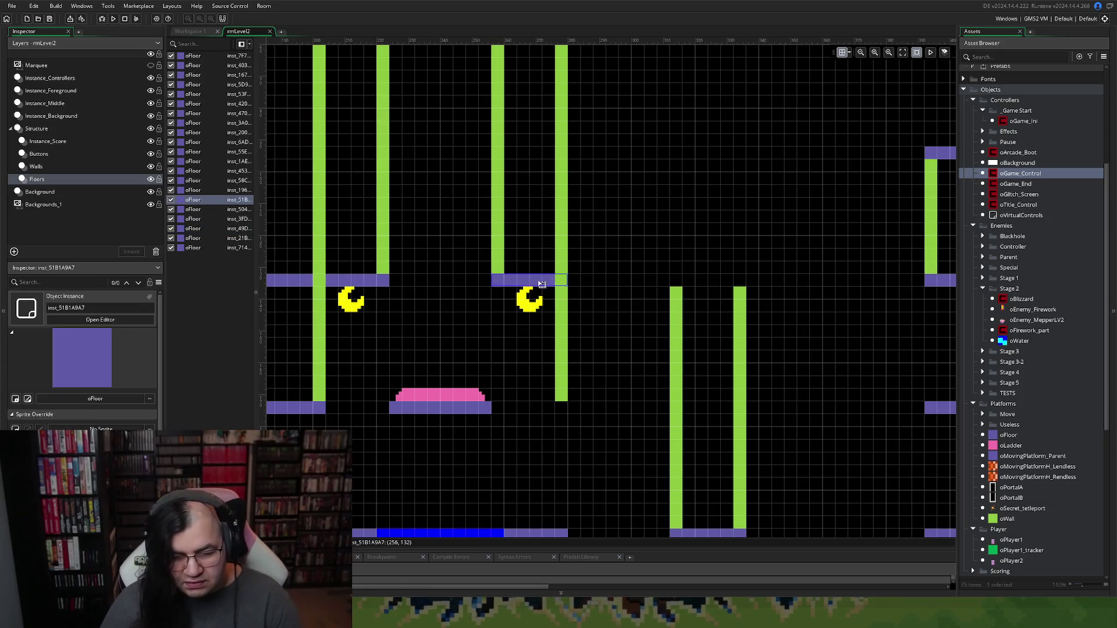
drag(571, 279, 746, 289)
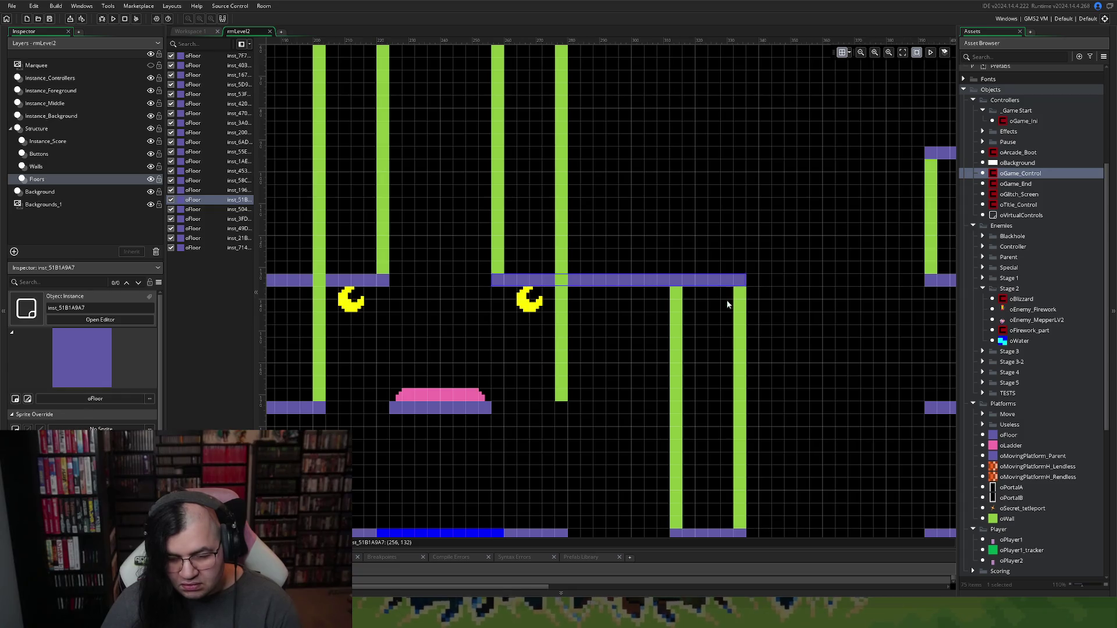
scroll(691, 296, up, 2)
scroll(692, 299, up, 4)
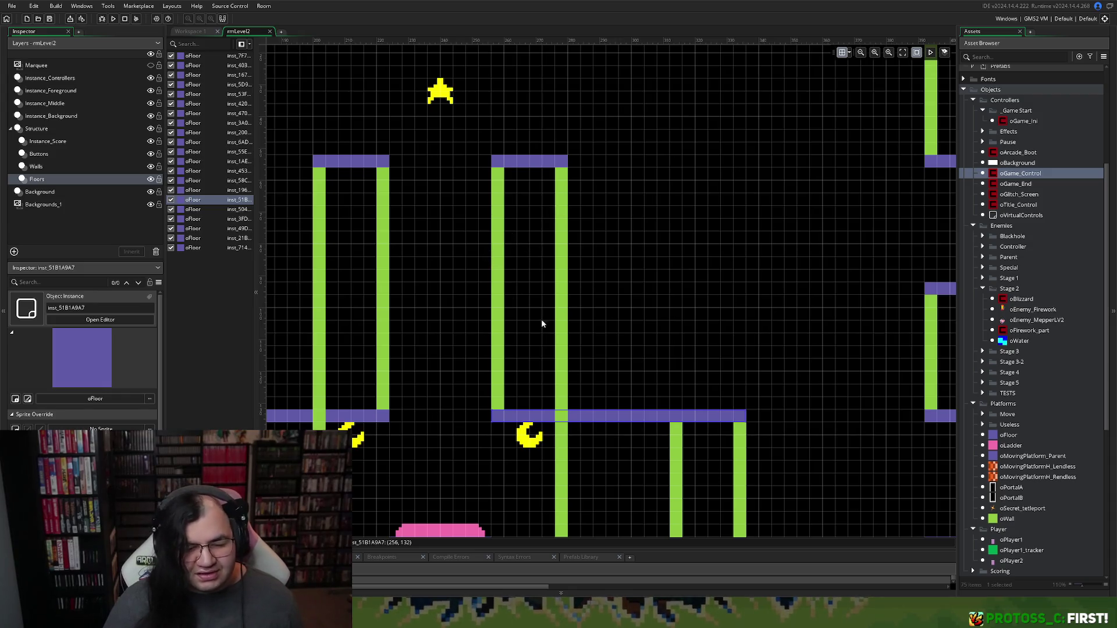
scroll(473, 334, down, 5)
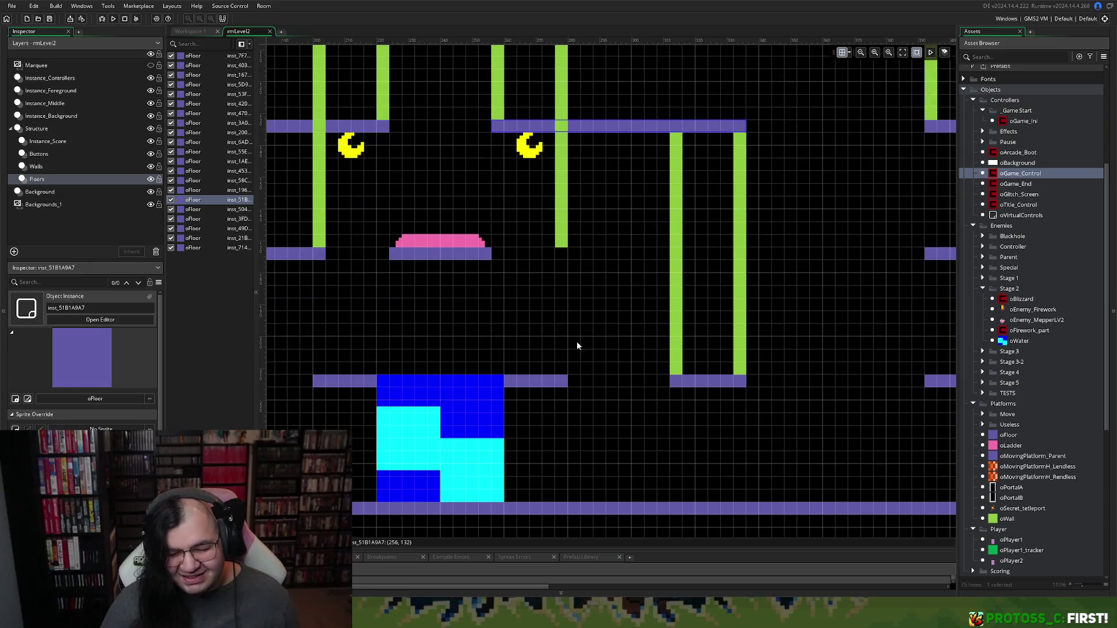
scroll(495, 383, left, 2)
scroll(496, 384, left, 3)
scroll(501, 377, up, 3)
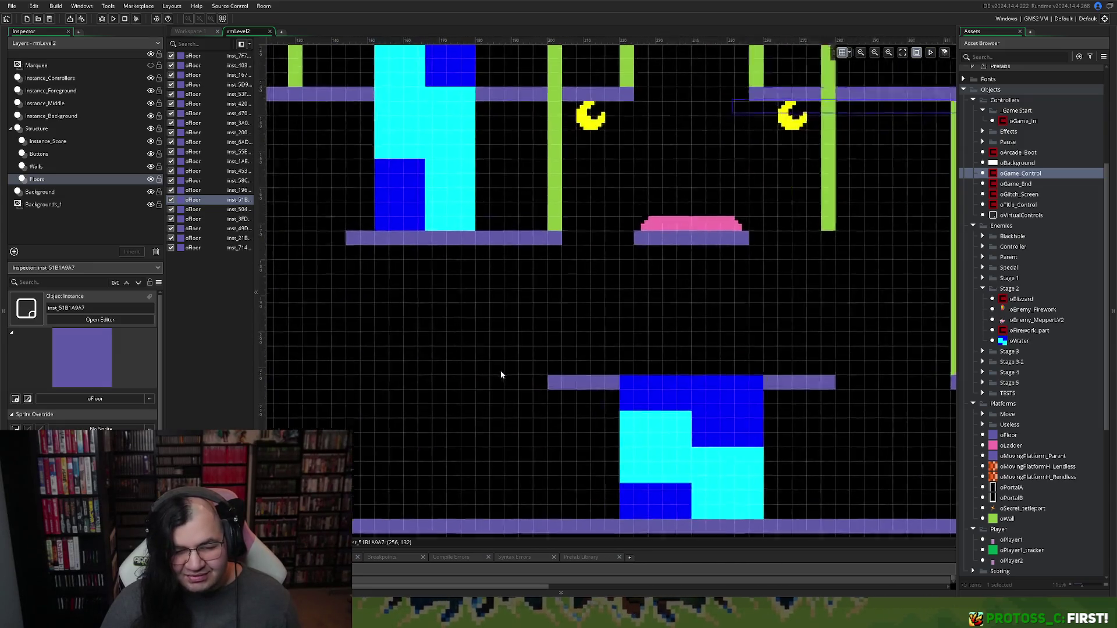
scroll(494, 375, down, 4)
scroll(484, 371, down, 2)
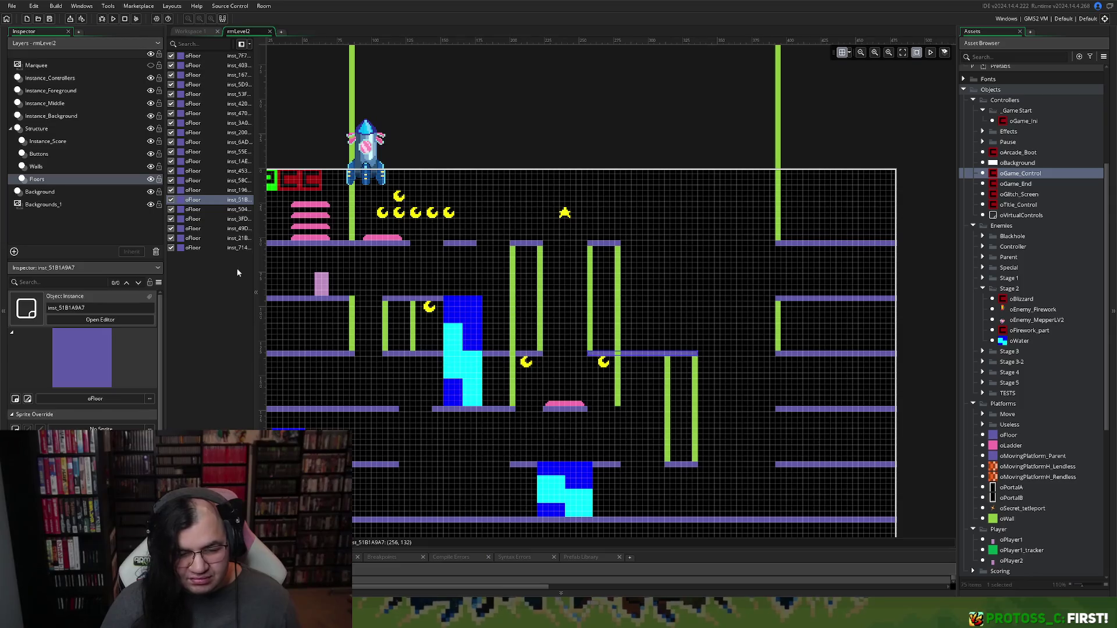
Step: On Instance_Background, drag a copy of an oWater block into the emptied ladder gap
click(63, 116)
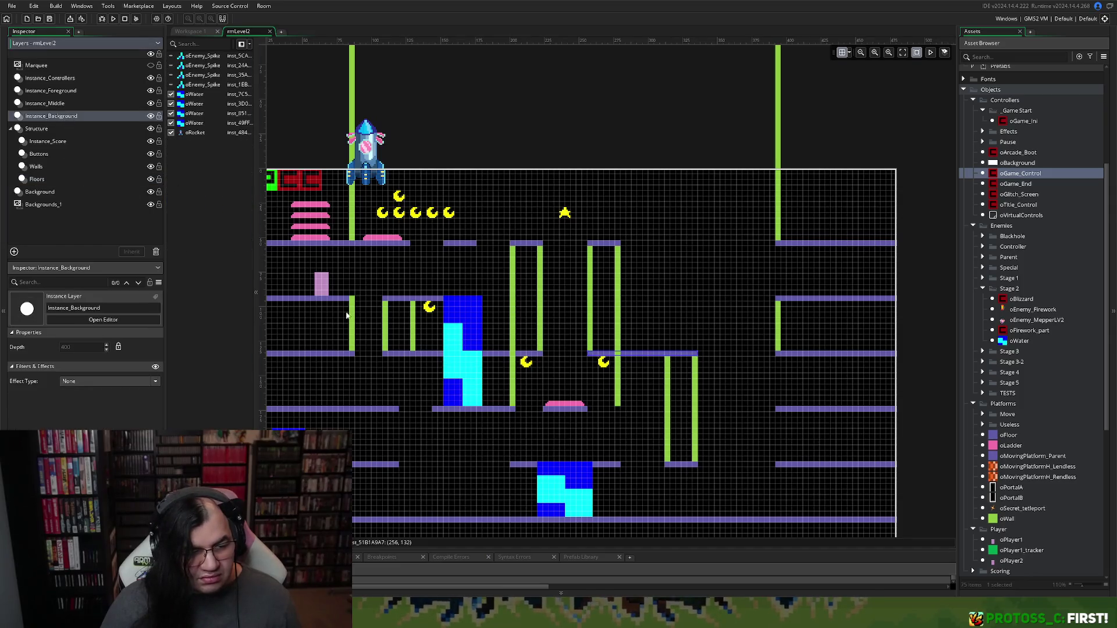
click(470, 357)
mouse_move(470, 357)
mouse_down()
mouse_move(823, 320)
mouse_move(652, 279)
mouse_move(660, 295)
mouse_up()
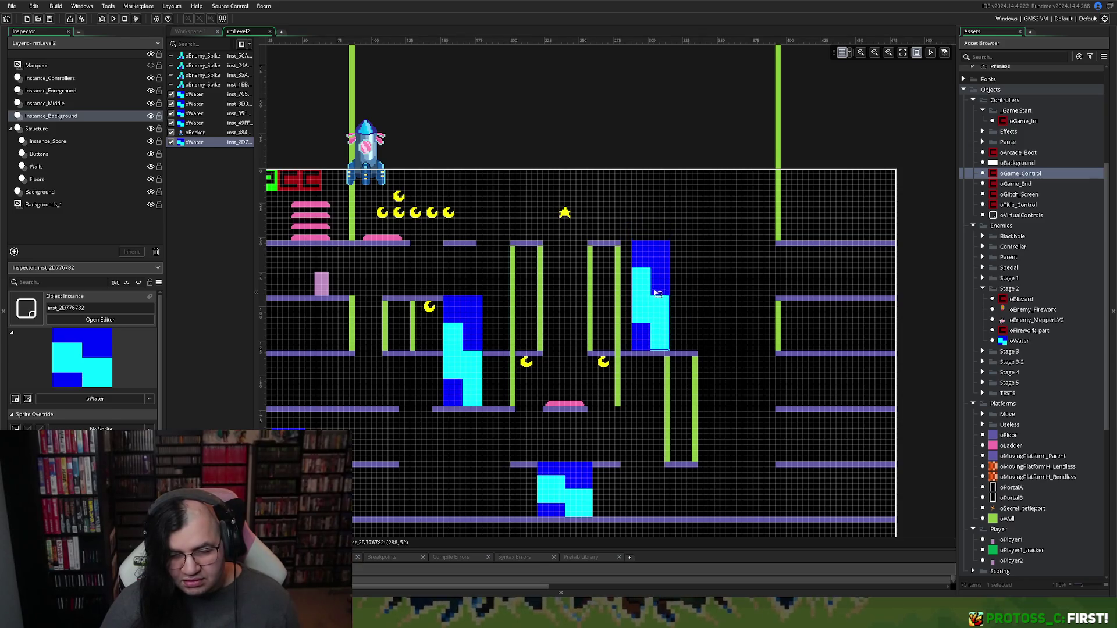
scroll(669, 293, up, 5)
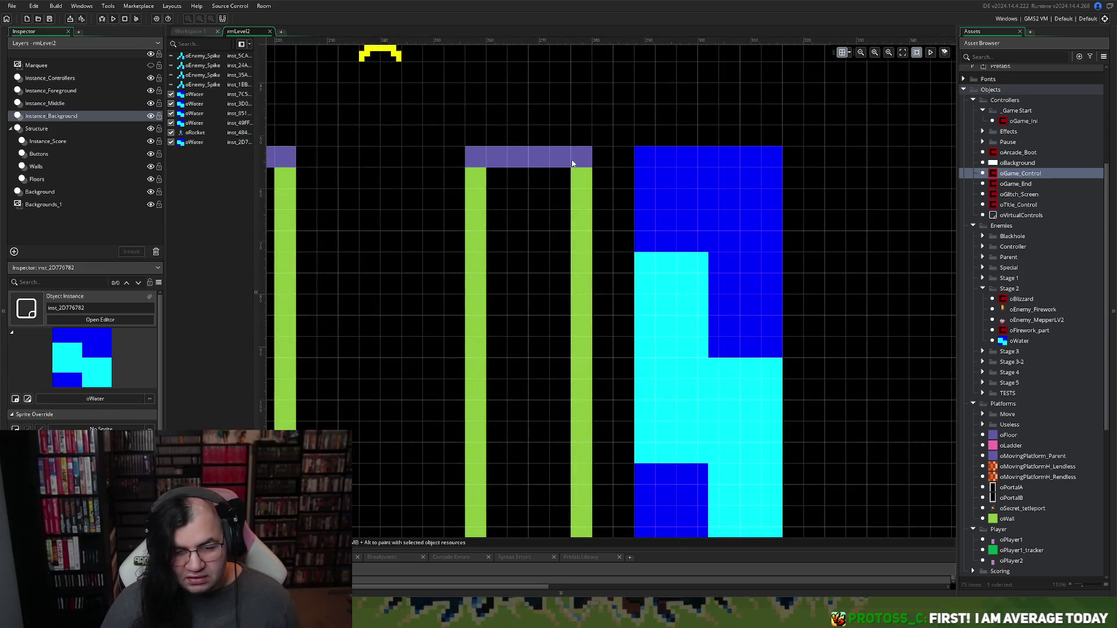
click(48, 178)
Step: Extend the floor atop the central pillars rightward to and past the water block
click(589, 158)
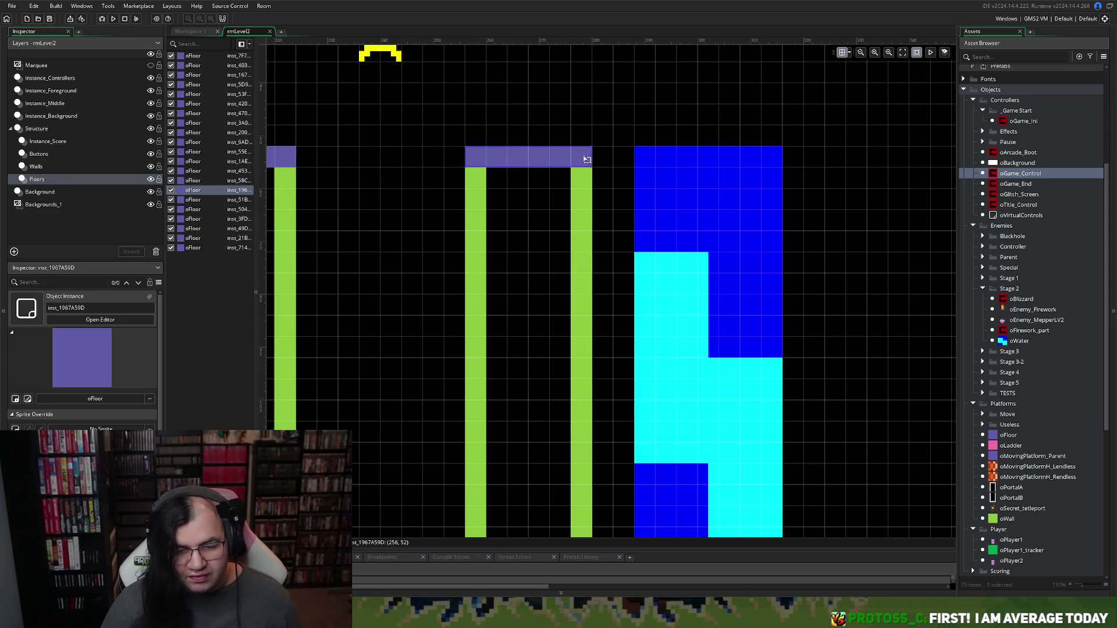
drag(594, 158, 688, 168)
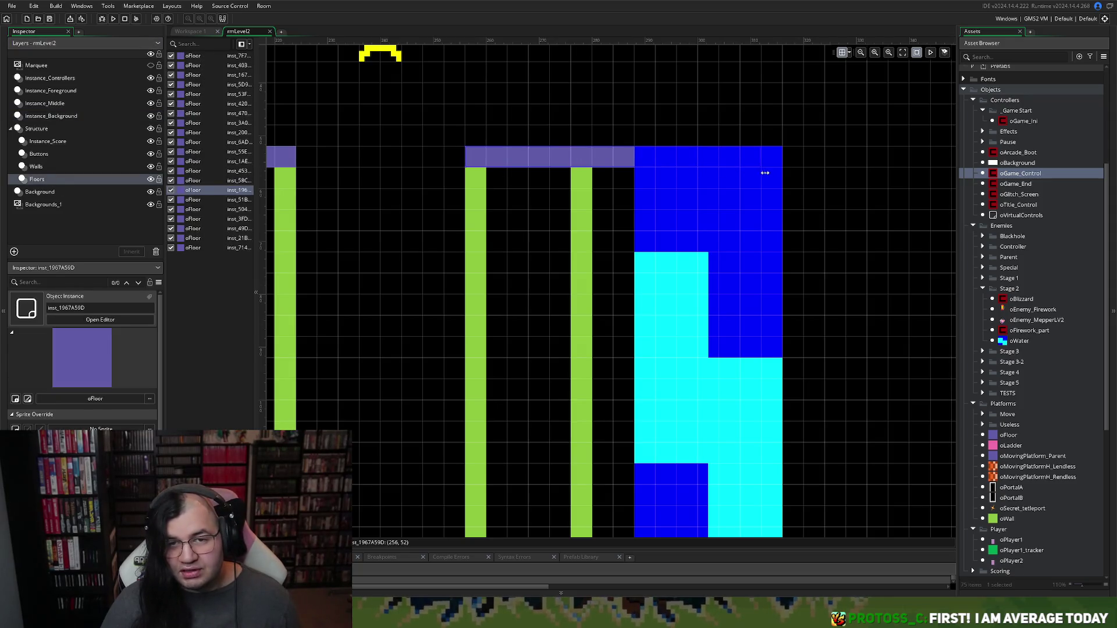
drag(765, 173, 831, 170)
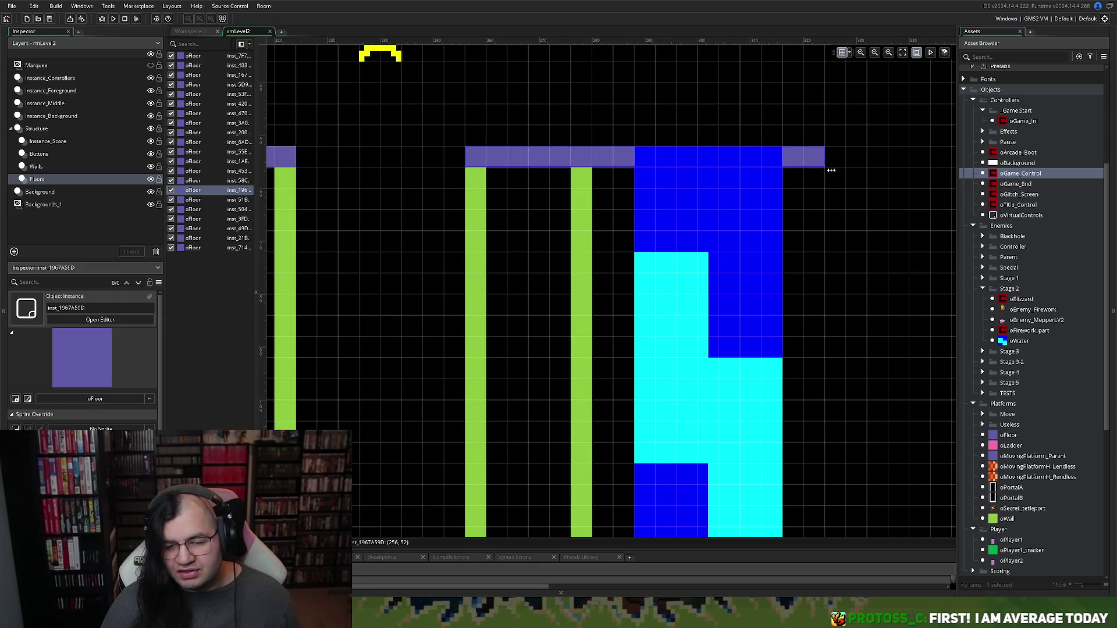
scroll(809, 186, down, 2)
scroll(815, 192, up, 3)
scroll(811, 192, right, 6)
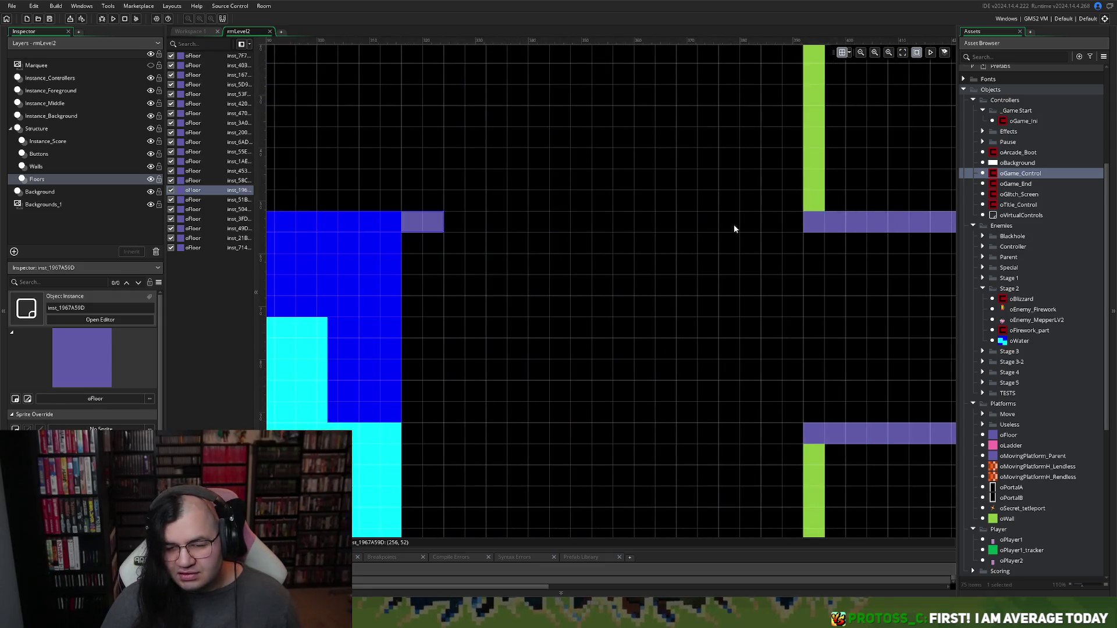
scroll(734, 229, down, 2)
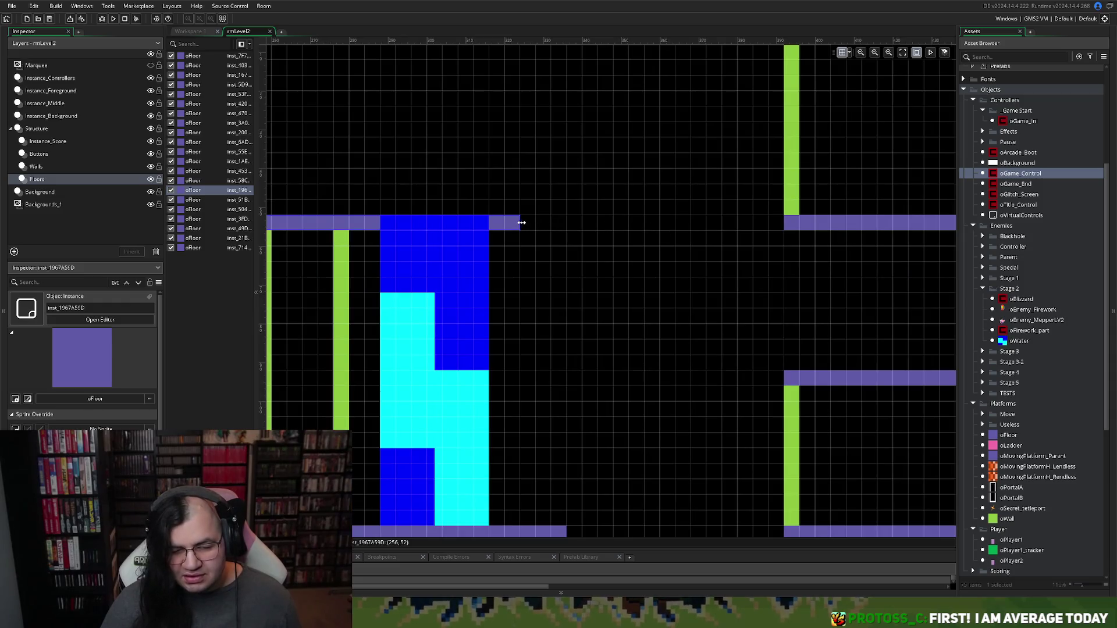
Step: Stretch the floor past the blue block and pull the right floor leftward, leaving a narrower gap
mouse_move(522, 222)
mouse_down()
mouse_move(729, 224)
mouse_move(615, 228)
mouse_up()
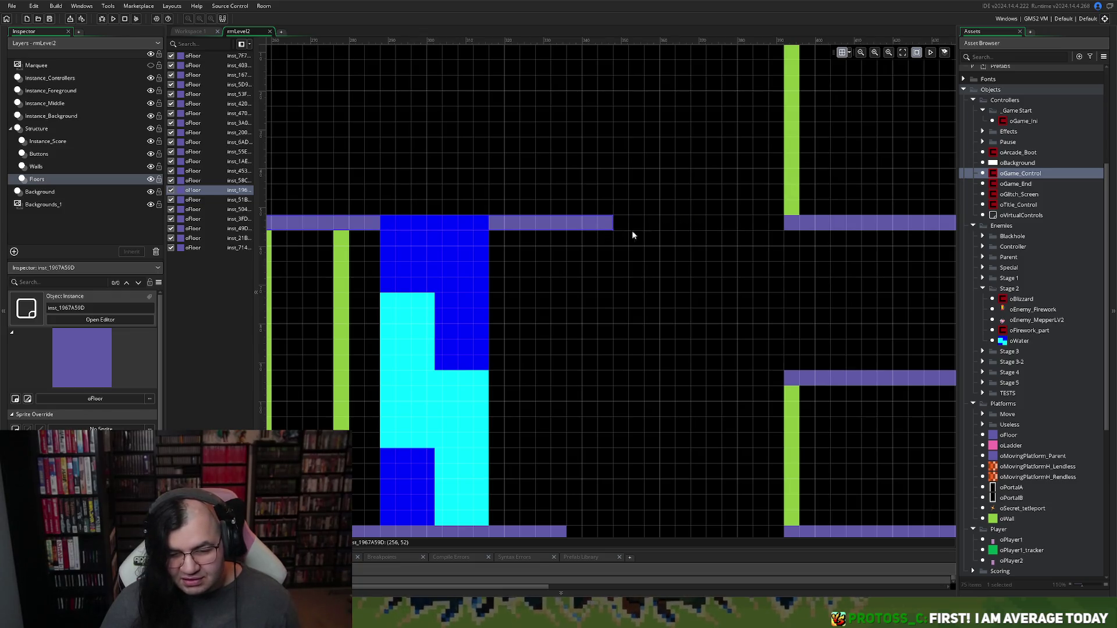
key(ctrl+v)
mouse_move(645, 240)
mouse_down()
mouse_move(678, 165)
mouse_move(707, 166)
mouse_move(503, 167)
mouse_move(733, 227)
mouse_move(717, 202)
mouse_up()
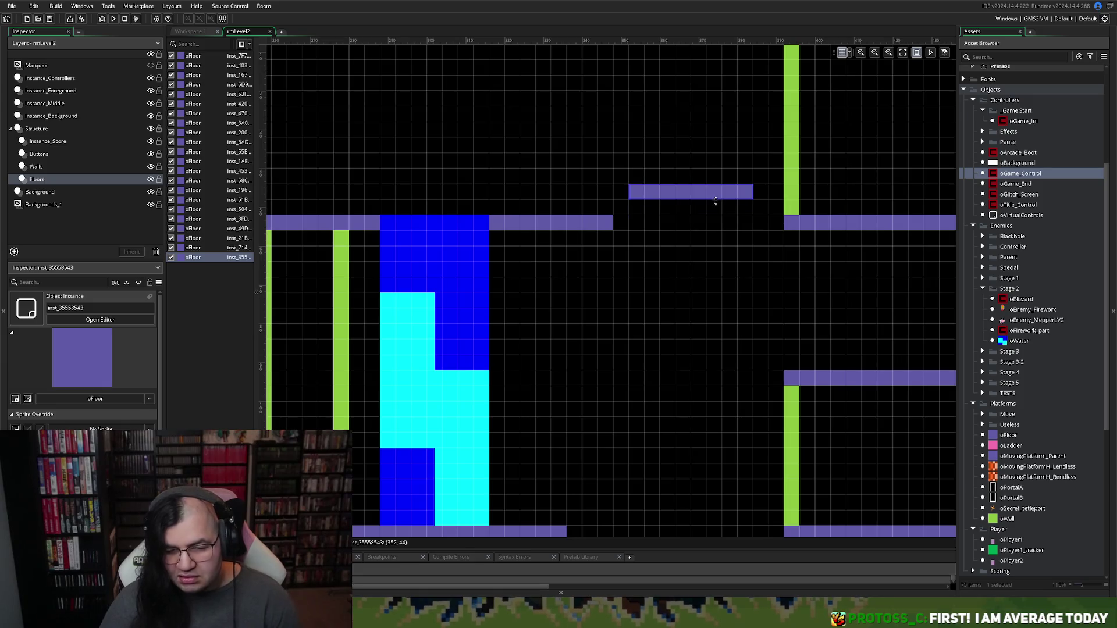
key(Delete)
drag(786, 224, 678, 226)
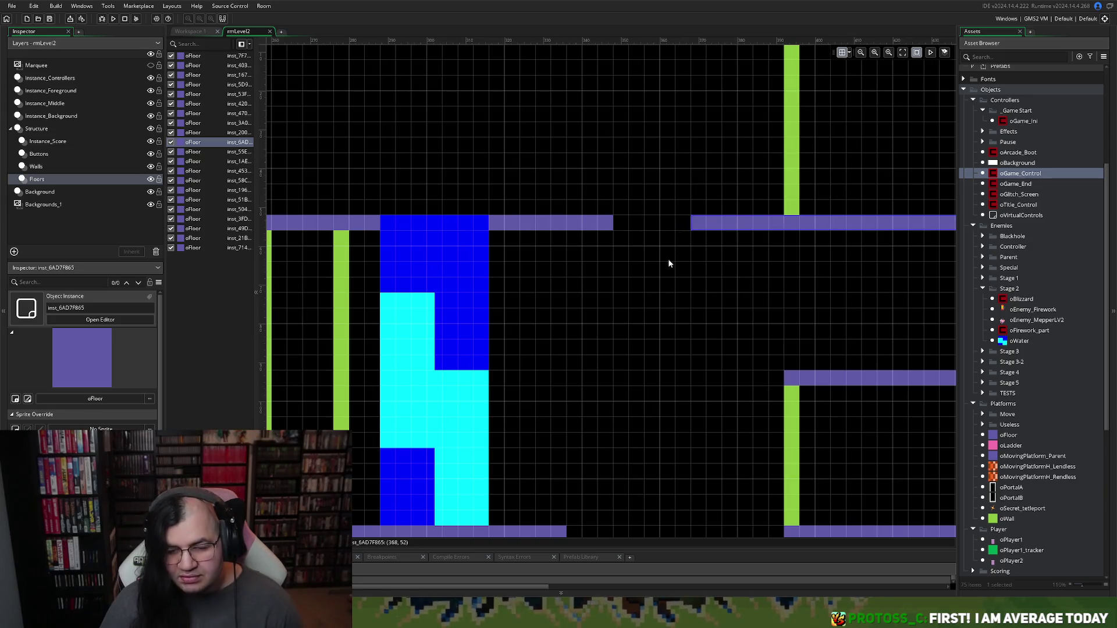
scroll(670, 262, left, 4)
scroll(670, 262, right, 2)
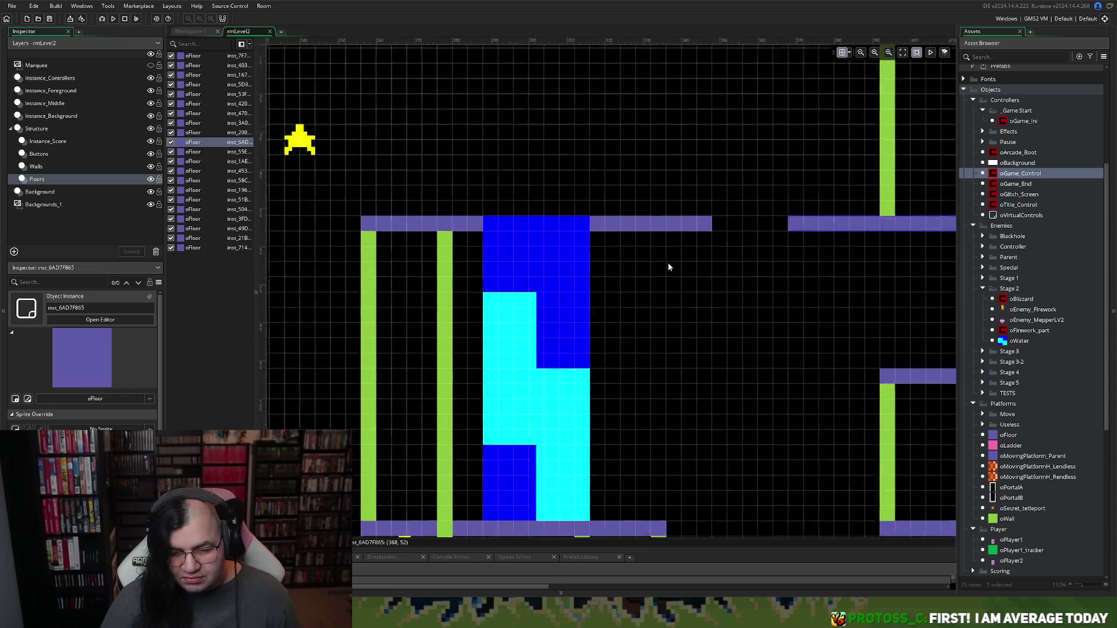
scroll(668, 266, down, 3)
scroll(460, 370, down, 1)
scroll(465, 359, up, 2)
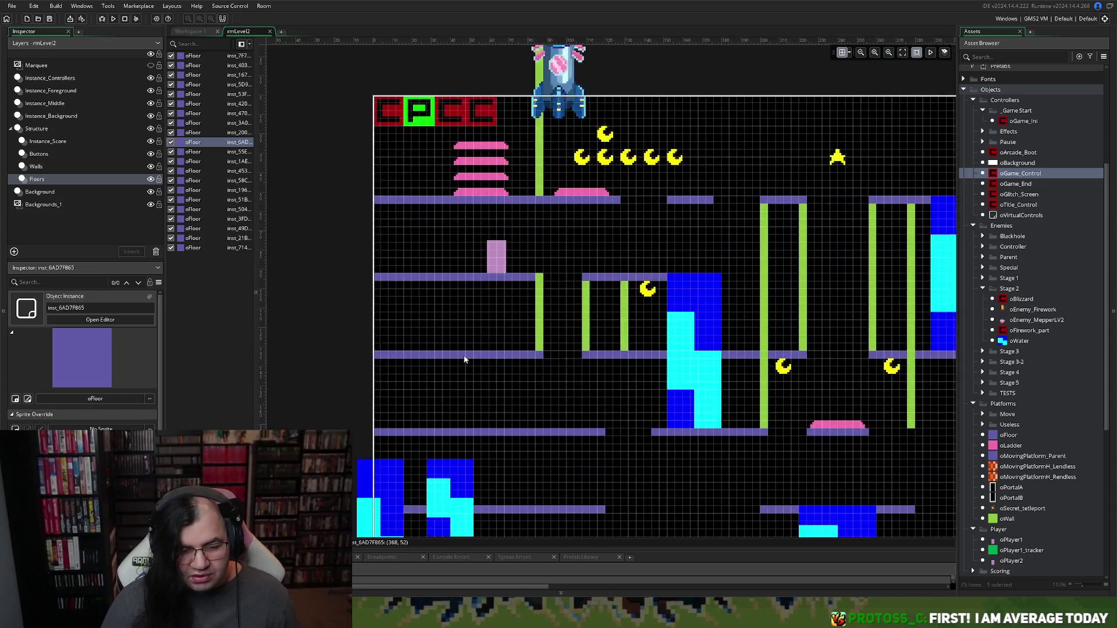
click(39, 154)
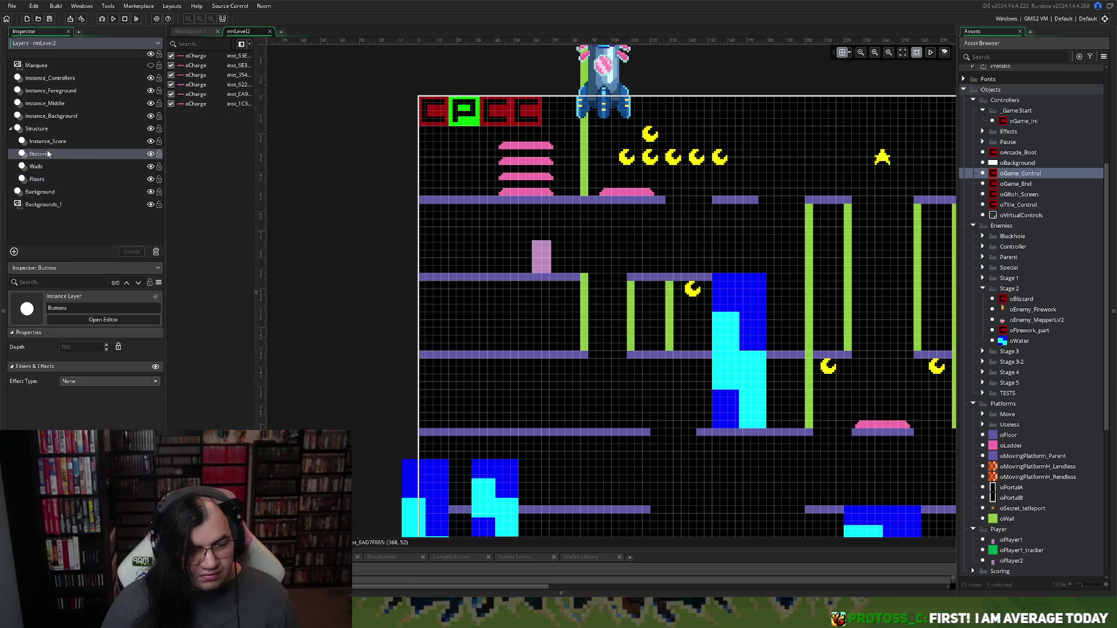
Step: Move the top pink oCharge pad from the stack onto the upper-right platform
scroll(421, 173, right, 4)
scroll(422, 168, down, 2)
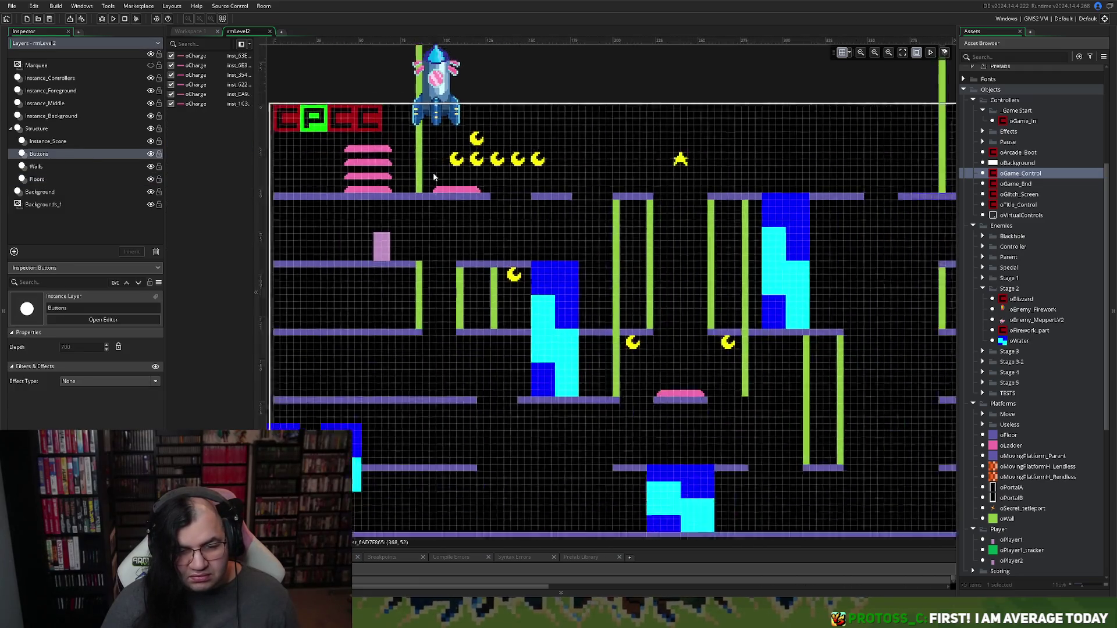
drag(388, 159, 777, 188)
scroll(757, 195, left, 3)
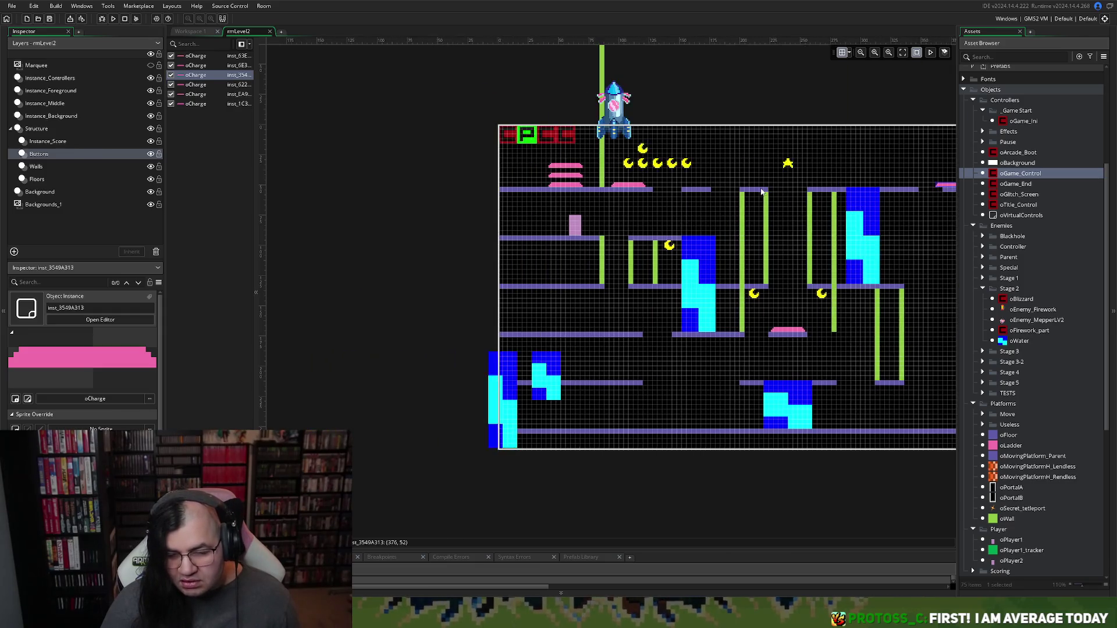
scroll(757, 195, right, 3)
scroll(756, 192, up, 4)
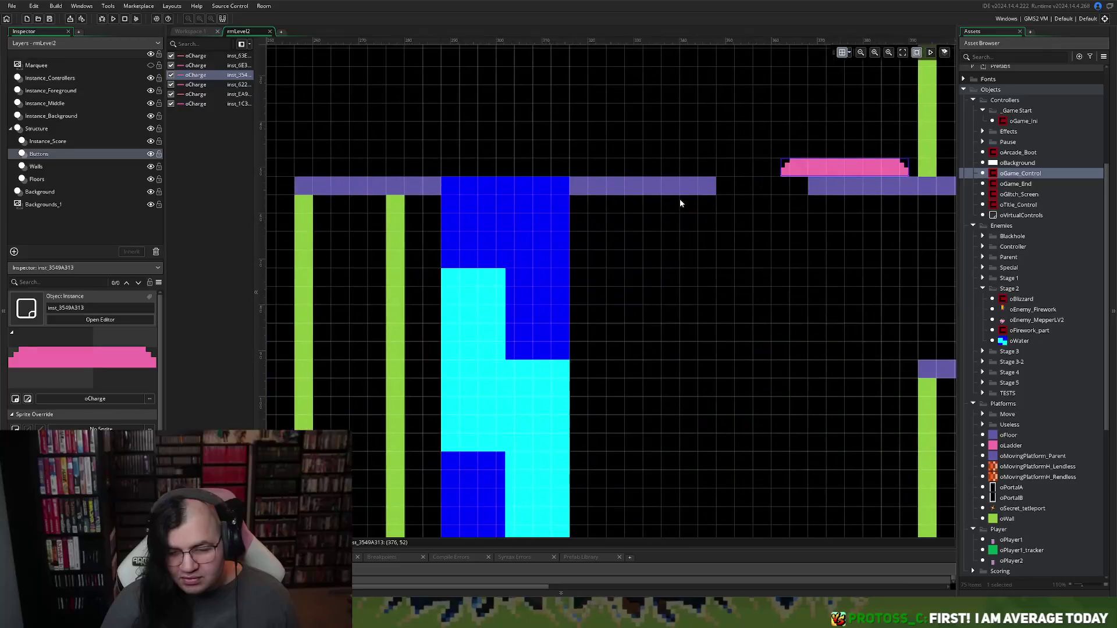
Step: Shorten the floor strip right of the blue block and extend the right floor leftward under the pink pad
click(40, 180)
click(696, 193)
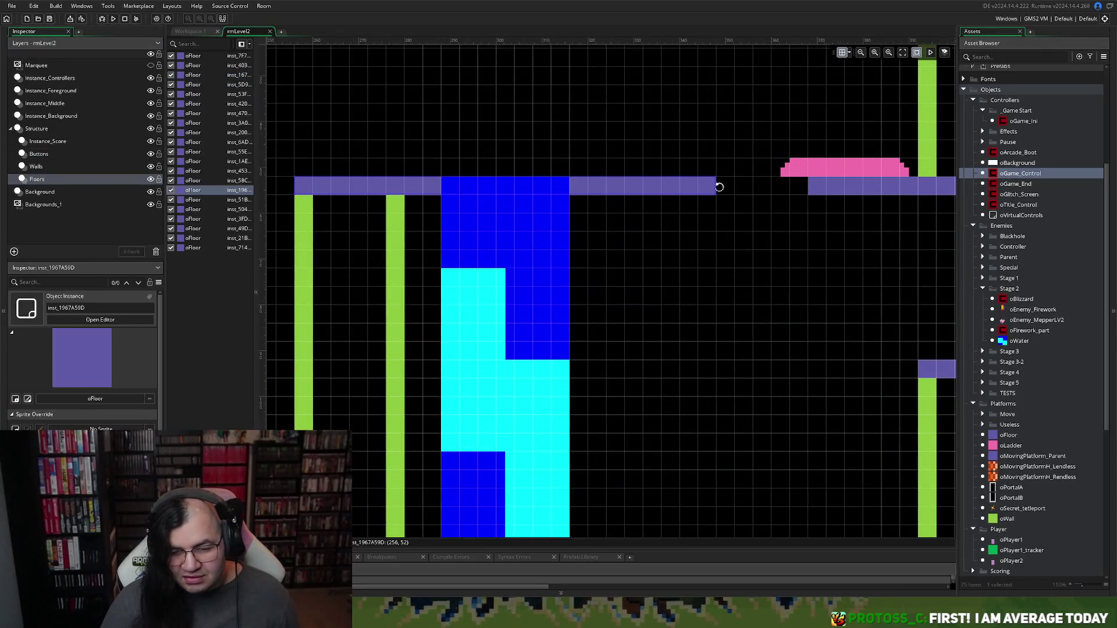
drag(716, 185, 611, 194)
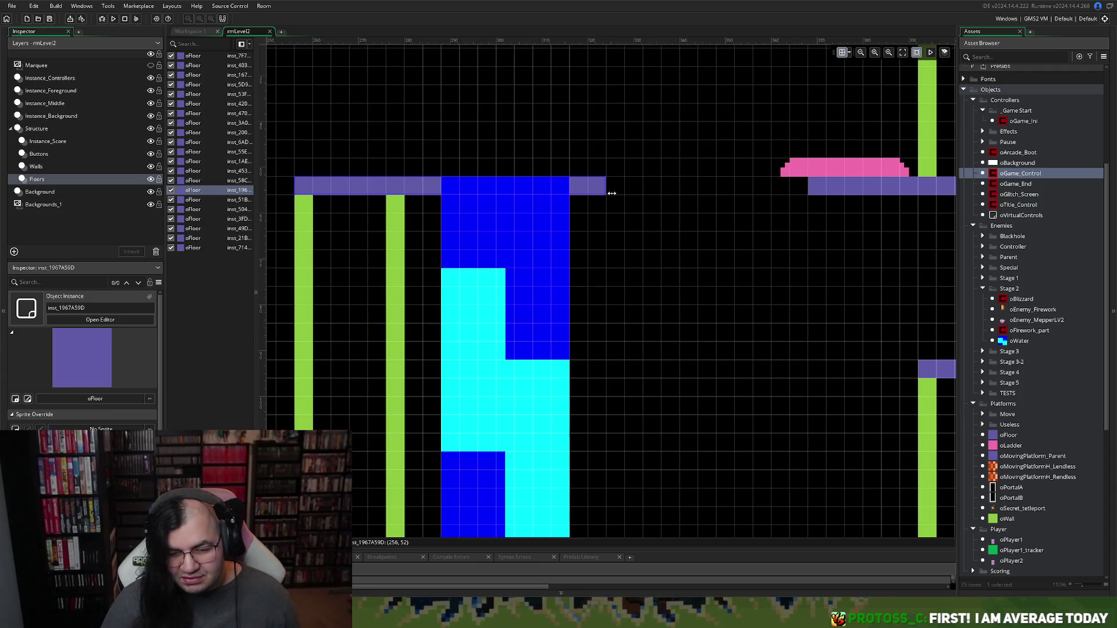
click(814, 190)
drag(810, 187, 731, 186)
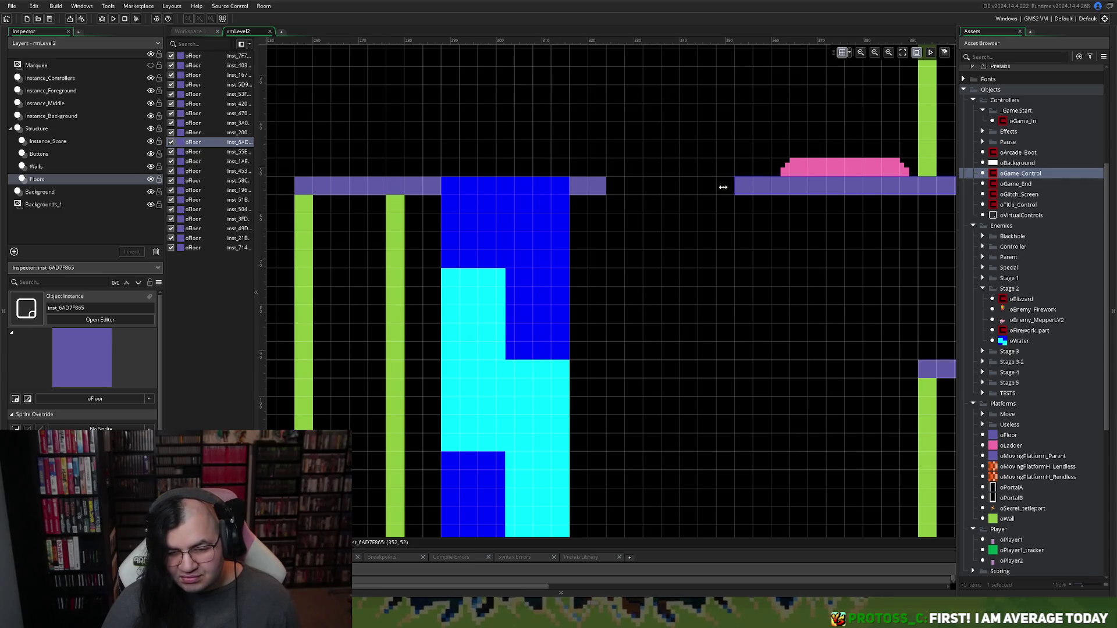
drag(719, 187, 716, 188)
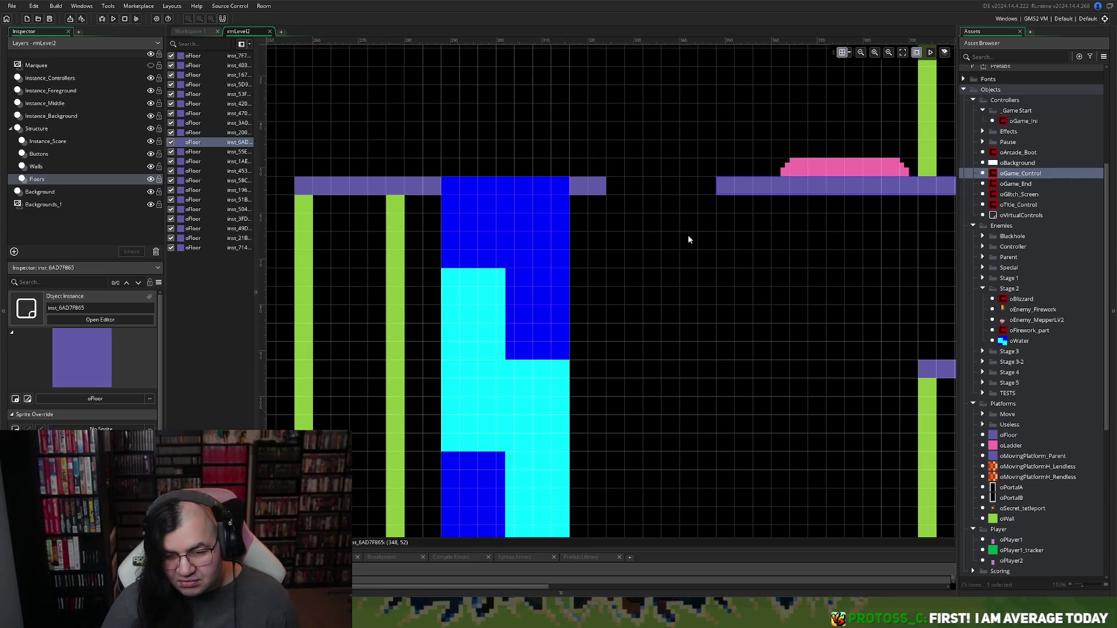
scroll(686, 237, down, 4)
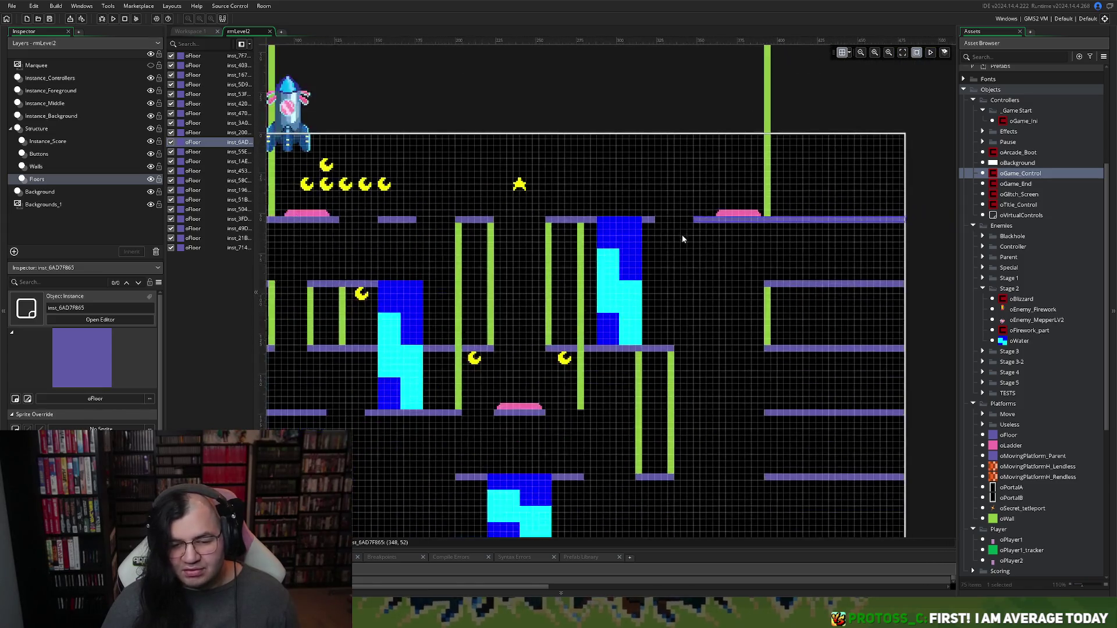
drag(694, 220, 706, 220)
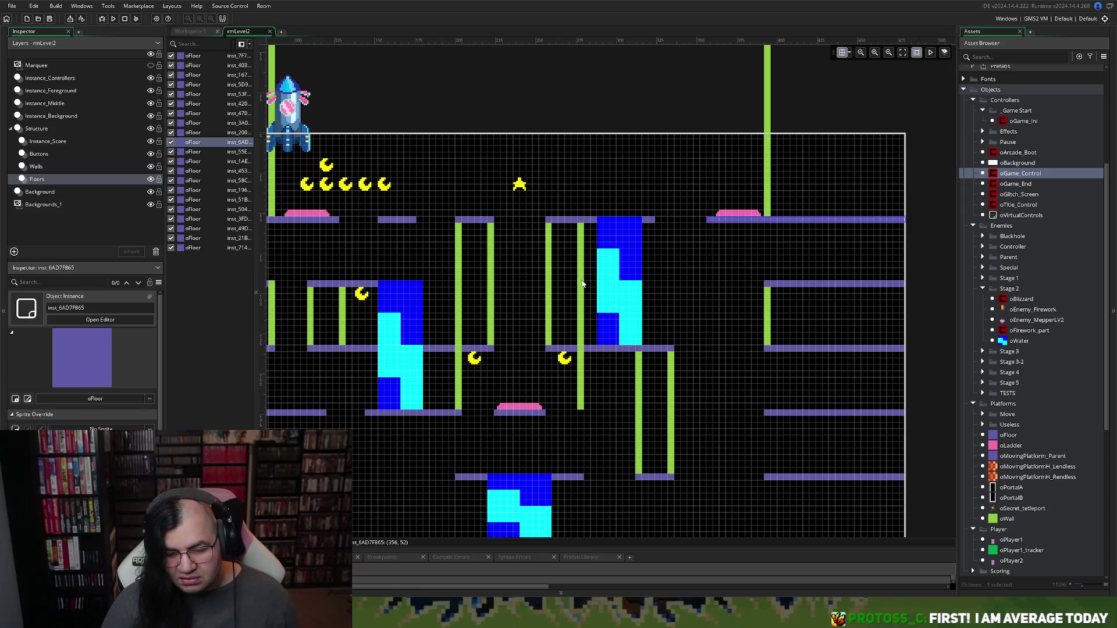
scroll(553, 280, up, 4)
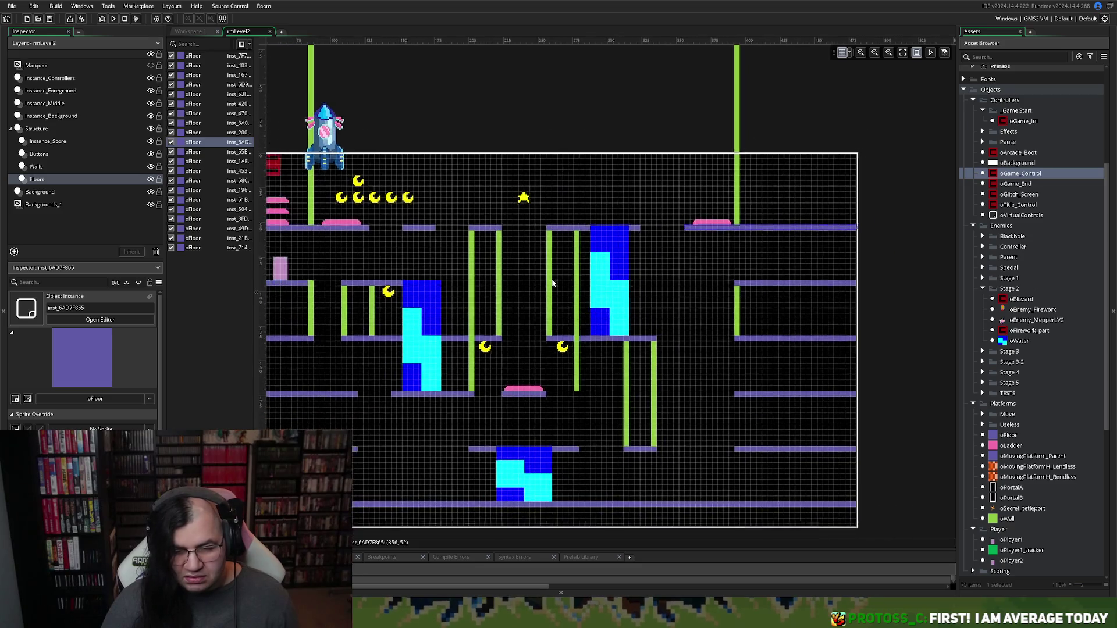
scroll(553, 282, down, 5)
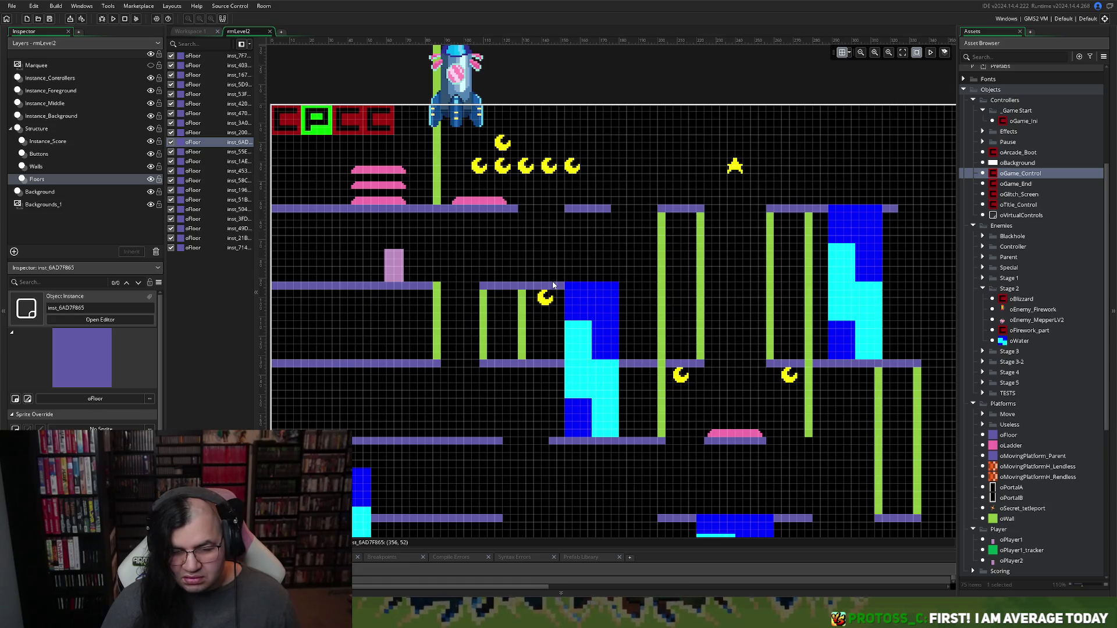
scroll(553, 283, right, 4)
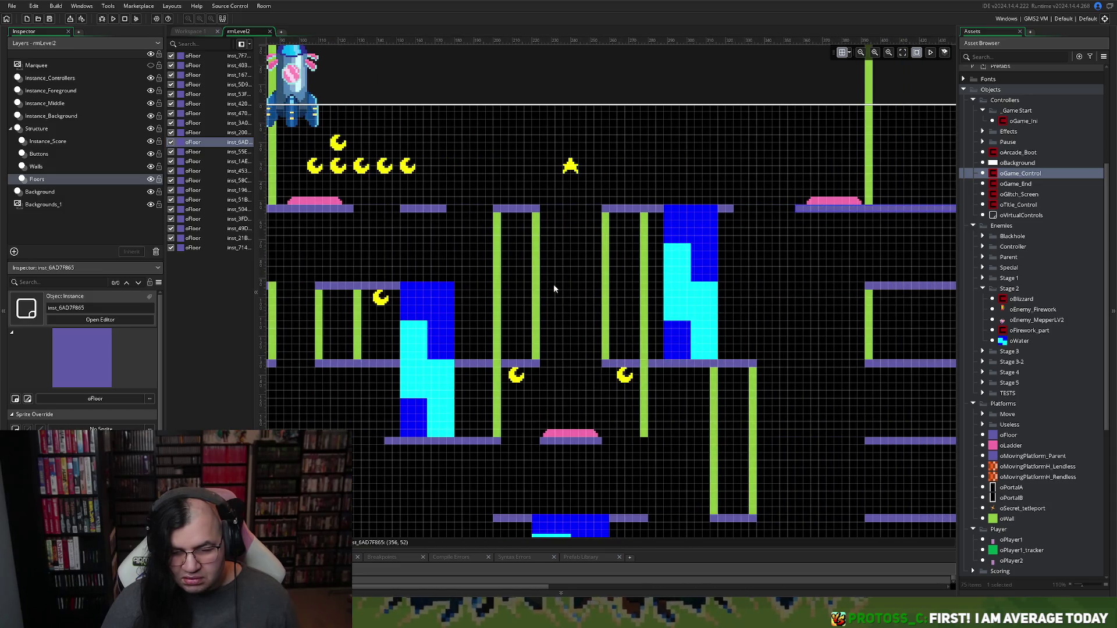
scroll(553, 285, left, 2)
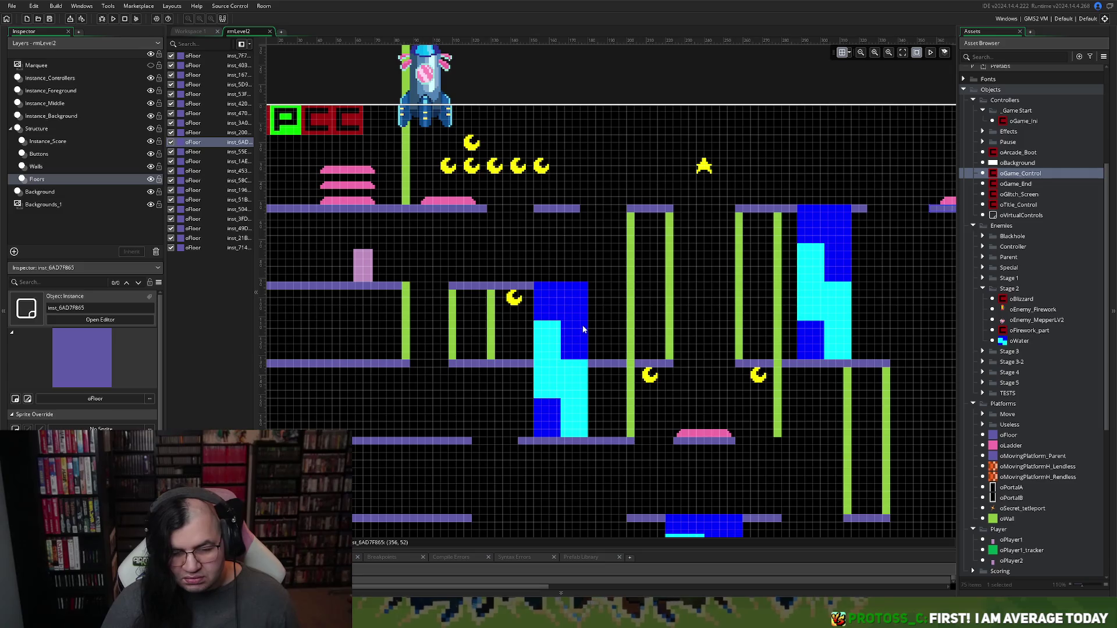
scroll(588, 329, right, 5)
scroll(586, 331, left, 2)
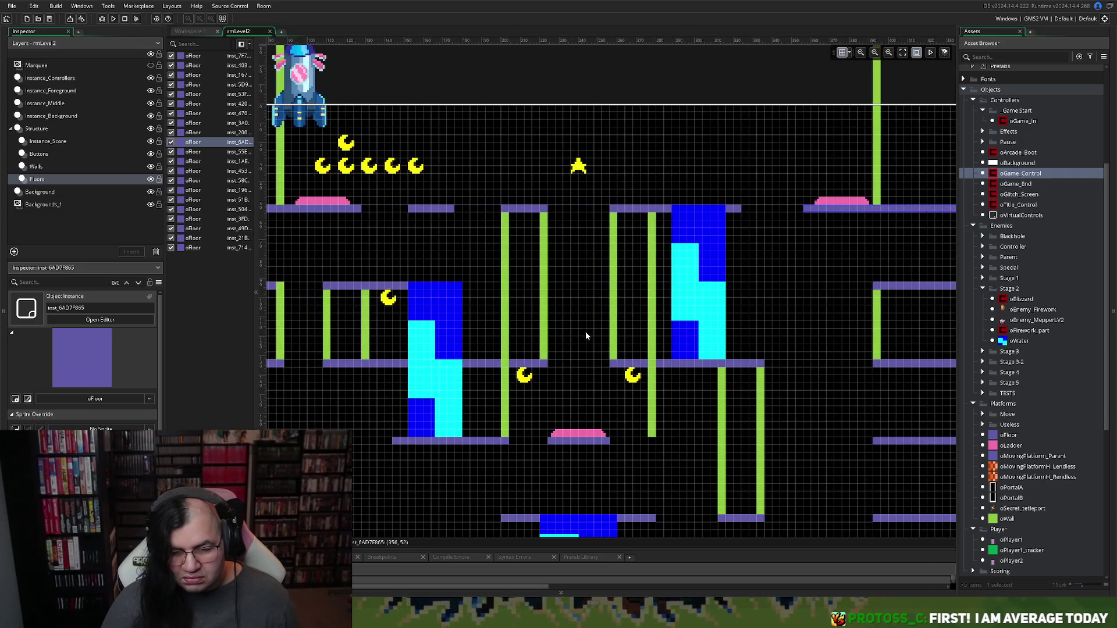
scroll(585, 335, right, 3)
scroll(583, 338, down, 2)
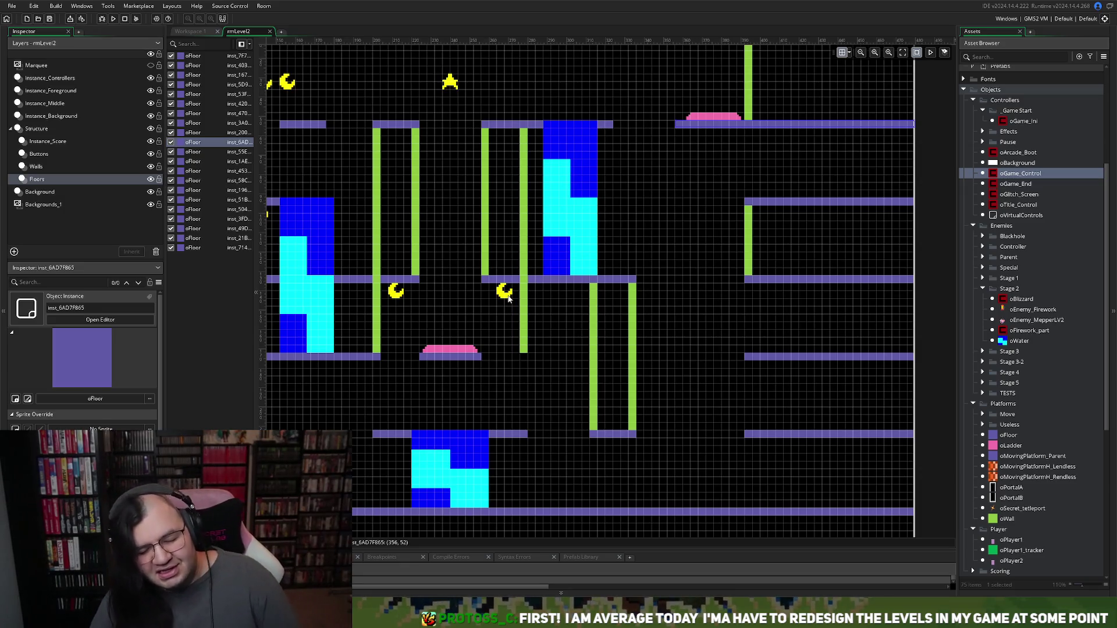
scroll(490, 310, left, 5)
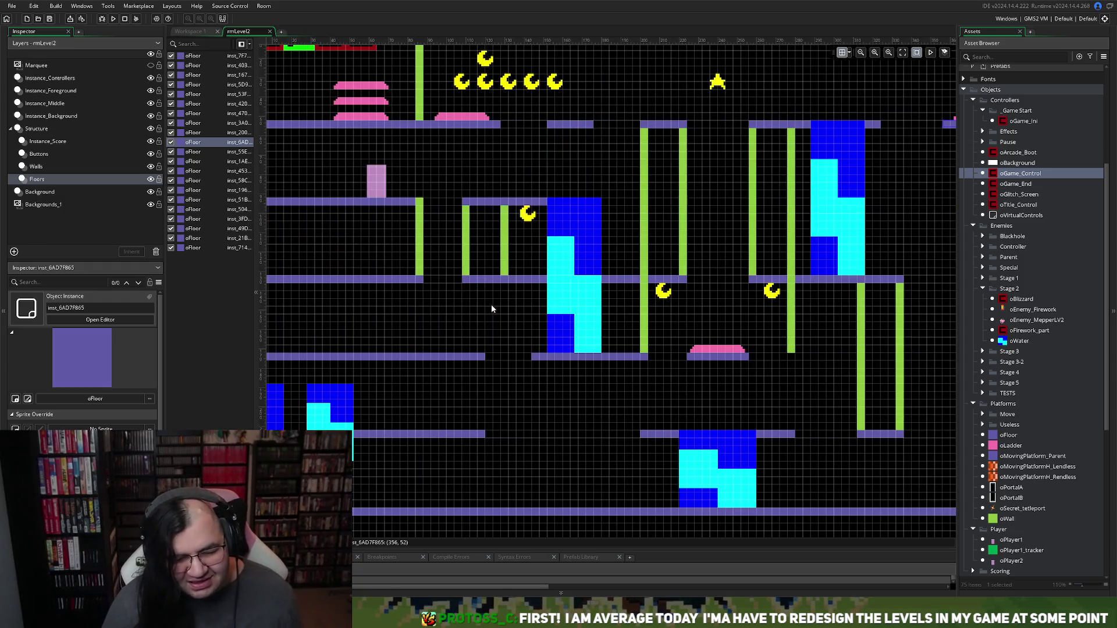
scroll(491, 304, down, 2)
scroll(491, 305, up, 2)
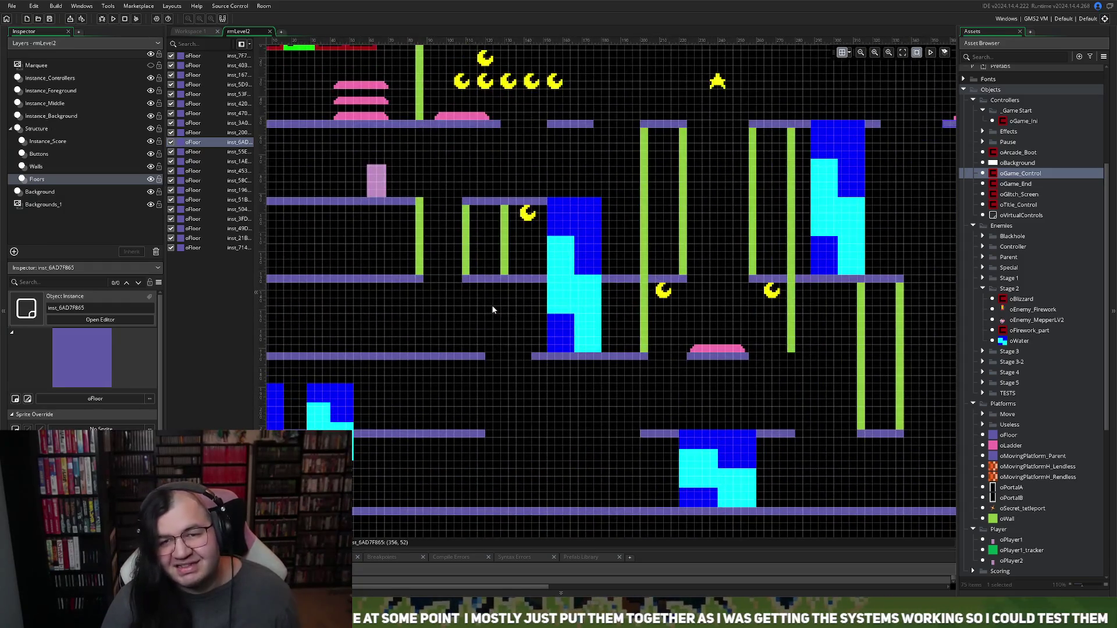
scroll(491, 305, right, 2)
scroll(492, 312, right, 1)
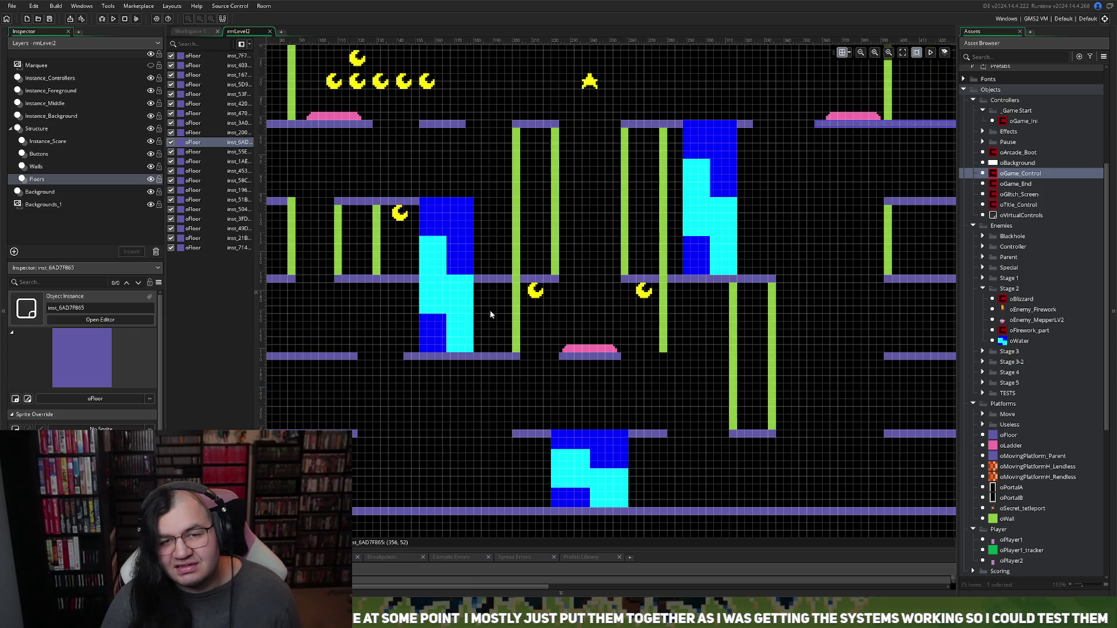
scroll(490, 310, up, 2)
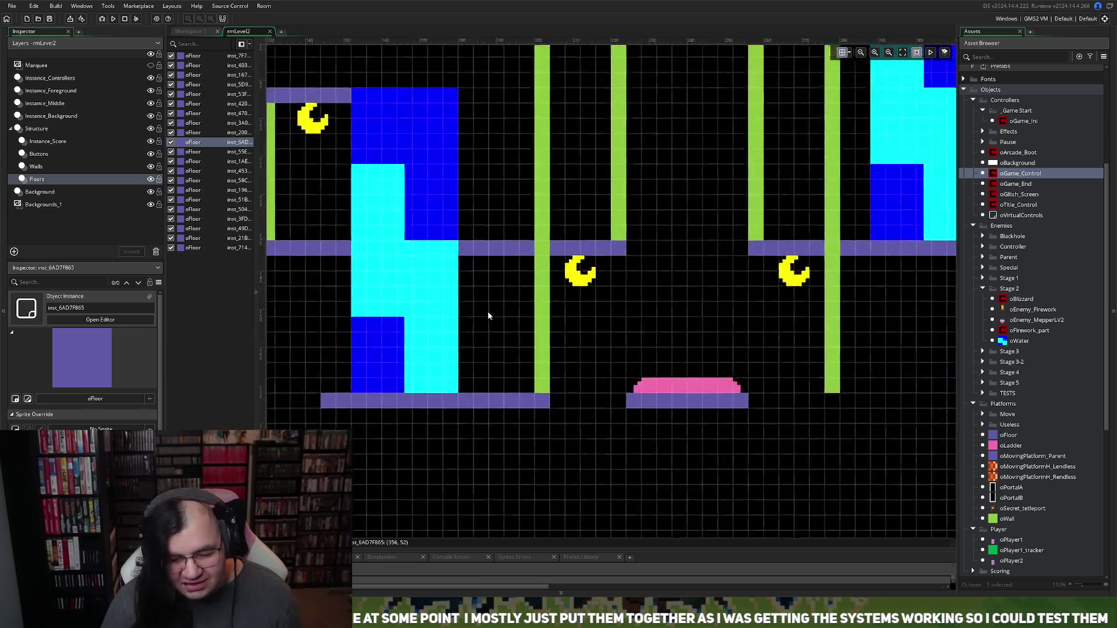
scroll(487, 312, down, 4)
scroll(487, 310, left, 2)
scroll(487, 315, right, 3)
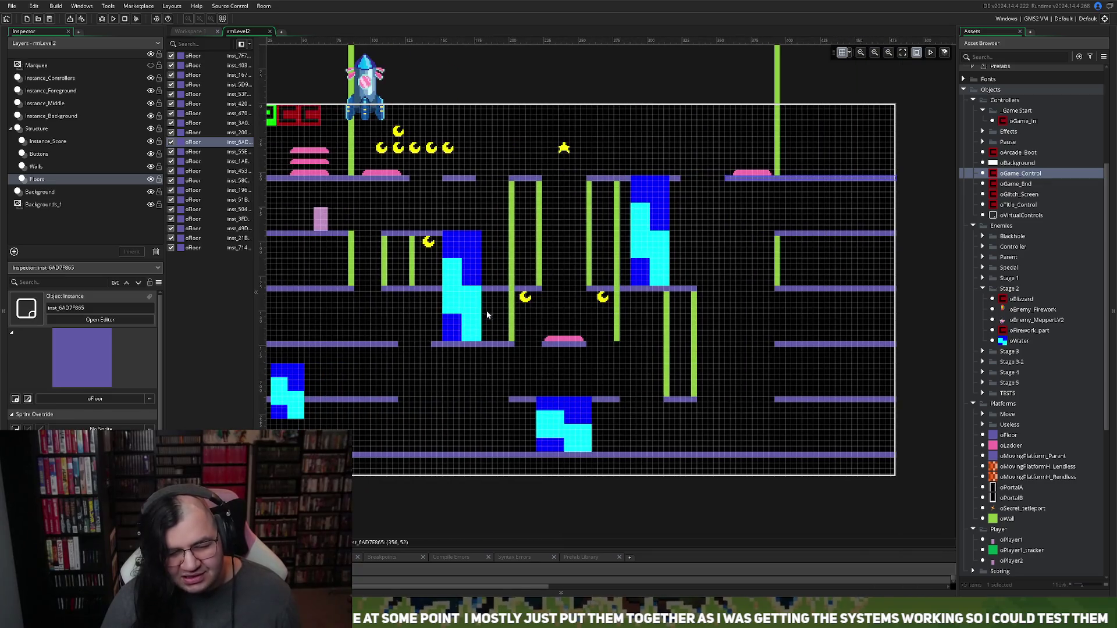
scroll(488, 303, up, 4)
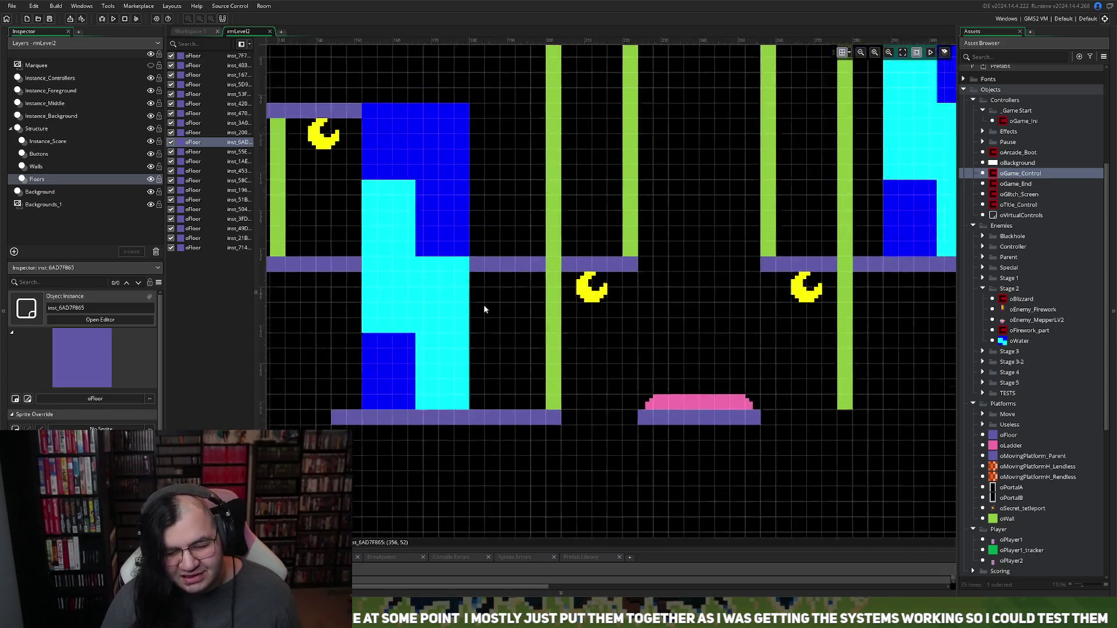
scroll(484, 305, down, 4)
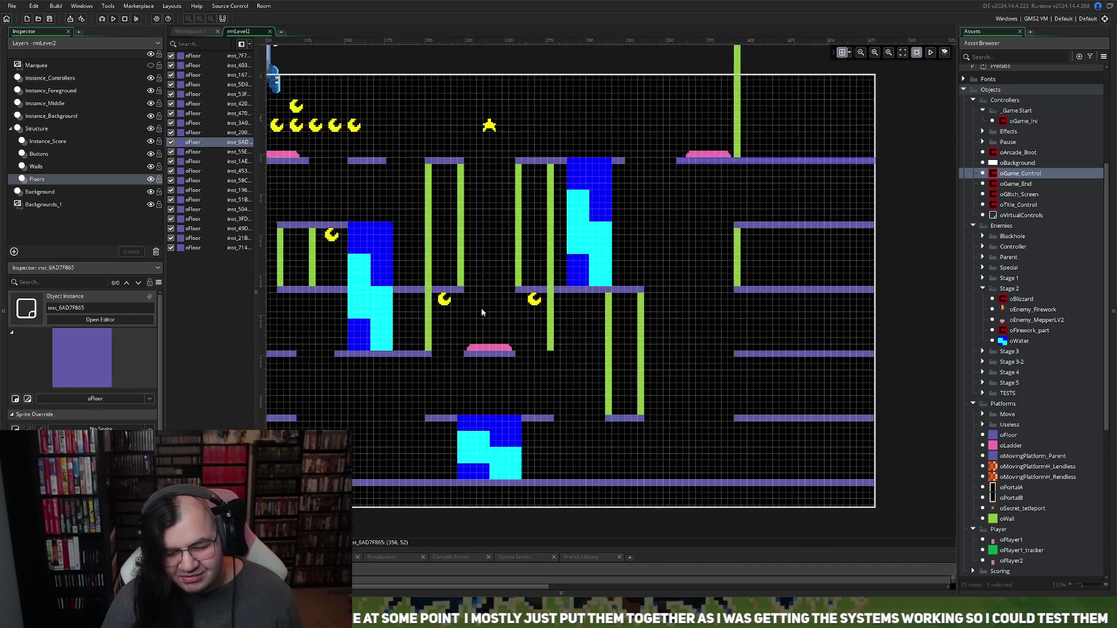
scroll(480, 309, up, 2)
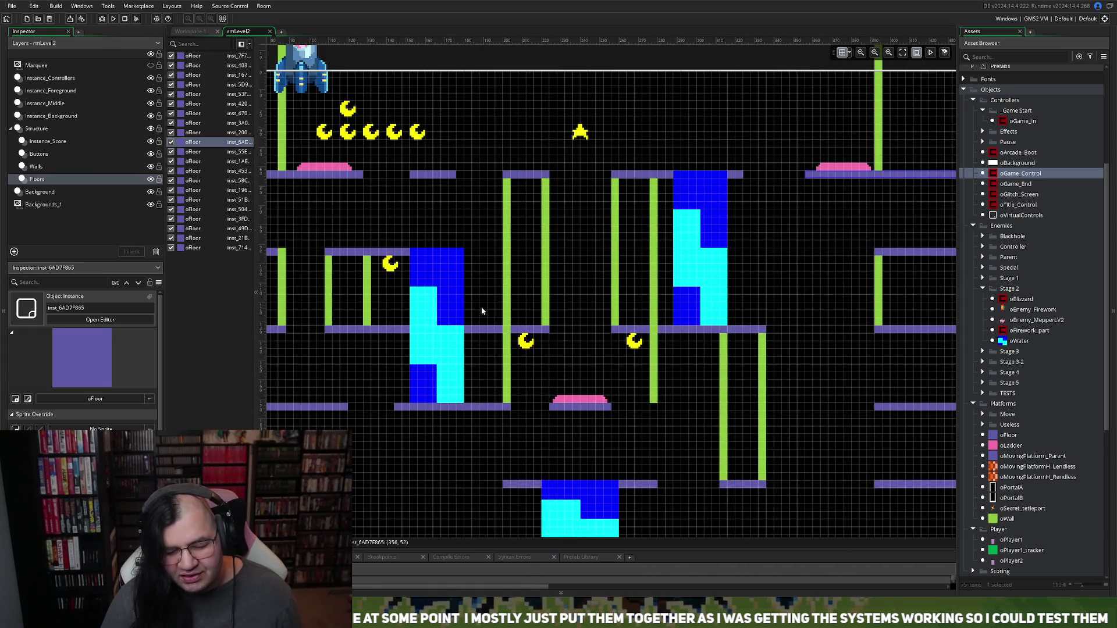
scroll(481, 308, up, 3)
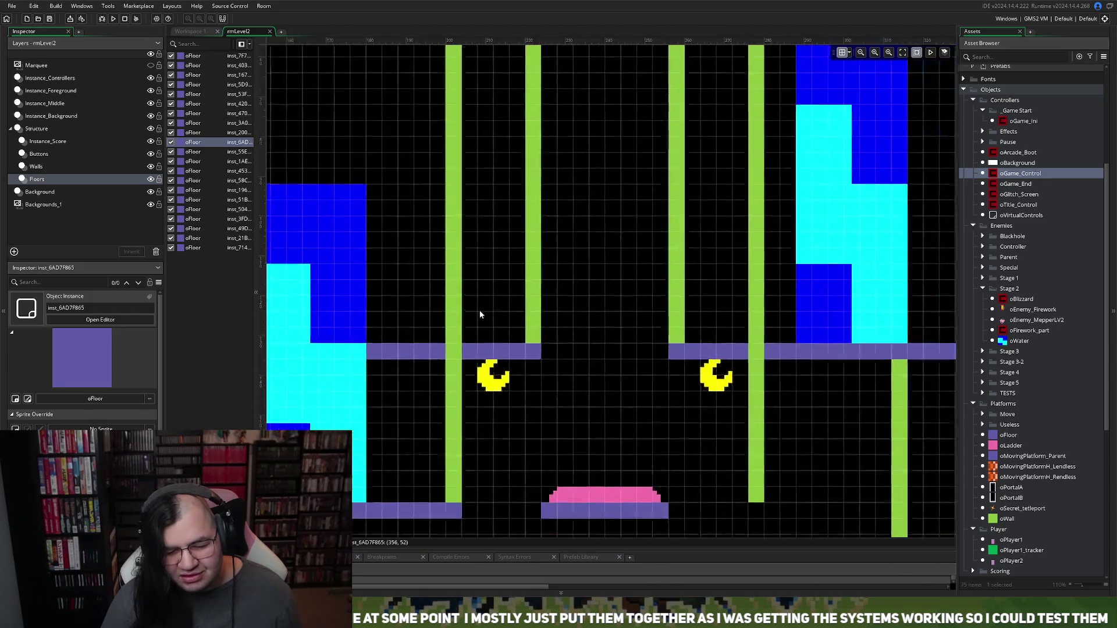
scroll(481, 314, down, 2)
scroll(480, 313, up, 2)
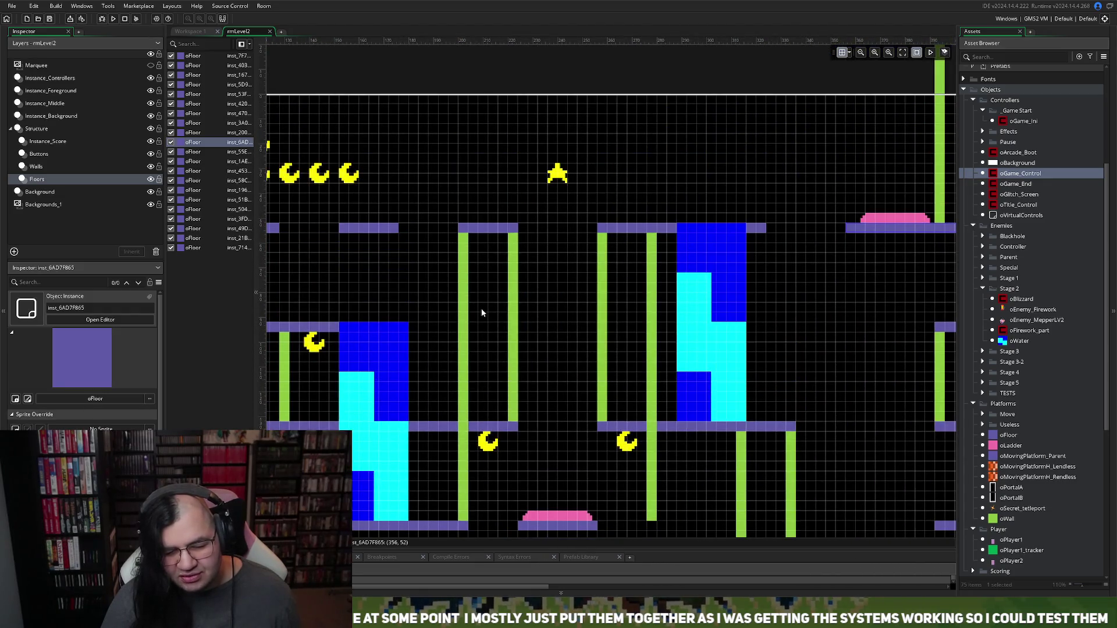
scroll(480, 313, down, 2)
scroll(479, 315, up, 3)
scroll(479, 314, right, 4)
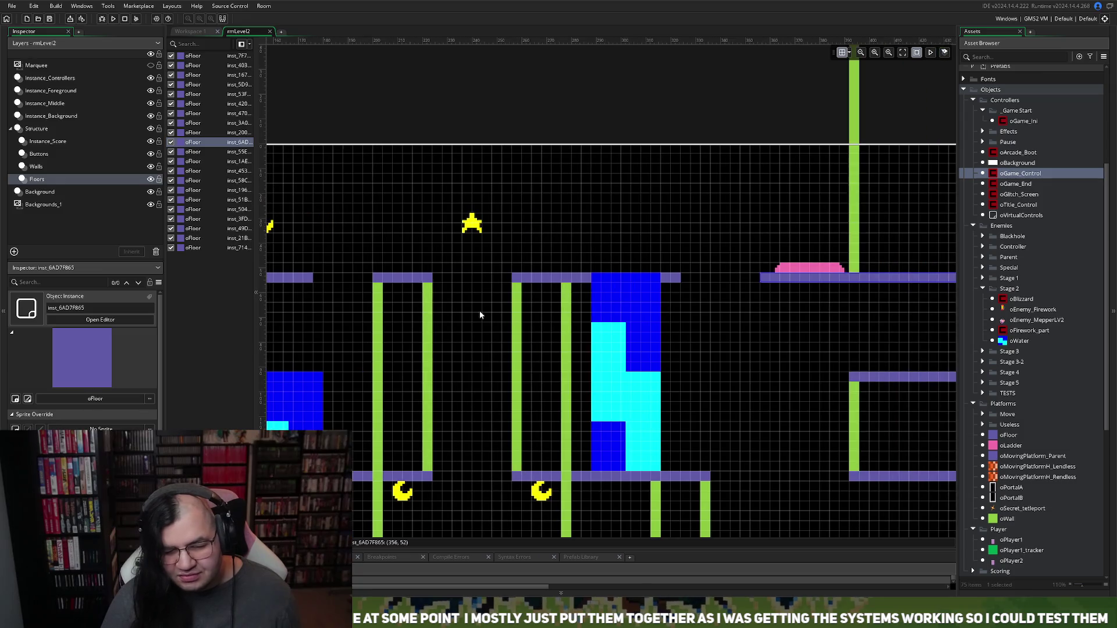
scroll(481, 314, left, 5)
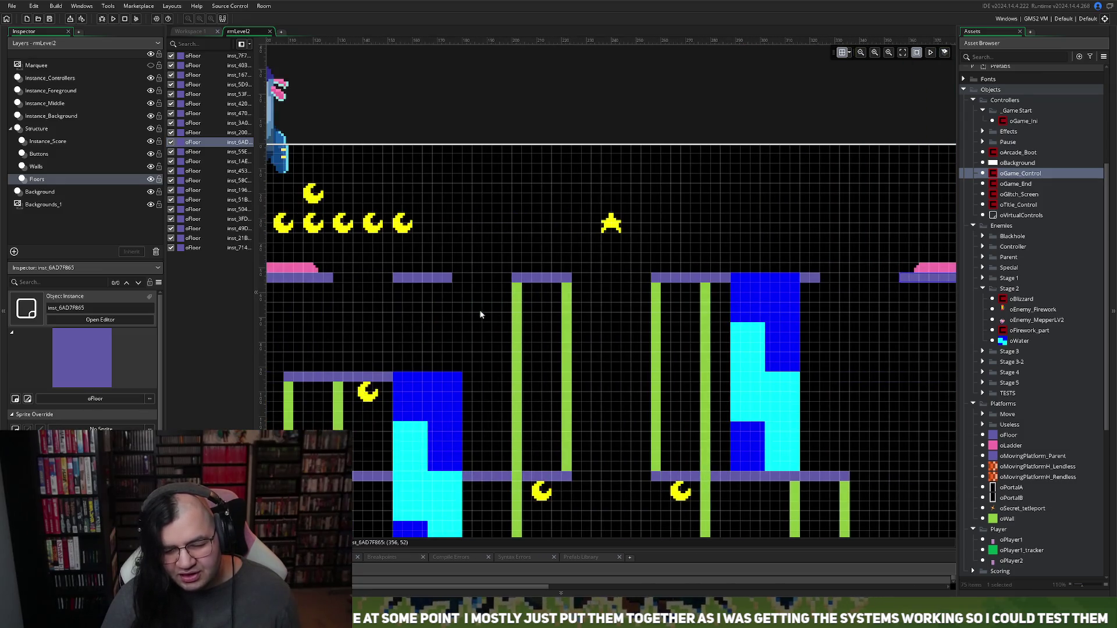
scroll(480, 309, up, 2)
scroll(480, 308, down, 3)
scroll(479, 312, up, 1)
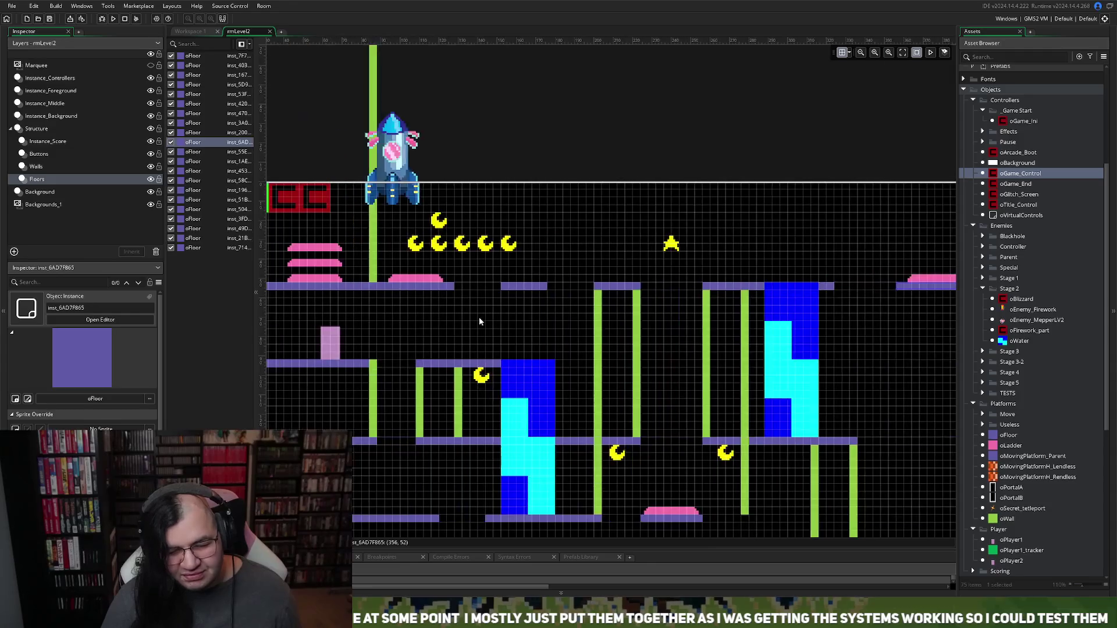
scroll(479, 317, down, 1)
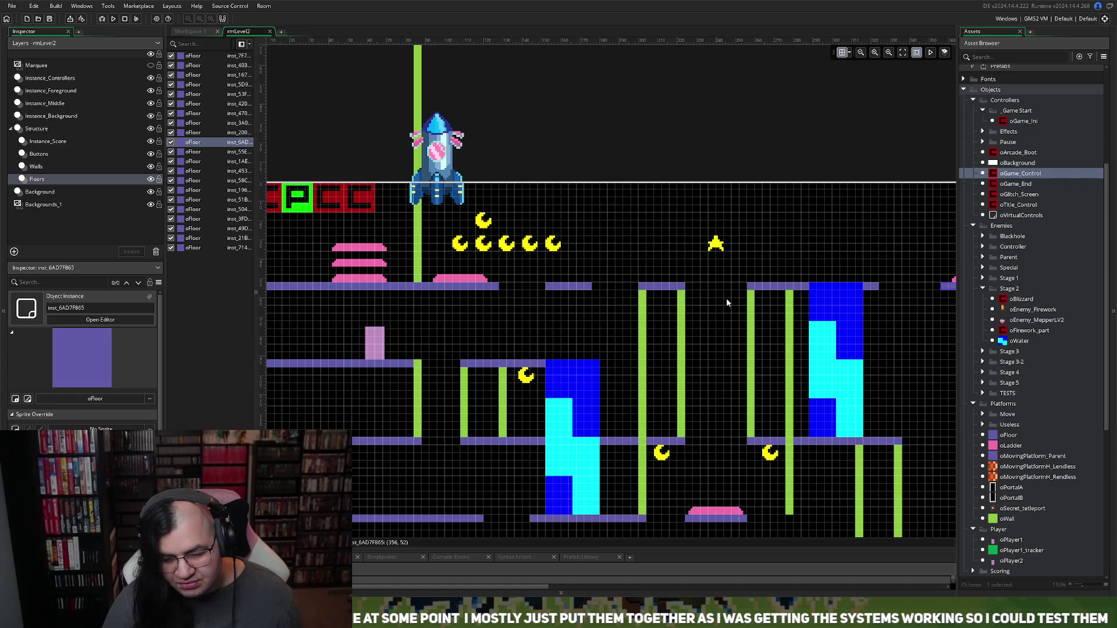
click(684, 286)
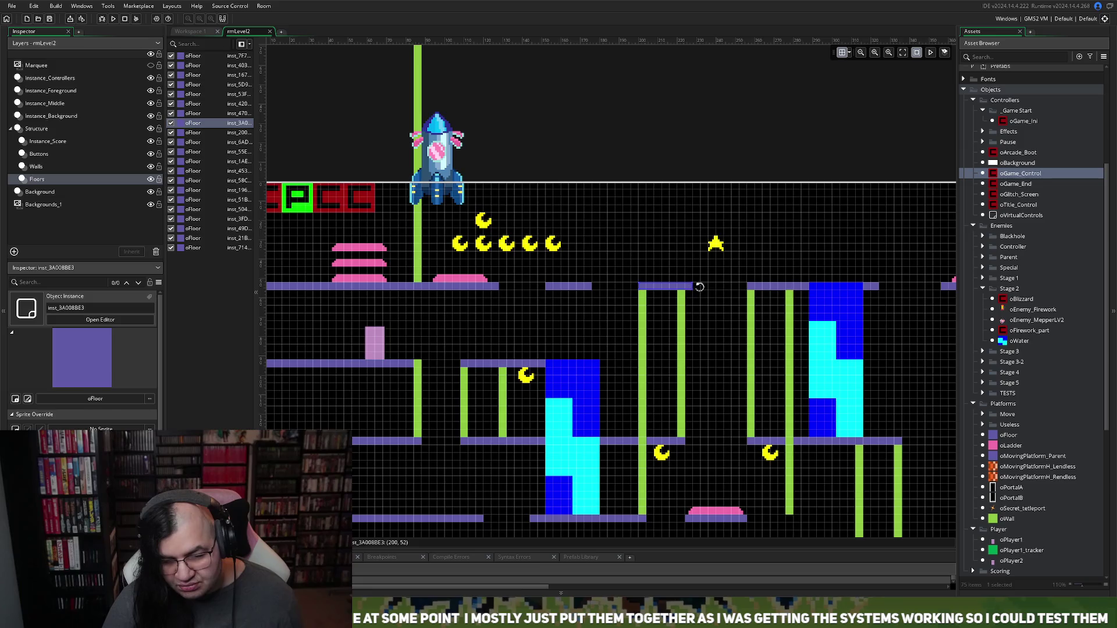
Step: Stretch the floor platform right of the gap 4 pixels left to narrow the gap
click(750, 289)
drag(748, 286, 740, 285)
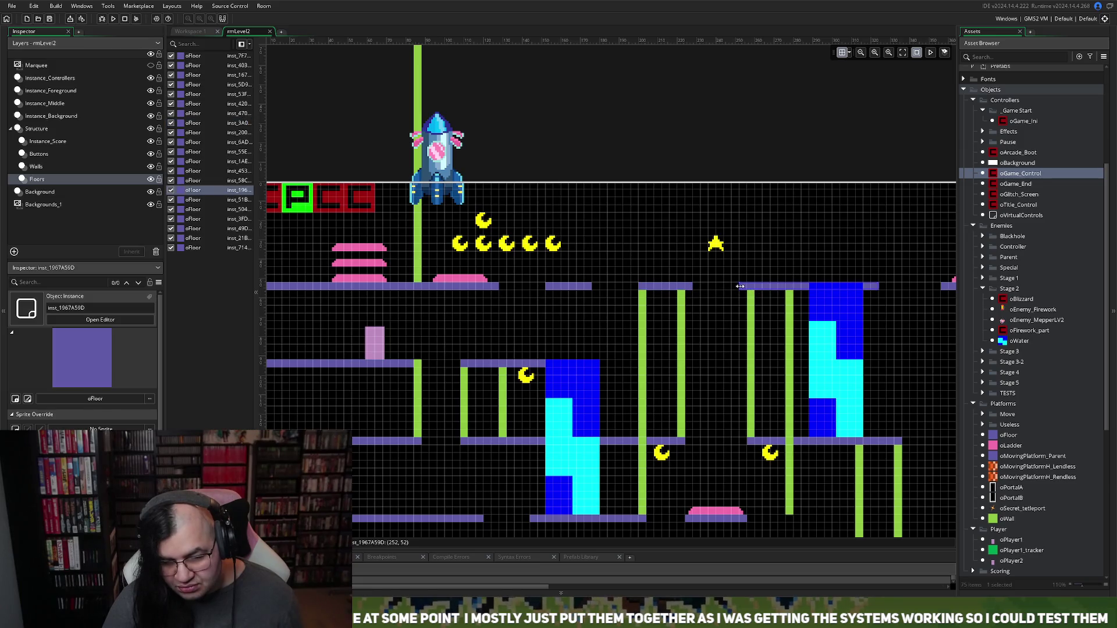
scroll(646, 354, down, 2)
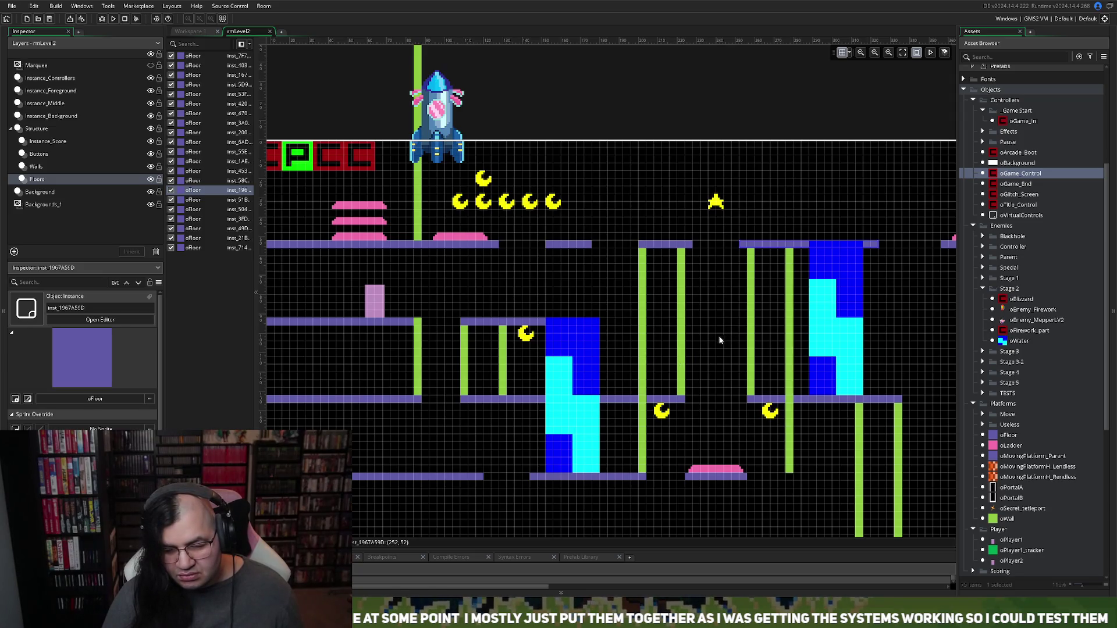
scroll(718, 343, right, 4)
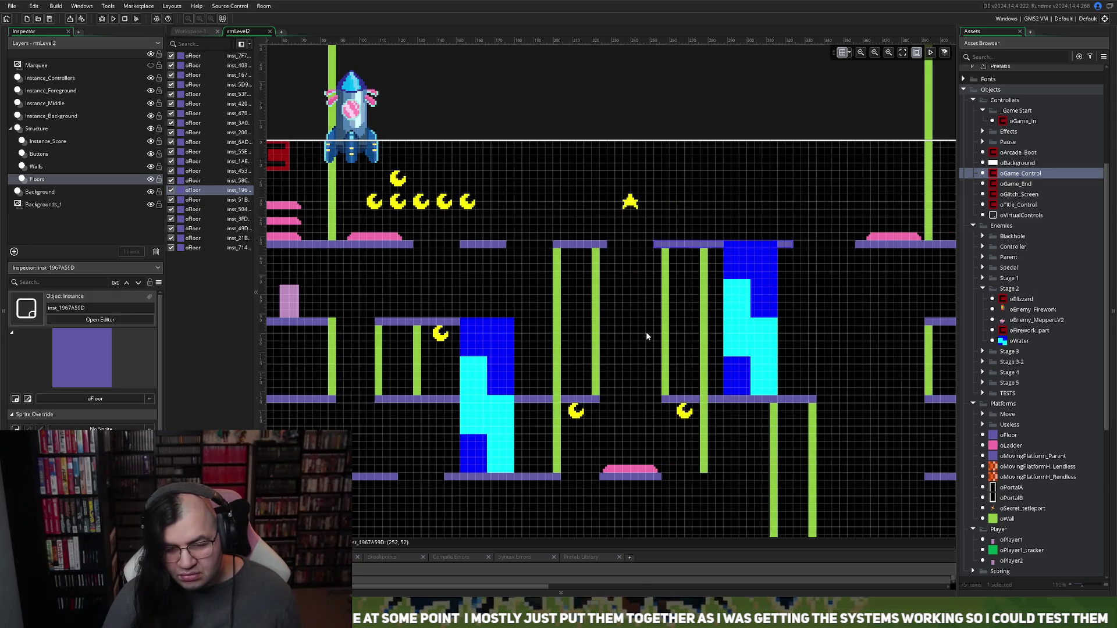
click(44, 115)
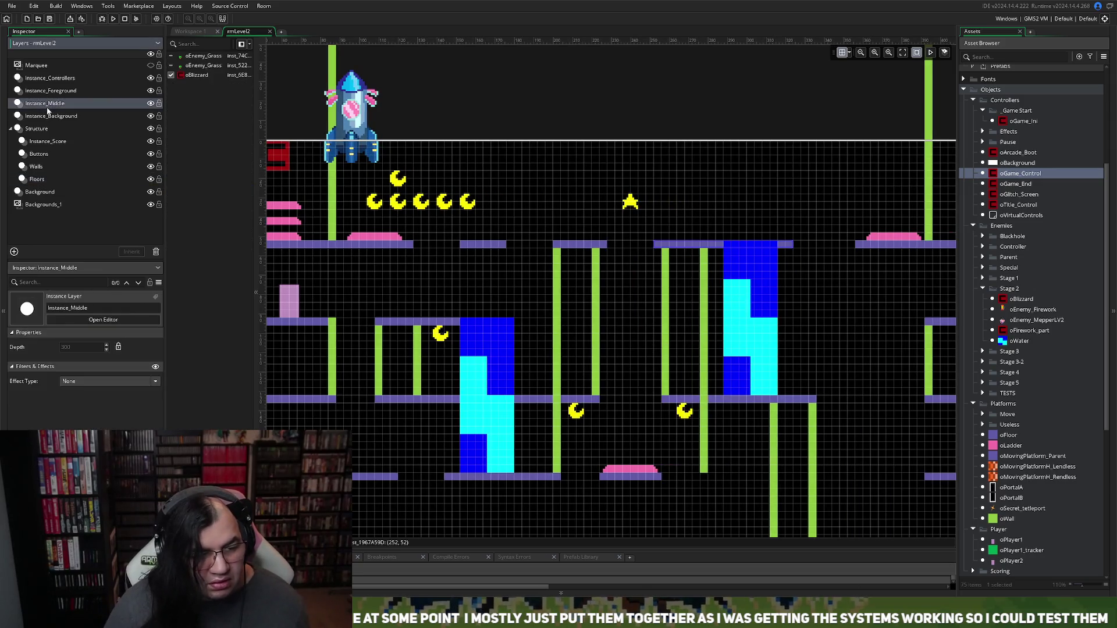
Step: Select the four wall spikes and duplicate them just below, extending spikes down the wall
click(204, 85)
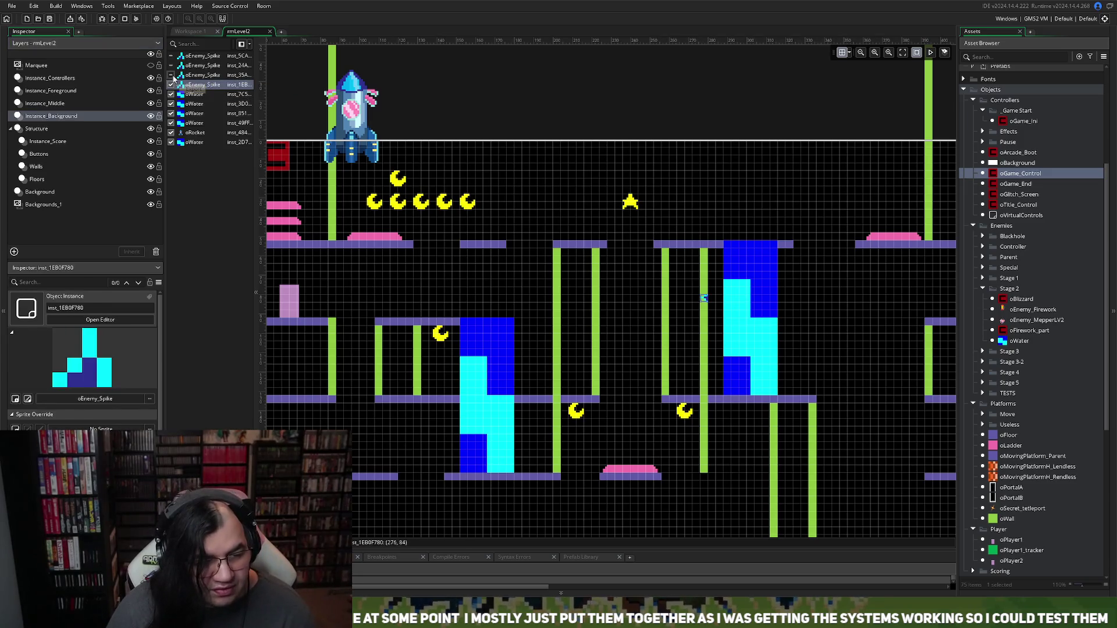
click(181, 75)
click(177, 65)
click(178, 56)
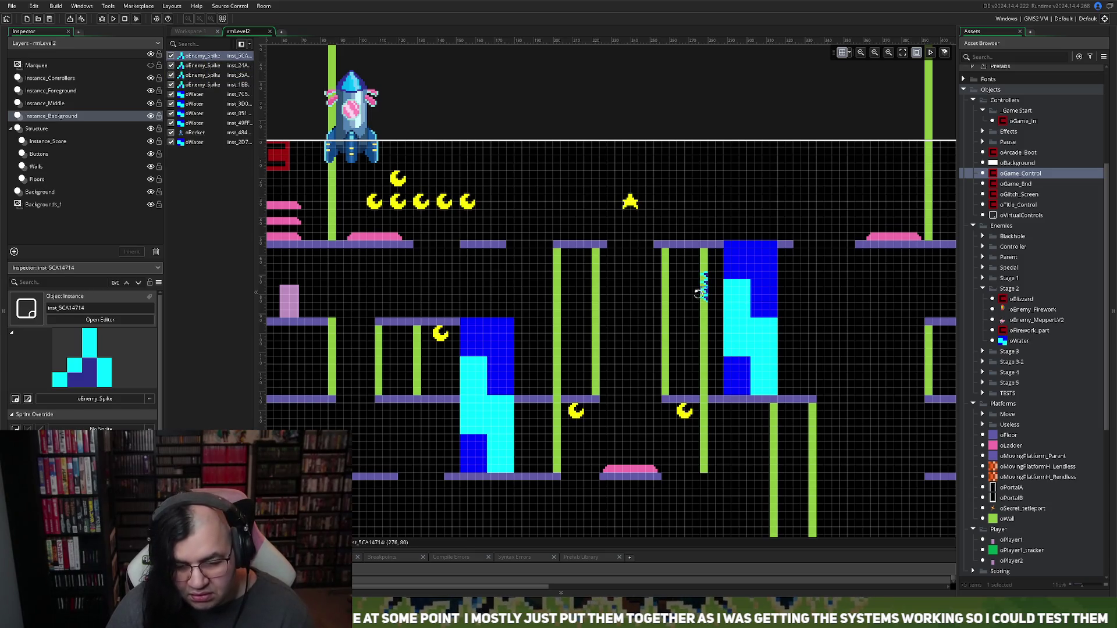
mouse_move(697, 273)
mouse_down()
mouse_move(707, 294)
mouse_move(644, 291)
mouse_move(657, 263)
mouse_up()
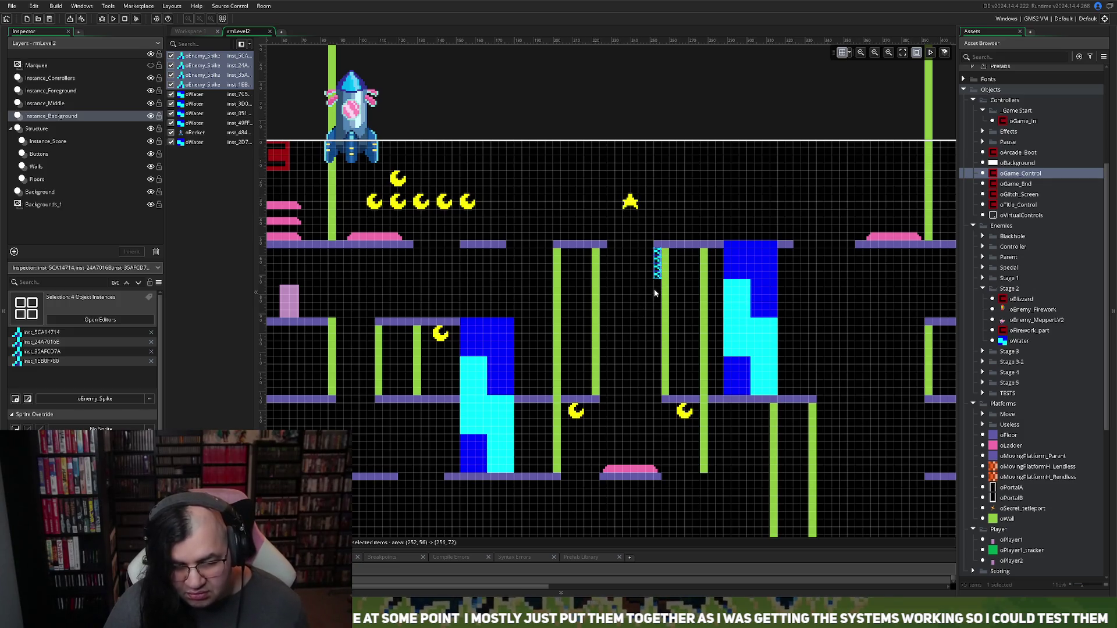
key(ctrl+v)
key(Delete)
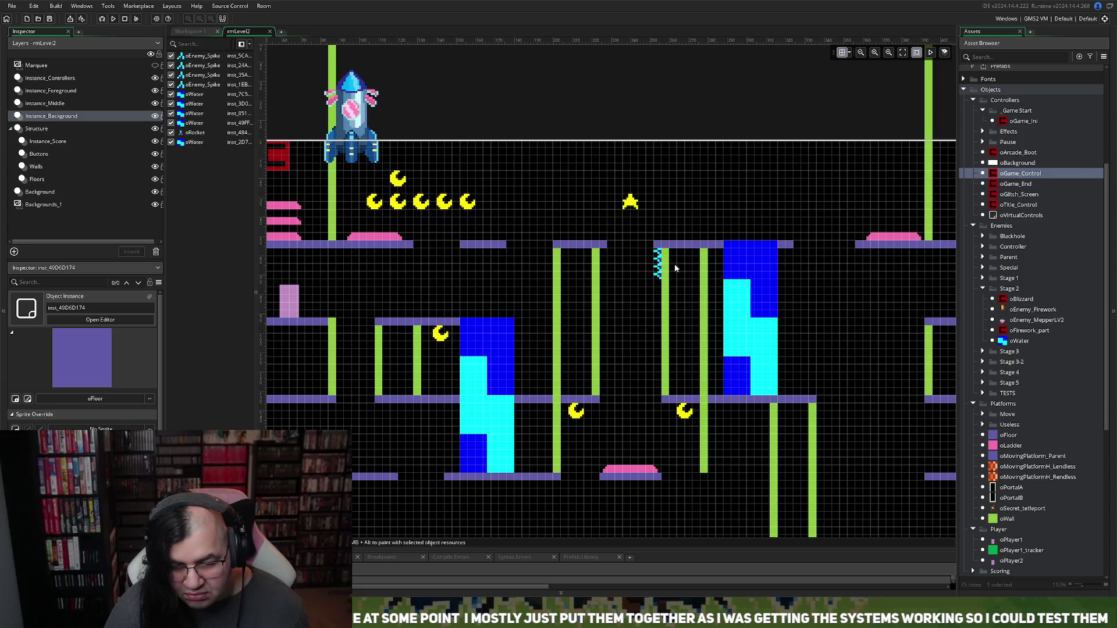
click(194, 56)
shift+click(195, 85)
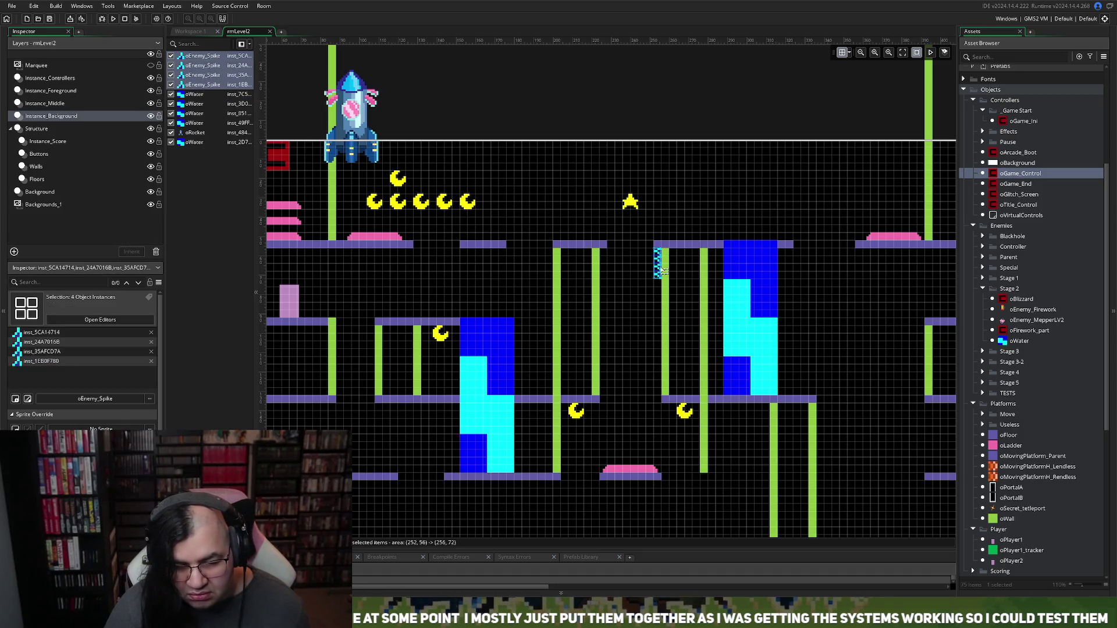
mouse_move(664, 272)
mouse_down()
mouse_move(660, 301)
mouse_move(675, 285)
mouse_move(666, 333)
mouse_move(683, 290)
mouse_move(653, 352)
mouse_move(660, 360)
mouse_move(691, 298)
mouse_move(693, 308)
mouse_move(657, 409)
mouse_move(658, 398)
mouse_up()
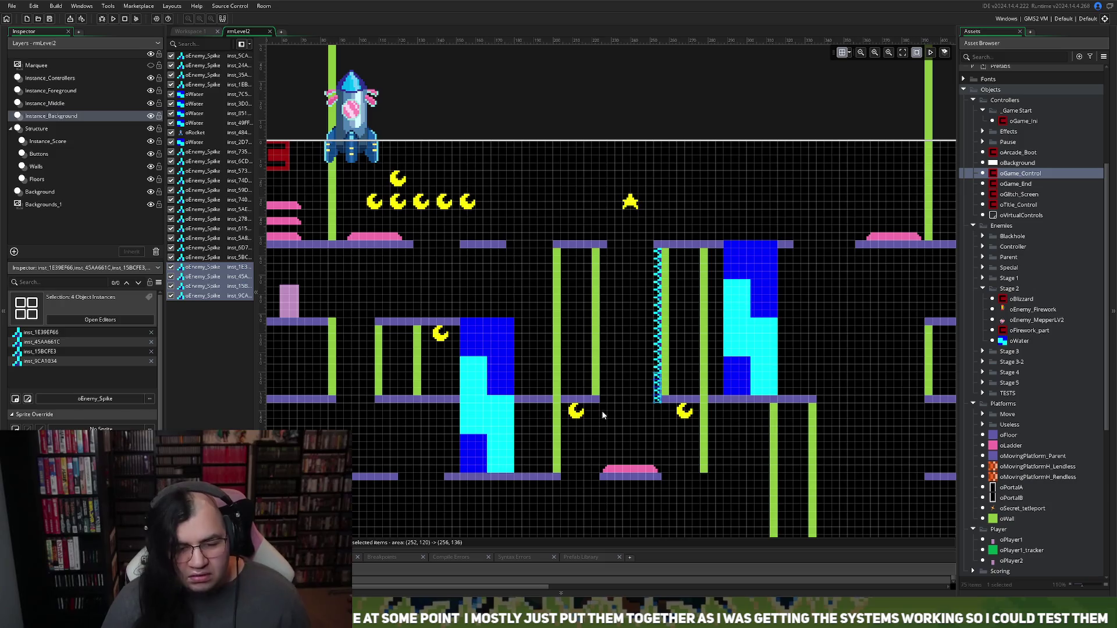
Step: Duplicate the full oEnemy_Spike column to the left of the original
click(650, 422)
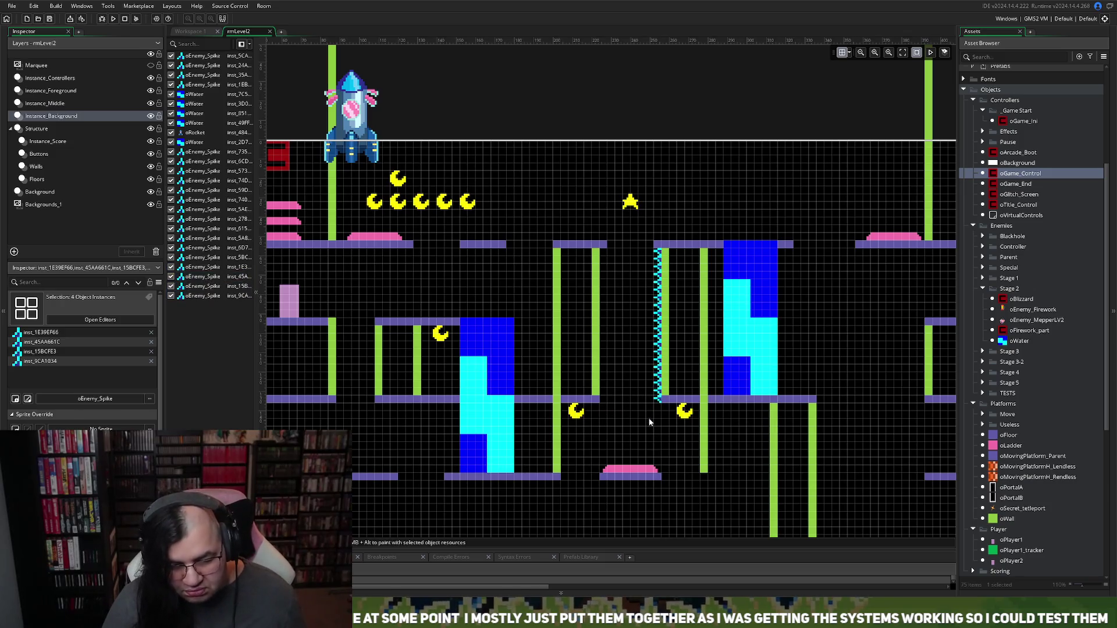
drag(648, 410, 663, 247)
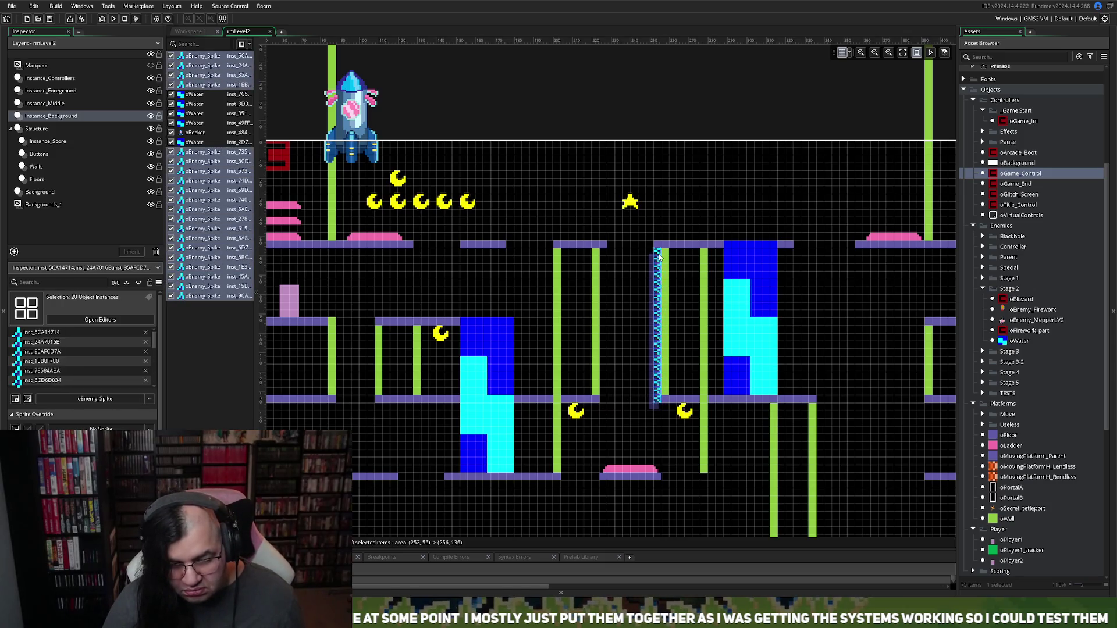
mouse_move(660, 326)
mouse_down()
mouse_move(645, 302)
mouse_move(636, 309)
mouse_up()
scroll(267, 425, down, 2)
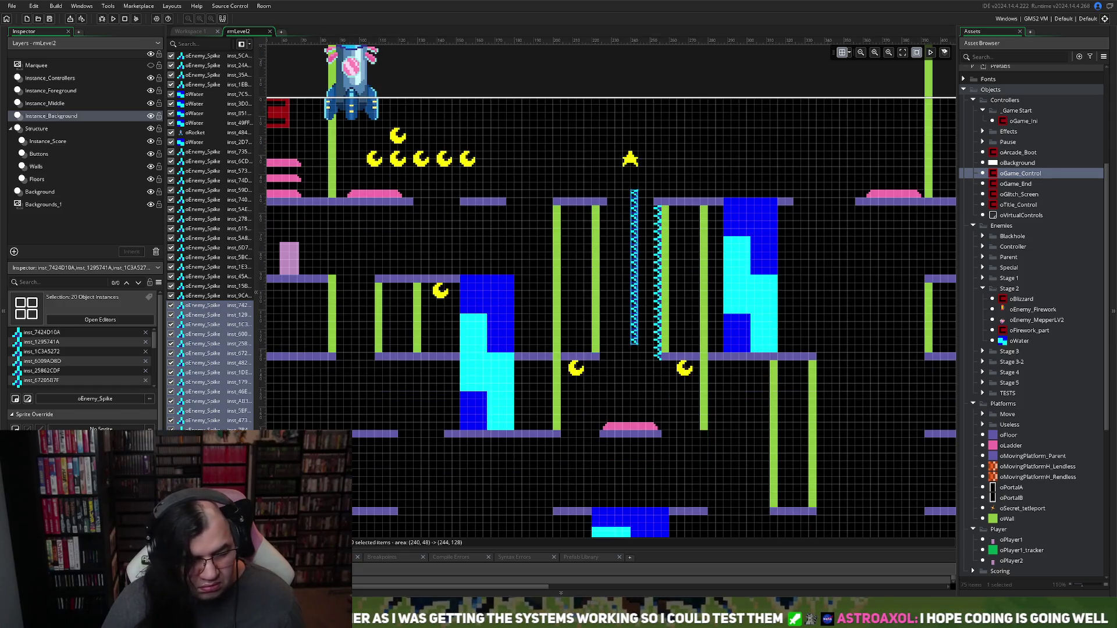
Step: Marquee-select the whole copied 20-spike column to line the left green wall of the shaft
click(82, 268)
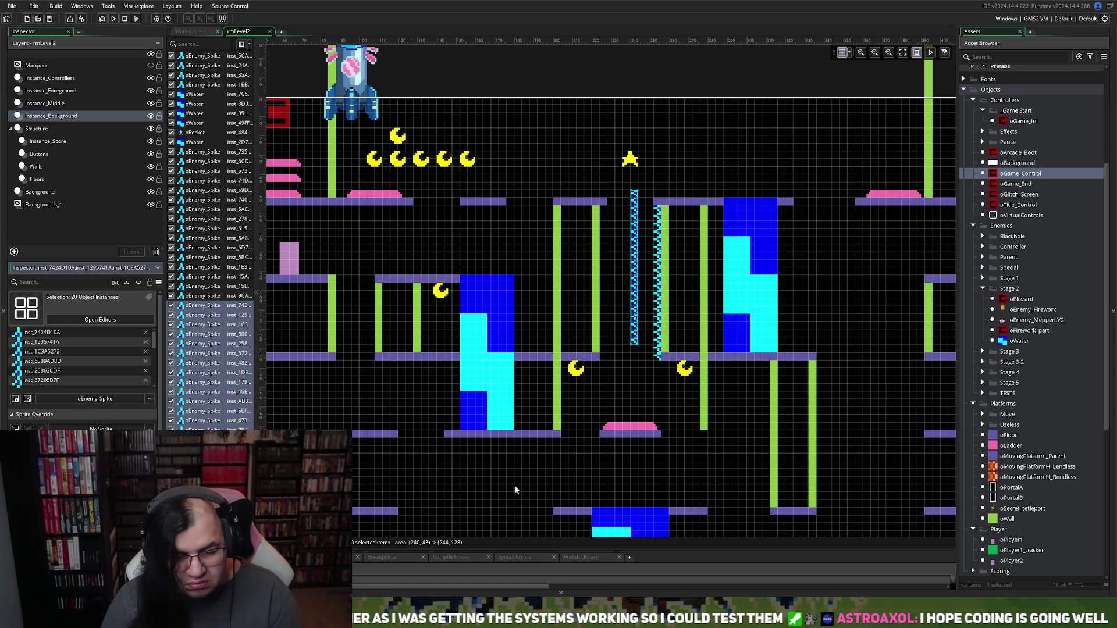
click(539, 484)
click(627, 284)
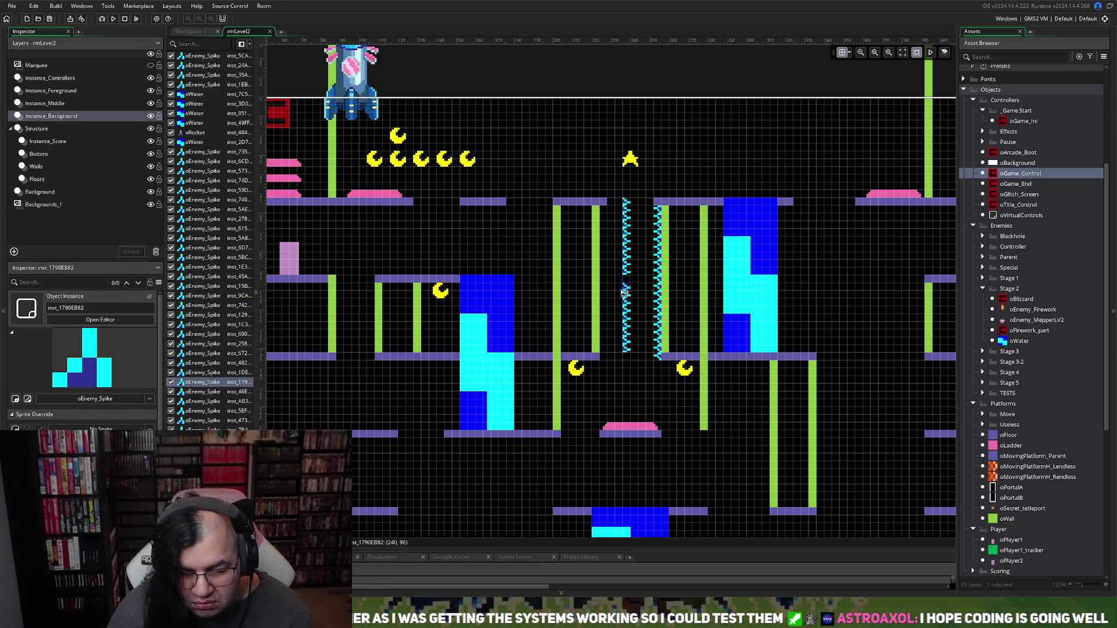
mouse_move(627, 362)
mouse_down()
mouse_move(628, 203)
mouse_move(604, 227)
mouse_up()
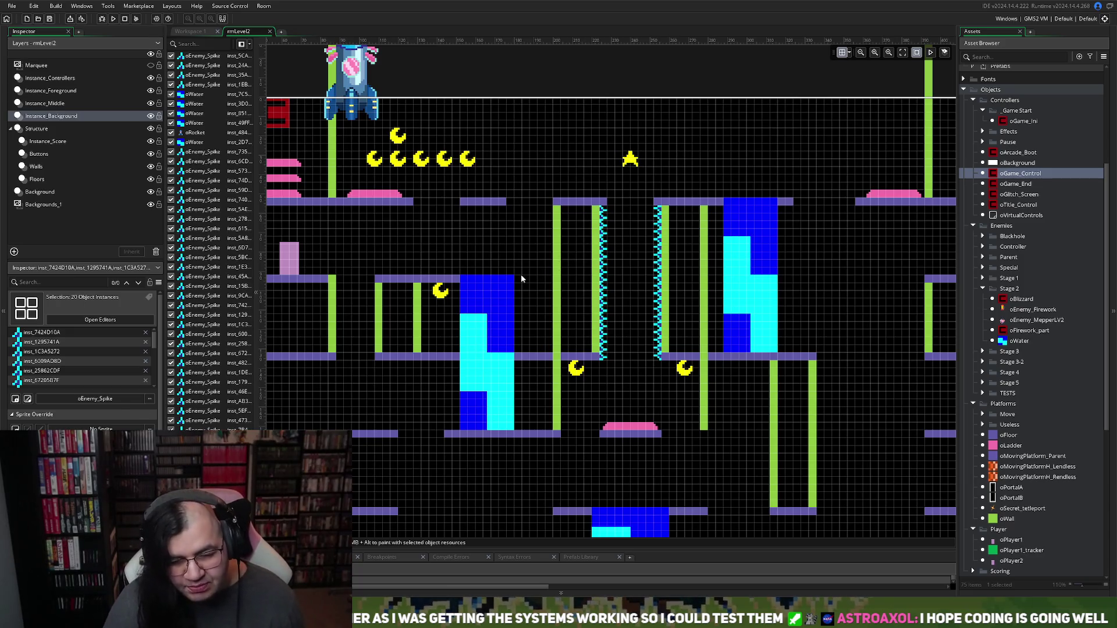
Step: Zoom out over the whole of rmLevel2 and select the Instance_Score layer with the moon pickups
scroll(521, 279, down, 1)
scroll(489, 285, right, 3)
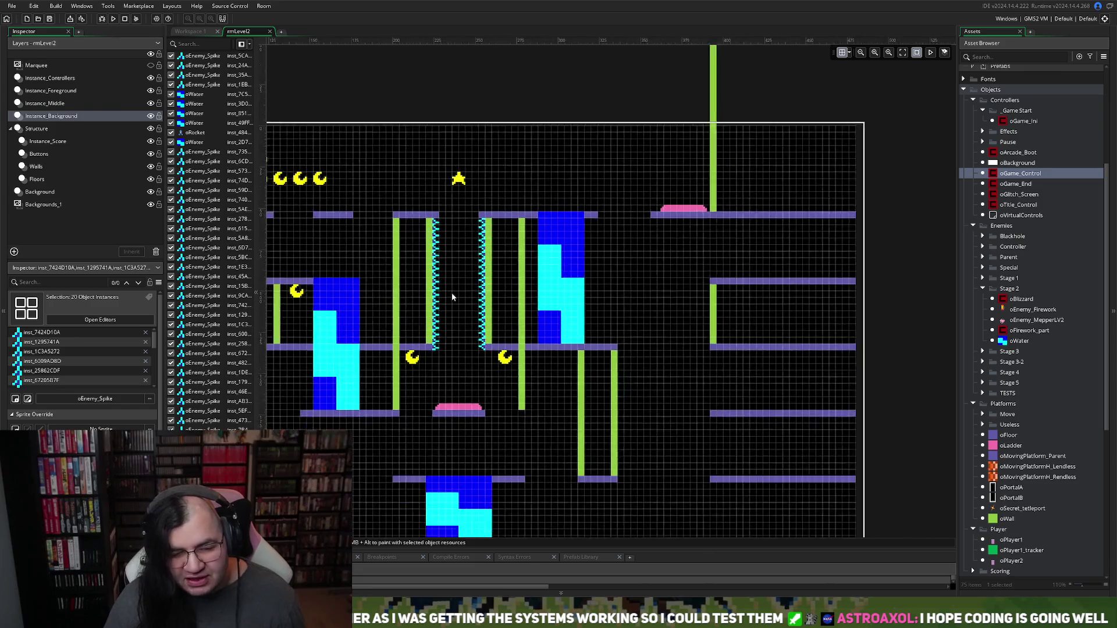
scroll(451, 292, down, 1)
scroll(454, 294, left, 3)
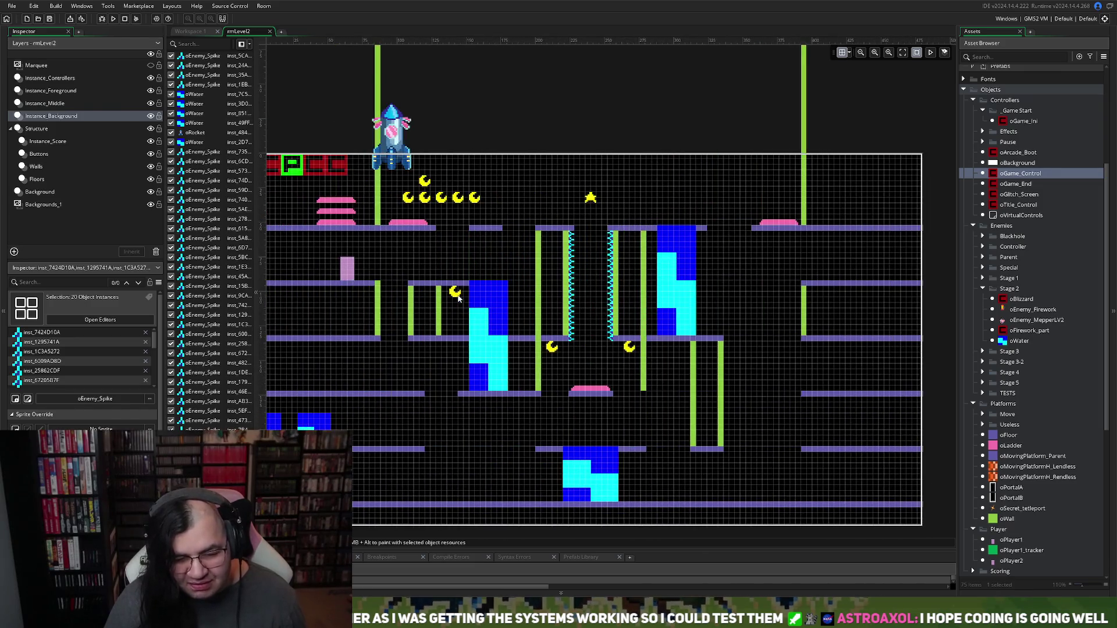
scroll(464, 308, right, 1)
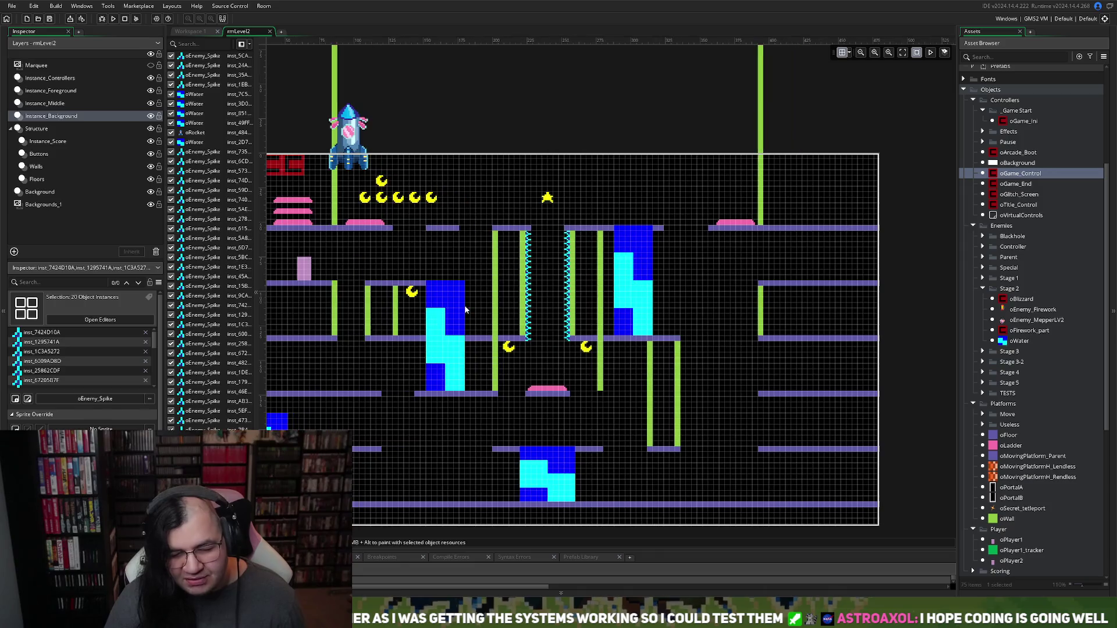
scroll(464, 311, down, 1)
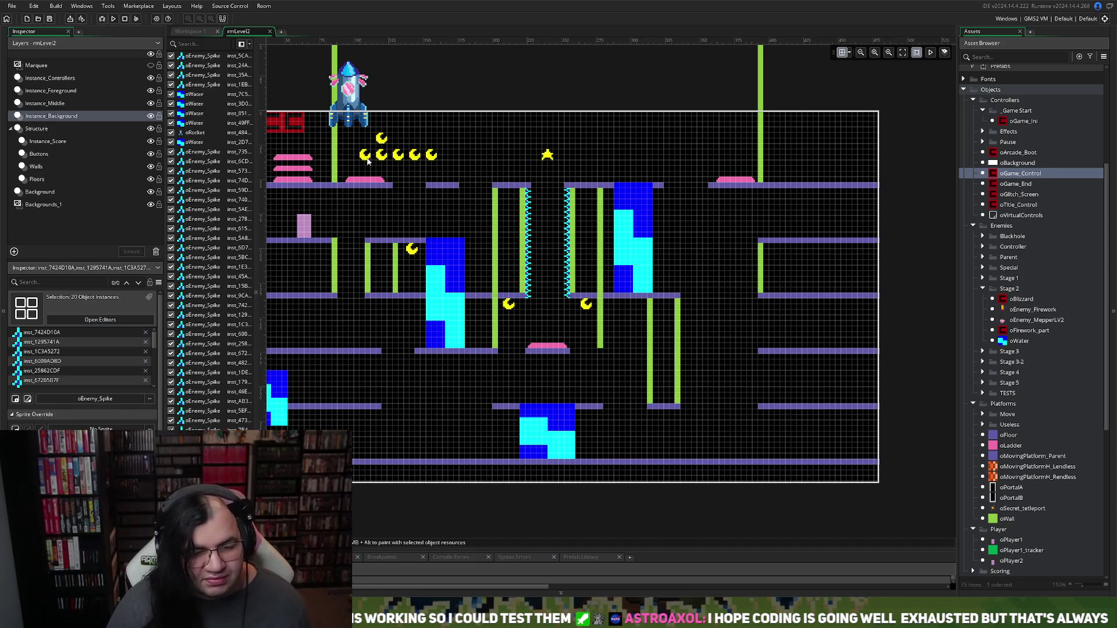
click(37, 141)
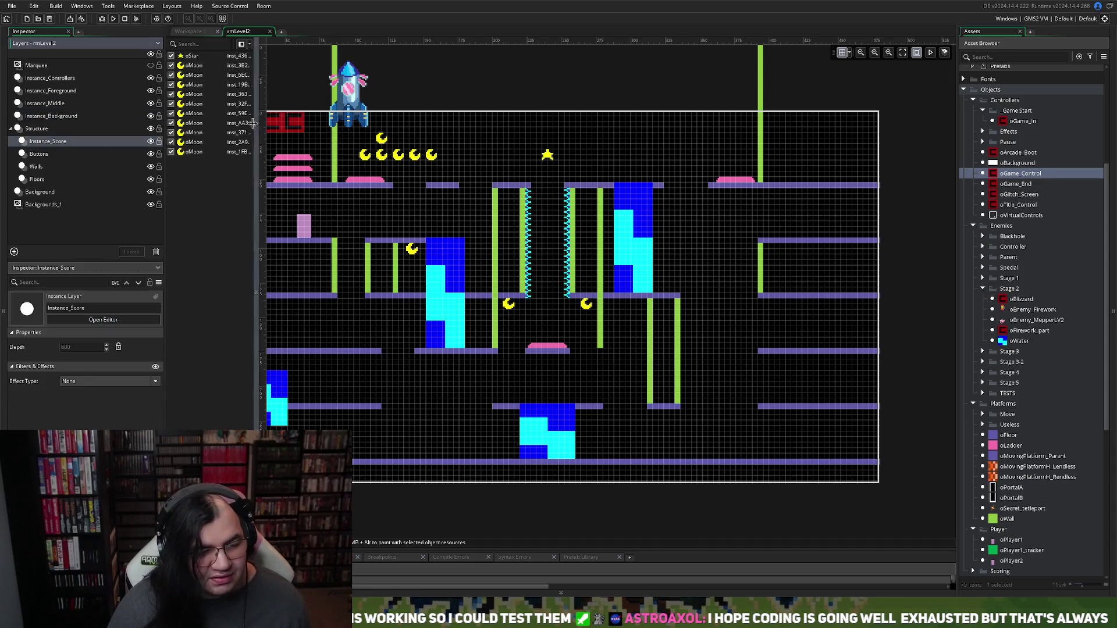
Step: Move one oMoon pickup down to a lower platform
click(184, 123)
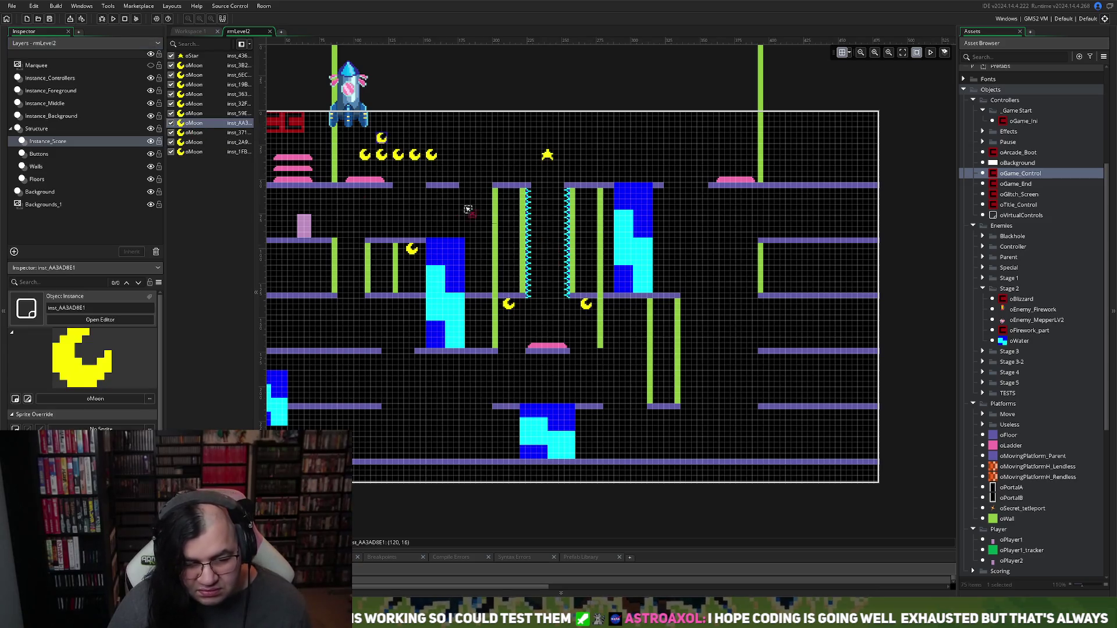
click(195, 114)
mouse_move(368, 158)
mouse_down()
mouse_move(475, 235)
mouse_move(573, 335)
mouse_move(559, 200)
mouse_move(567, 352)
mouse_move(563, 367)
mouse_move(554, 356)
mouse_move(554, 389)
mouse_move(555, 370)
mouse_move(462, 375)
mouse_move(458, 395)
mouse_move(545, 427)
mouse_move(656, 438)
mouse_move(633, 311)
mouse_move(631, 424)
mouse_move(566, 435)
mouse_move(538, 420)
mouse_move(554, 418)
mouse_move(441, 400)
mouse_move(457, 404)
mouse_up()
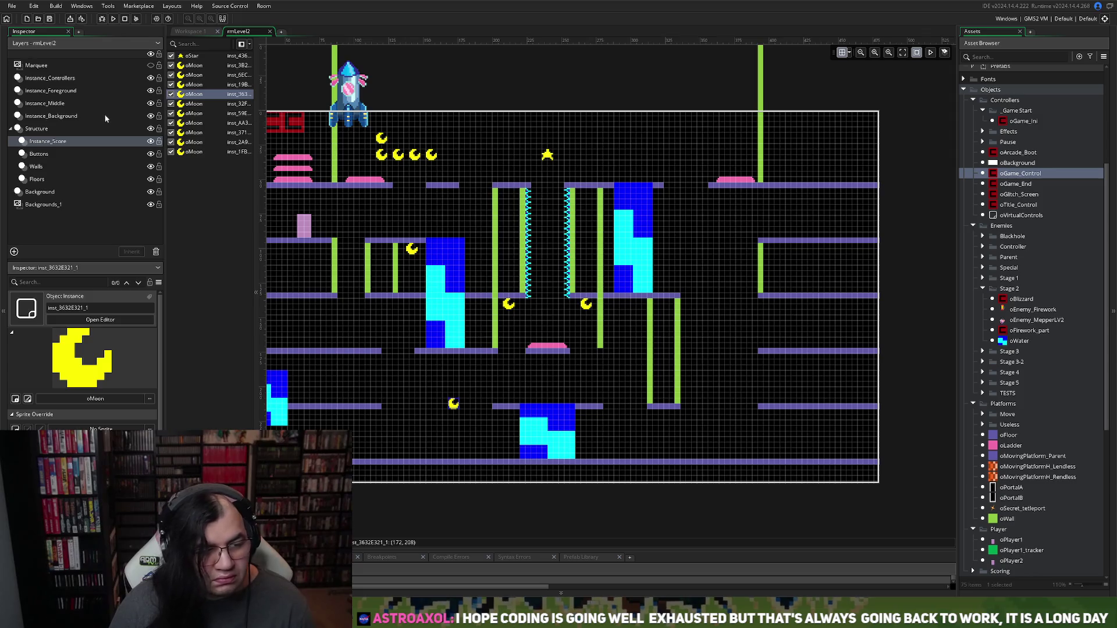
Step: Hide the Instance_Background layer and move the lower oMoon pickup back up higher
click(70, 117)
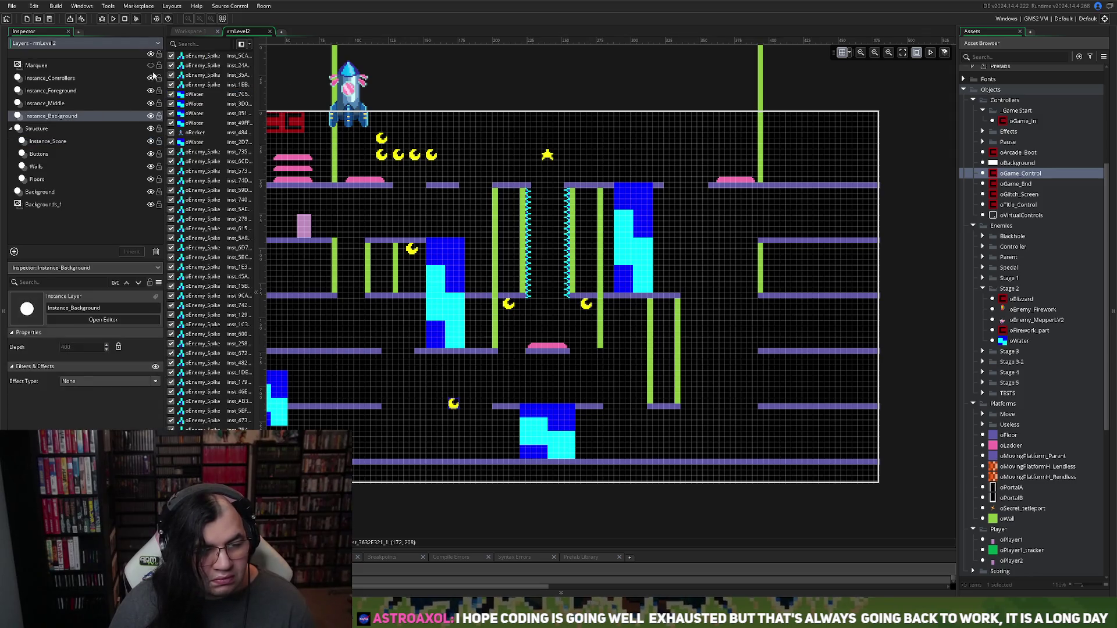
click(151, 117)
click(151, 116)
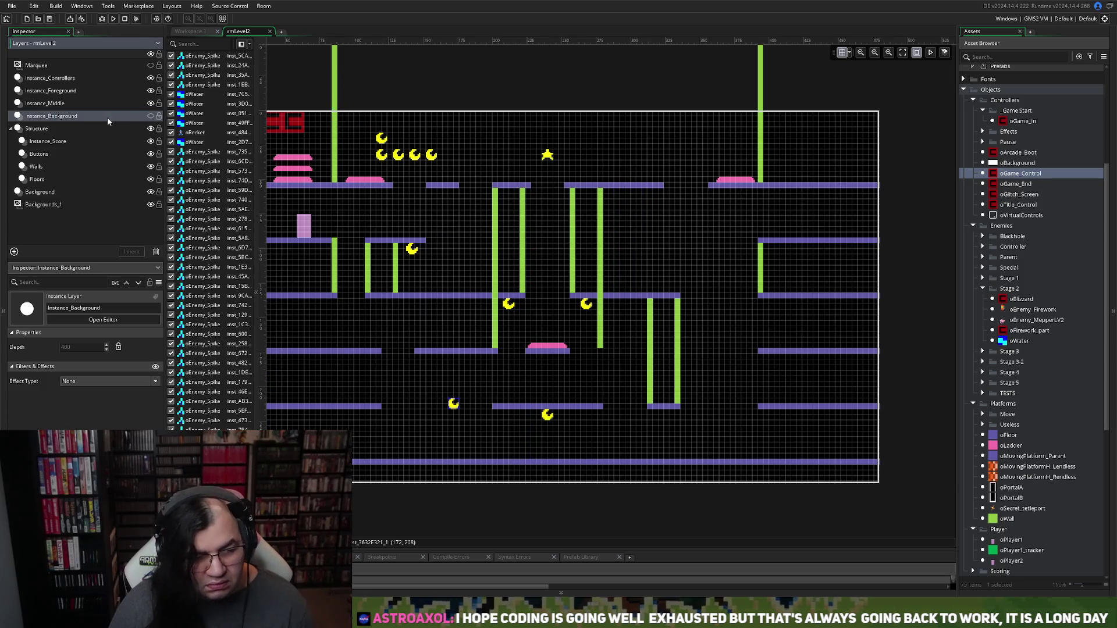
click(62, 143)
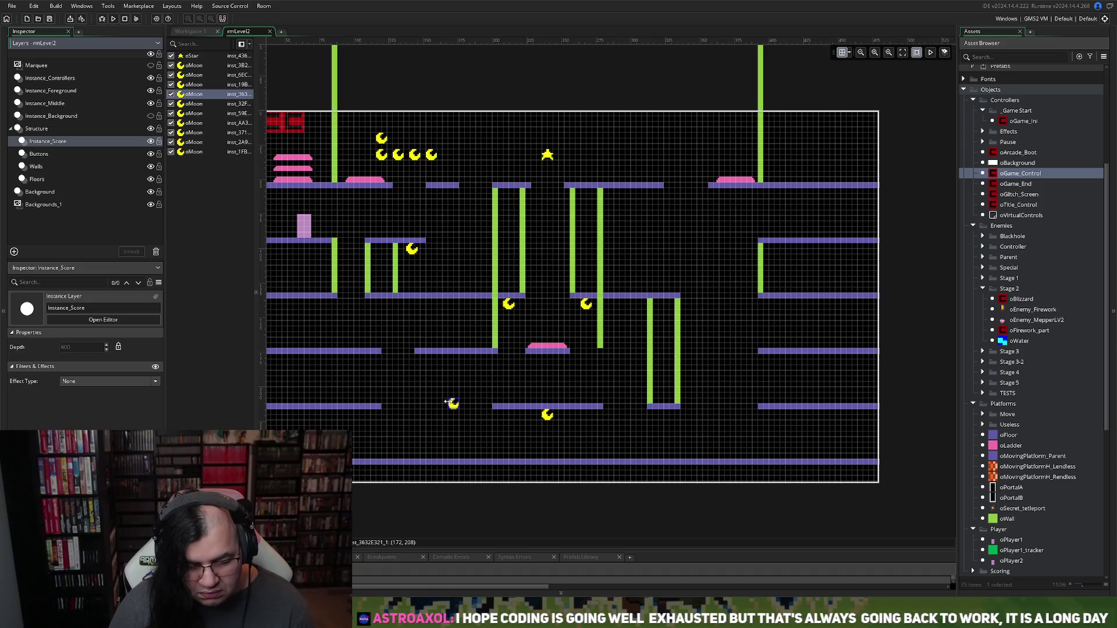
mouse_move(453, 401)
mouse_down()
mouse_move(385, 223)
mouse_move(397, 136)
mouse_up()
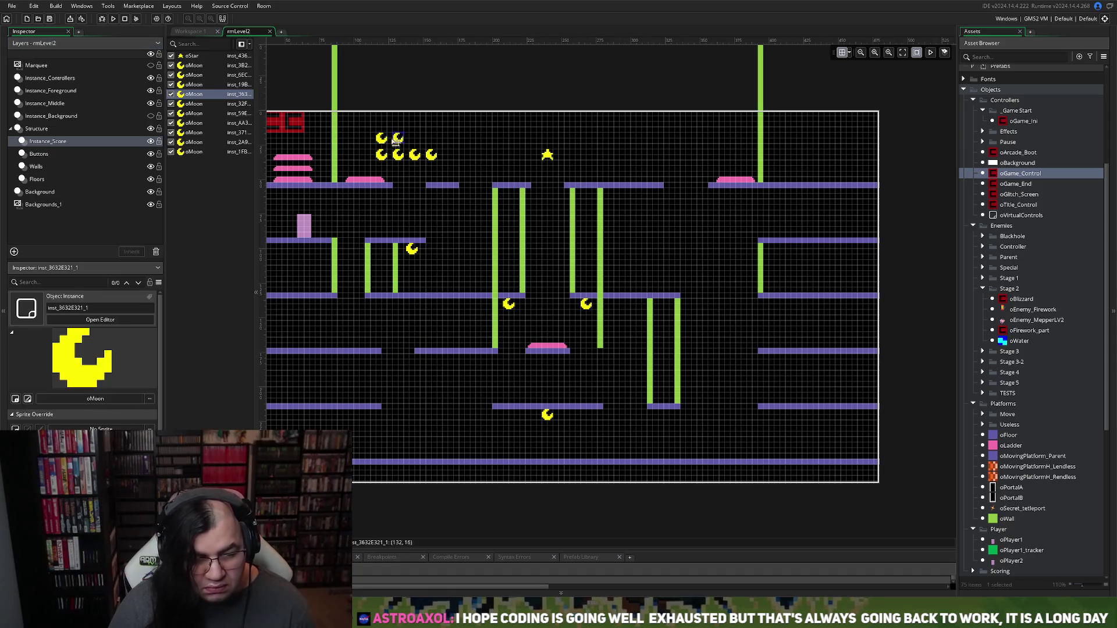
Step: Show the background layer's water, spikes and rocket again and look over the lower level
click(150, 116)
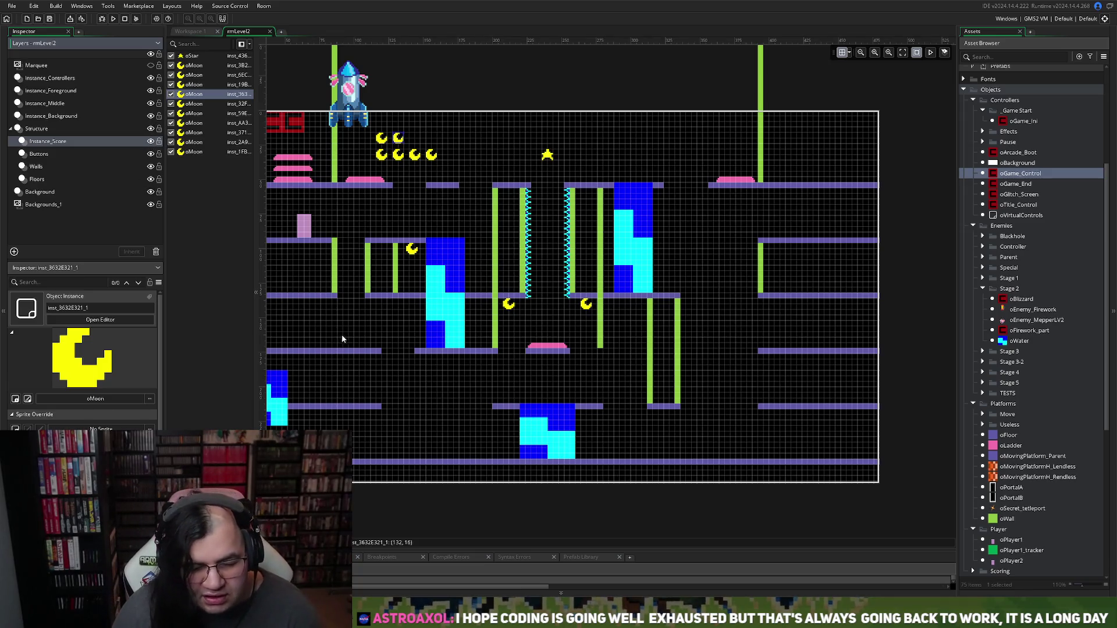
scroll(402, 341, down, 2)
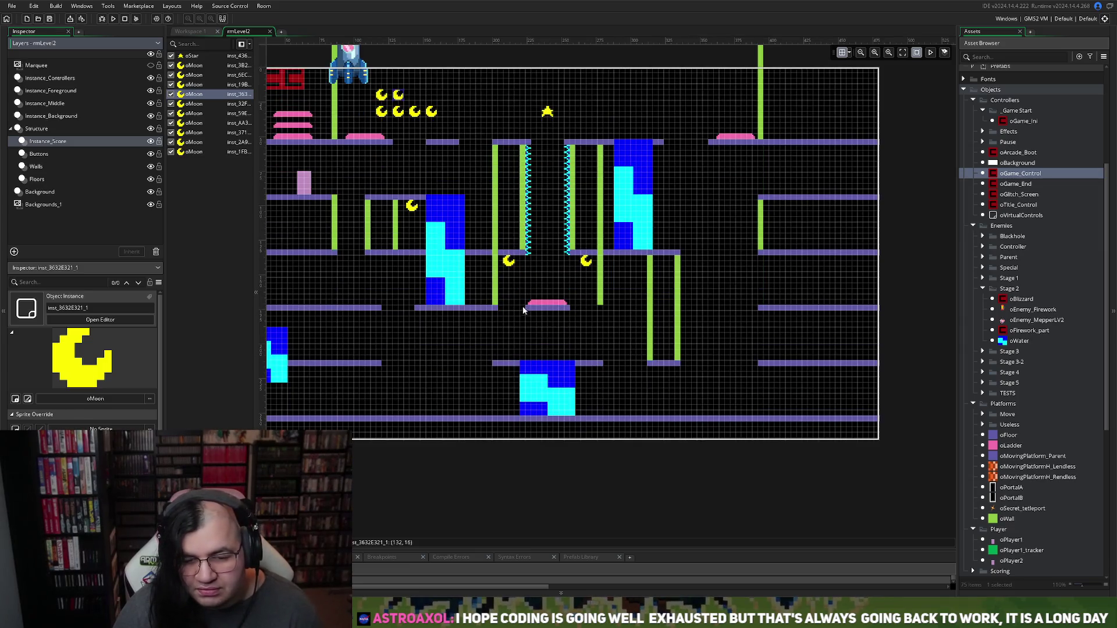
scroll(521, 340, down, 2)
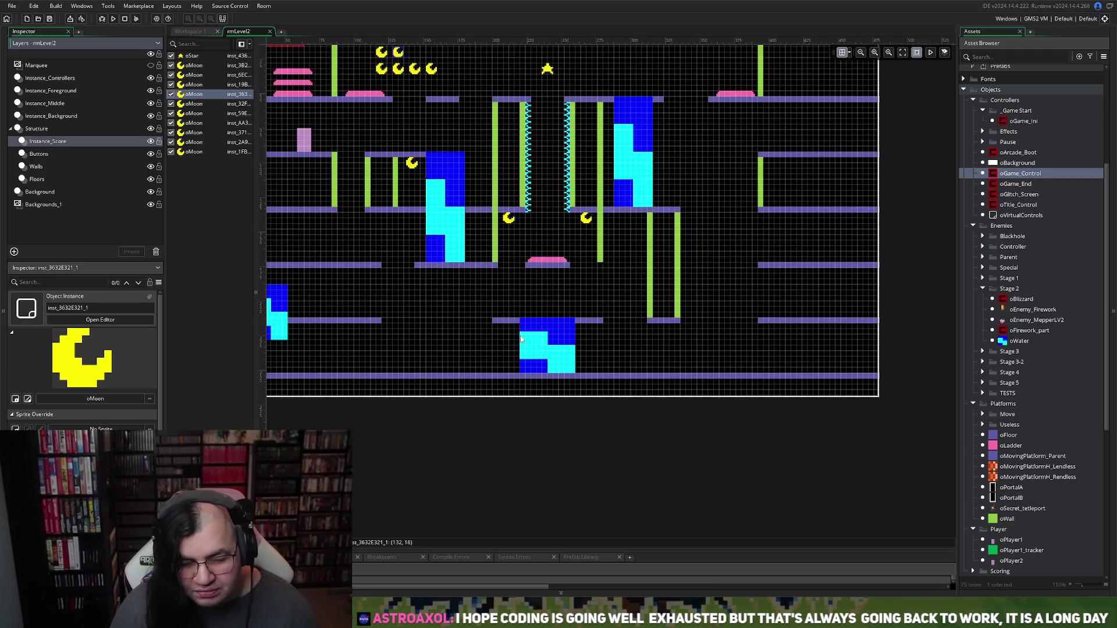
scroll(511, 325, left, 4)
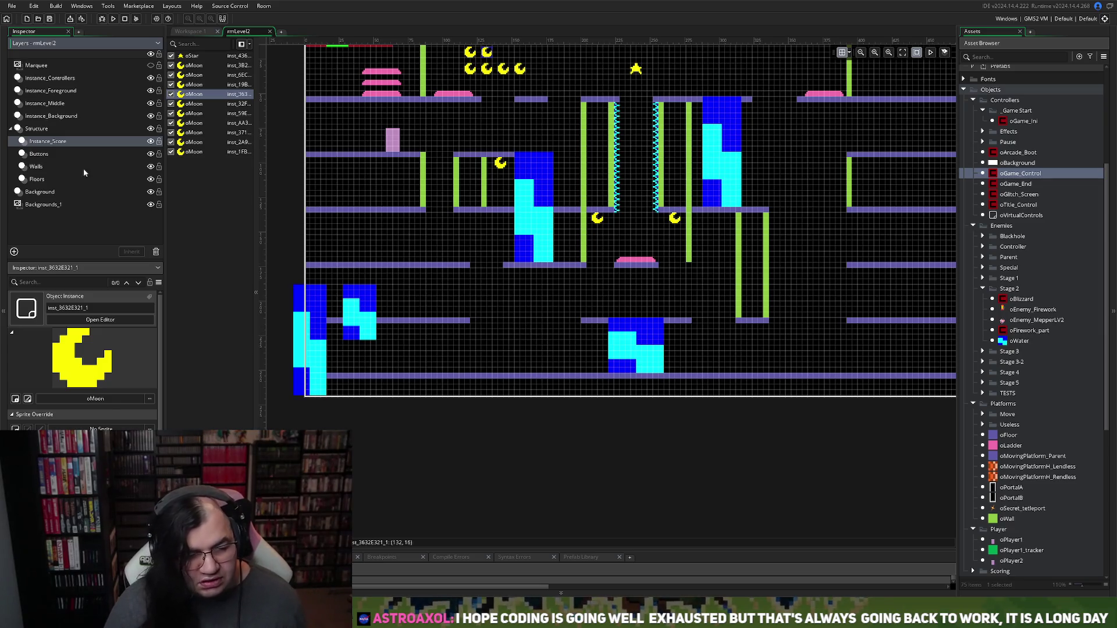
Step: On the Floors layer, delete the small oFloor piece under the green walls
click(36, 179)
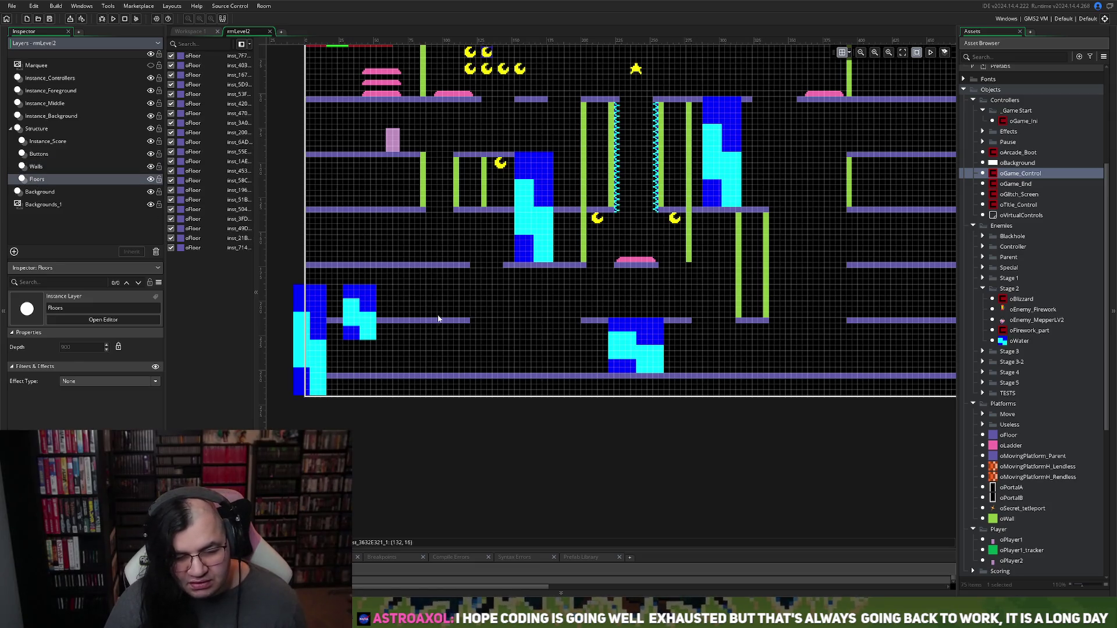
scroll(622, 318, right, 2)
scroll(660, 324, left, 2)
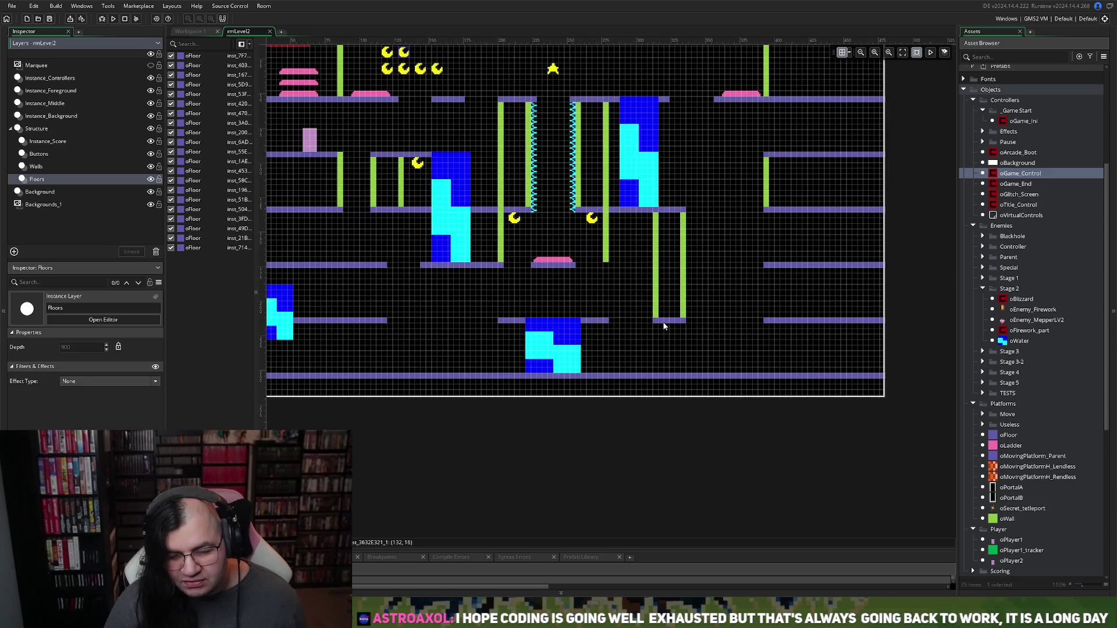
scroll(655, 325, right, 1)
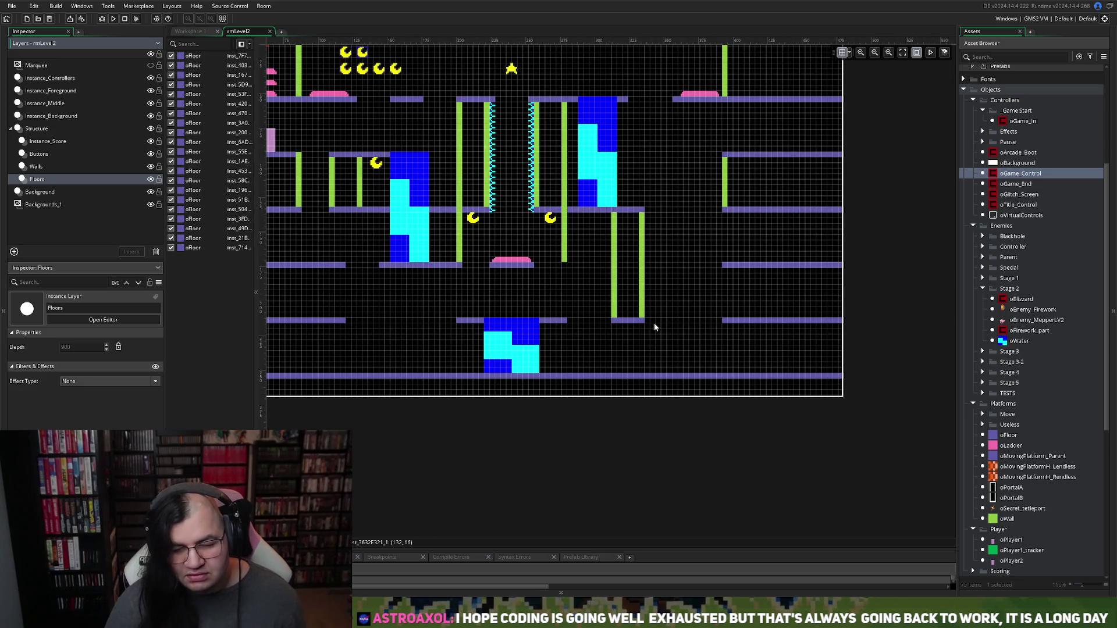
scroll(712, 361, left, 1)
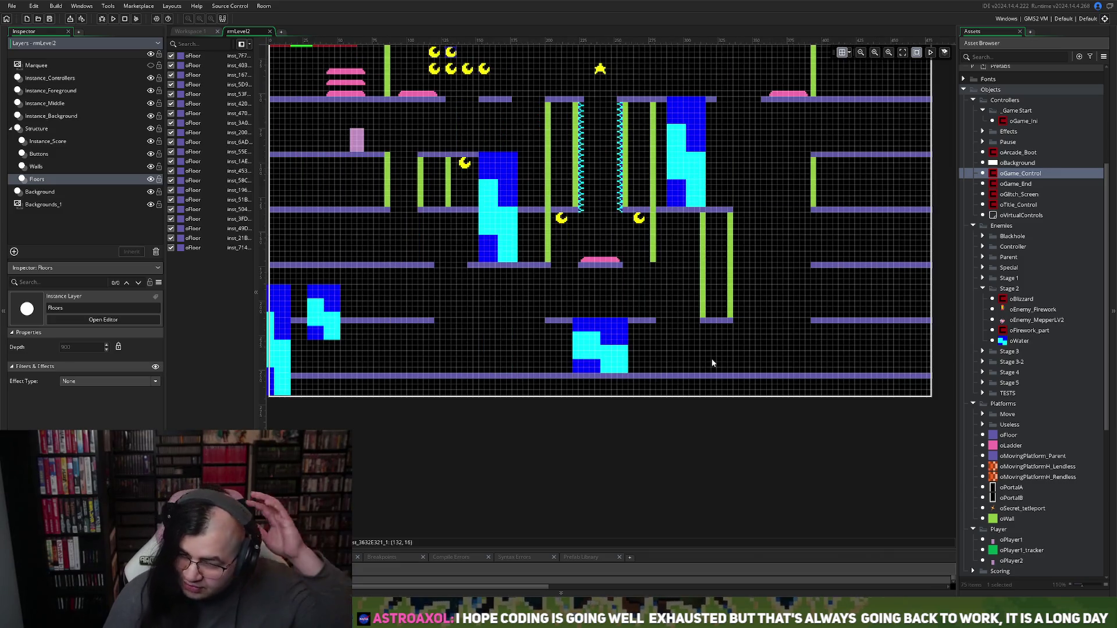
click(808, 322)
click(722, 322)
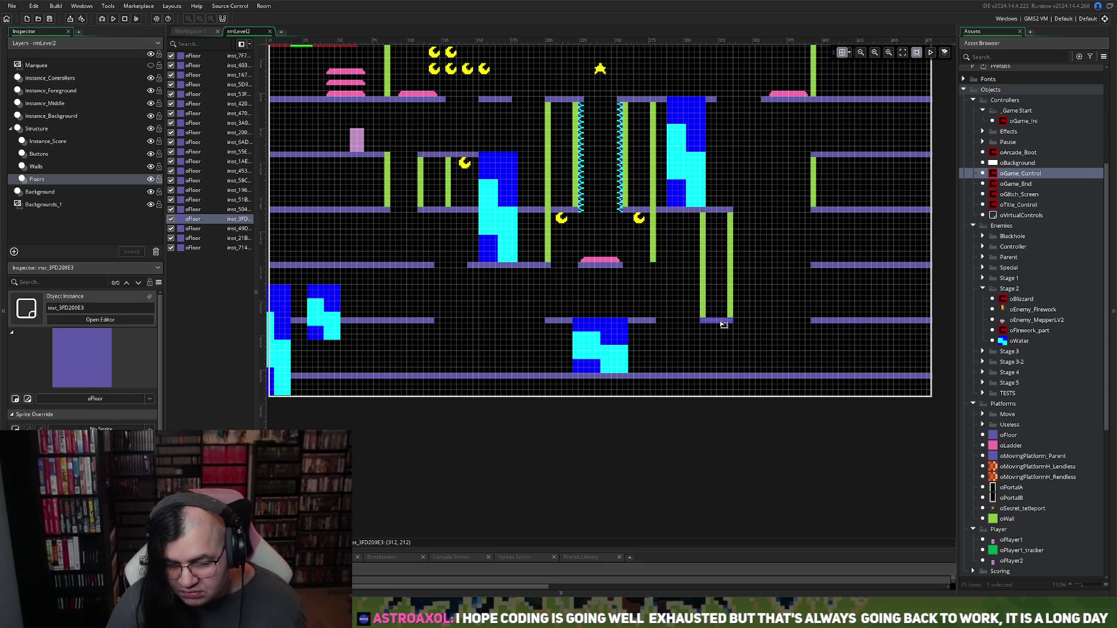
key(Delete)
Step: Stretch the right-hand floor leftward to meet the green walls
click(815, 323)
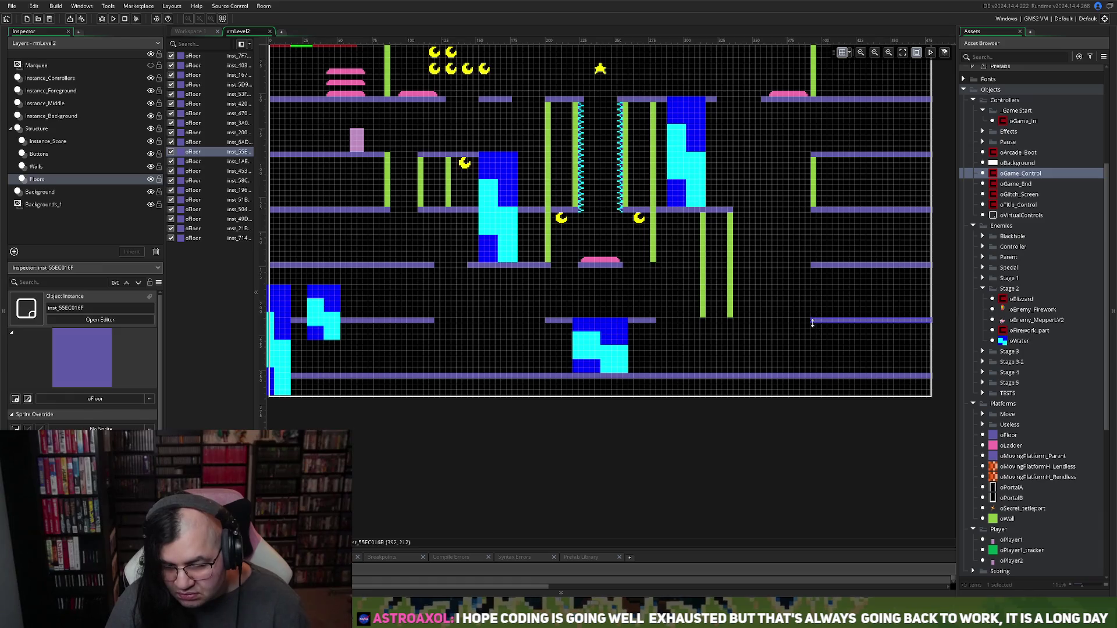
drag(815, 325, 698, 327)
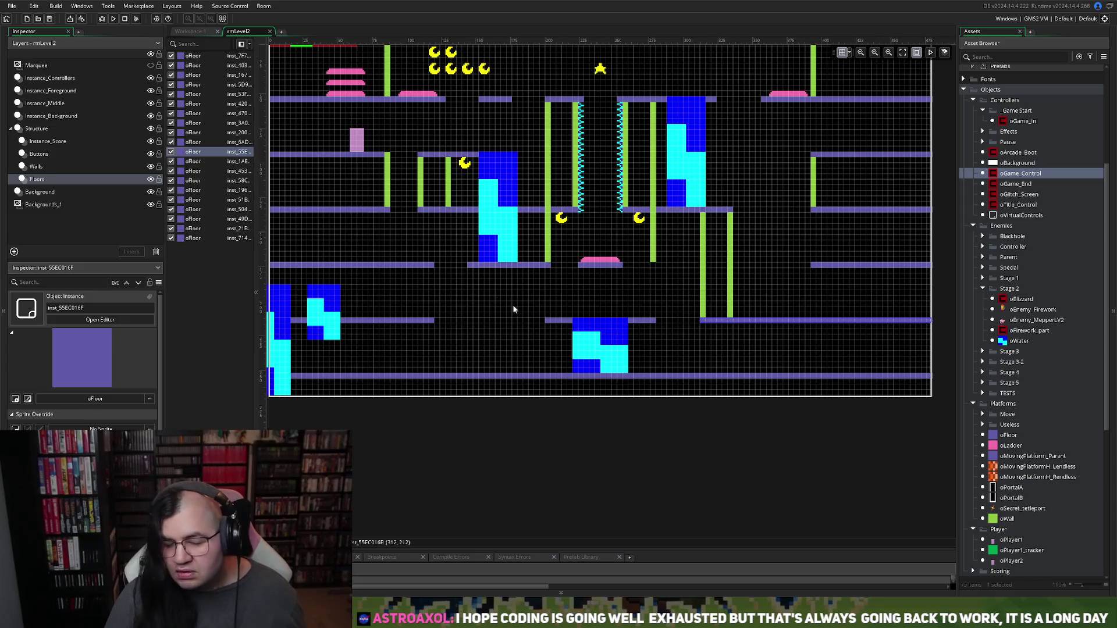
click(282, 330)
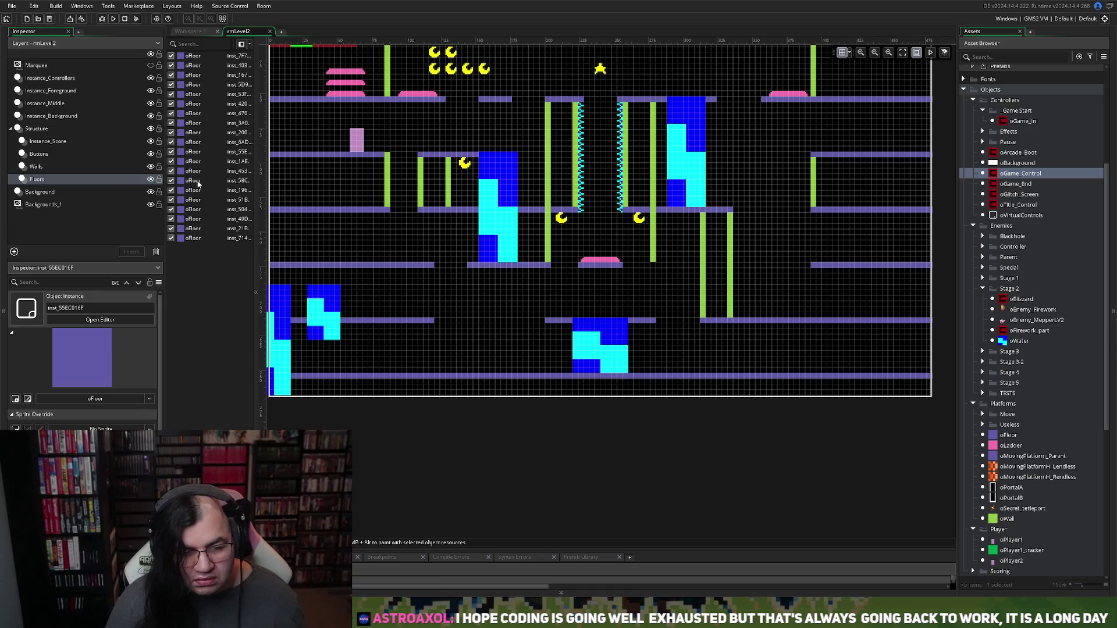
click(76, 117)
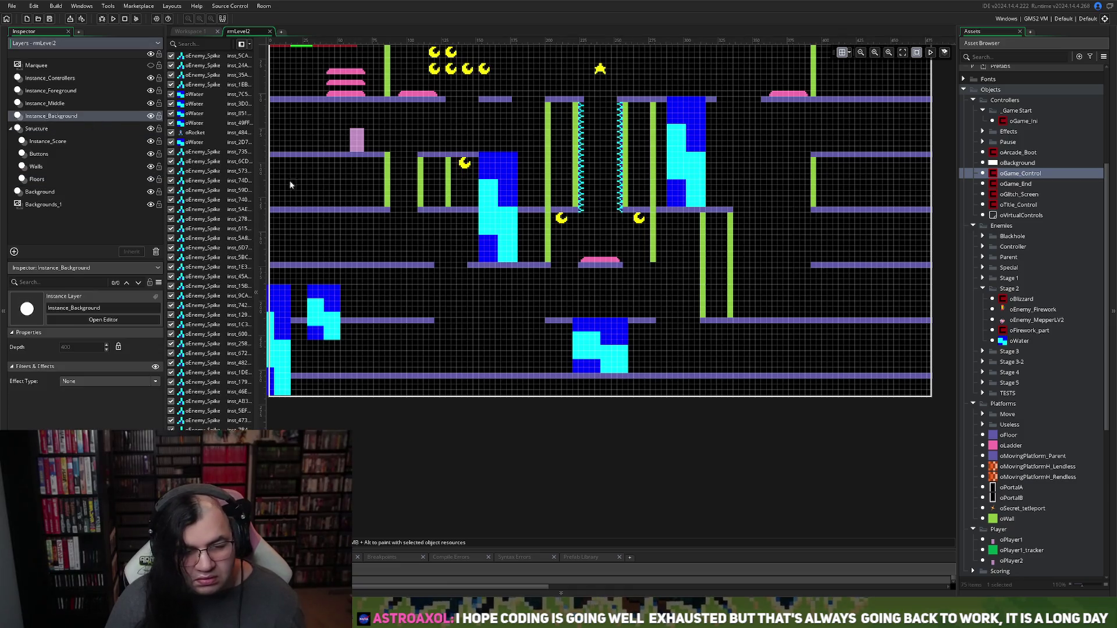
Step: Move oWater above oRocket and all spike instances higher in the instance order
click(185, 143)
drag(183, 133, 184, 133)
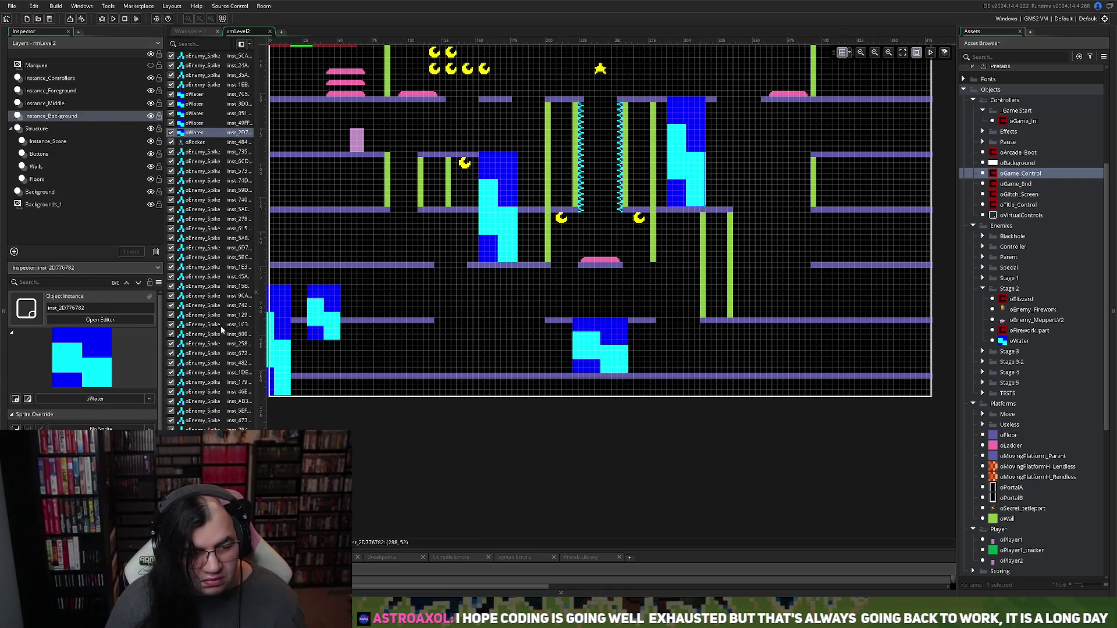
click(201, 152)
key(shift+End)
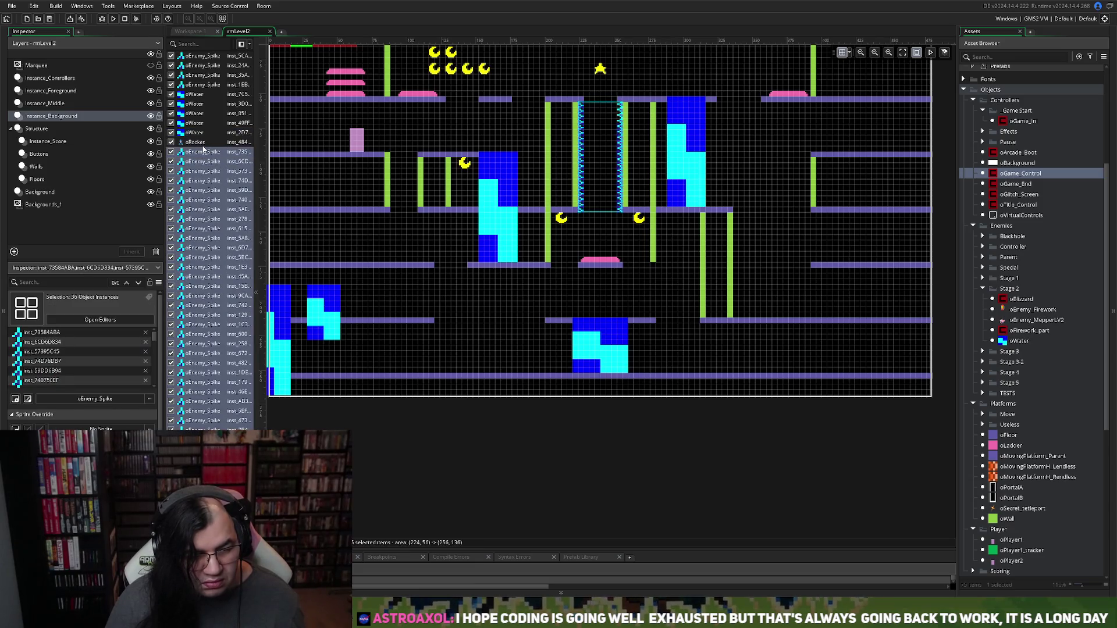
drag(203, 150, 202, 73)
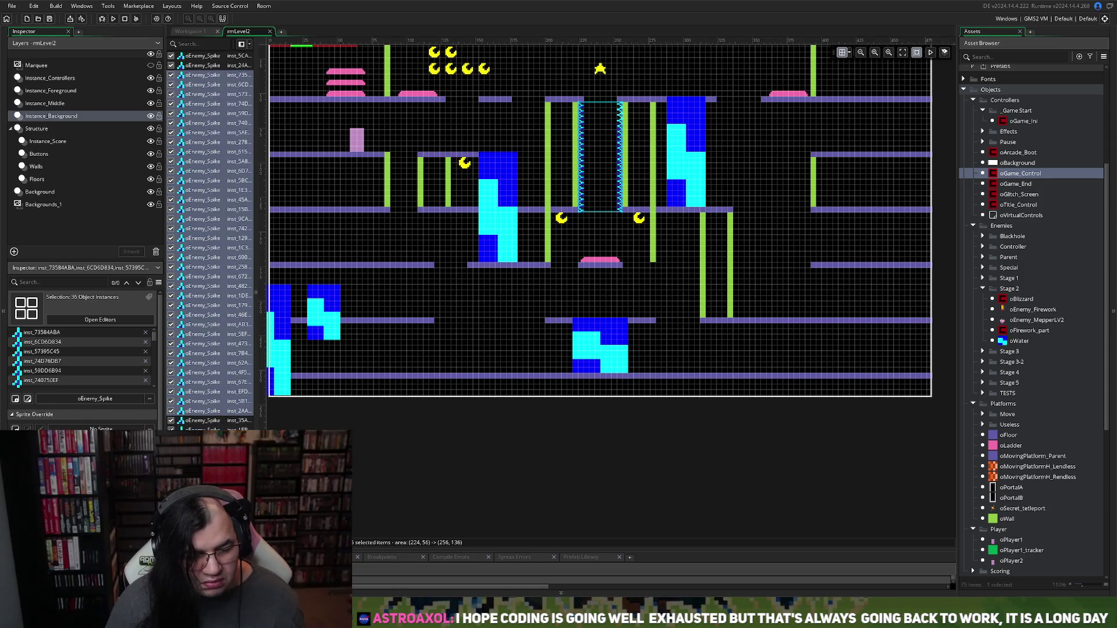
Step: Copy a water block to the right side of the lower floors and widen it slightly
click(483, 172)
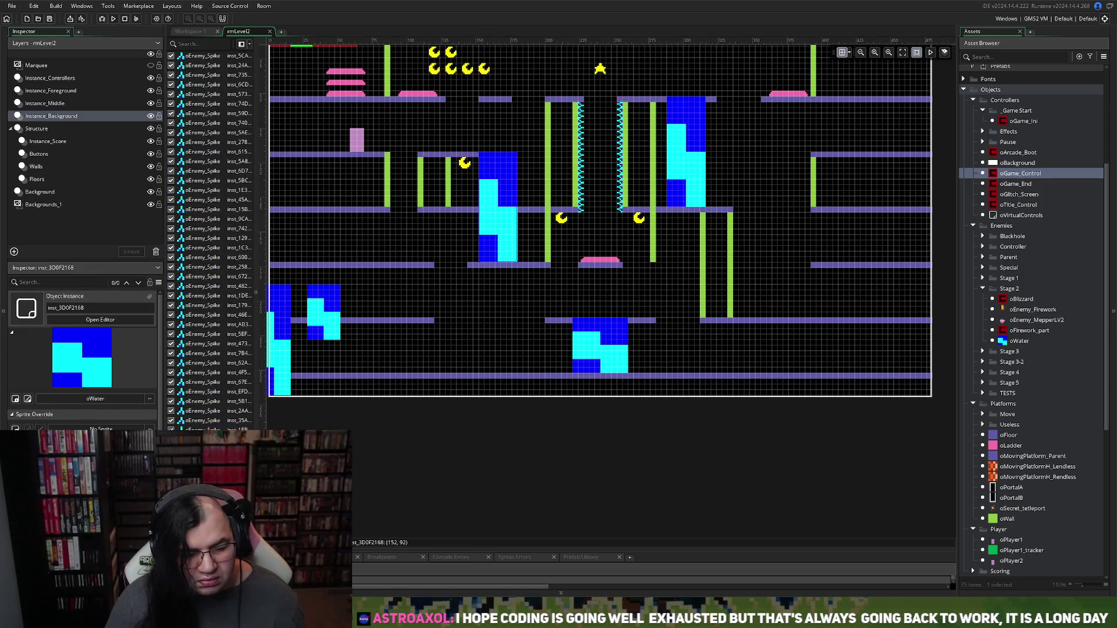
mouse_move(504, 245)
mouse_down()
mouse_move(685, 408)
mouse_move(753, 323)
mouse_move(778, 321)
mouse_move(776, 344)
mouse_up()
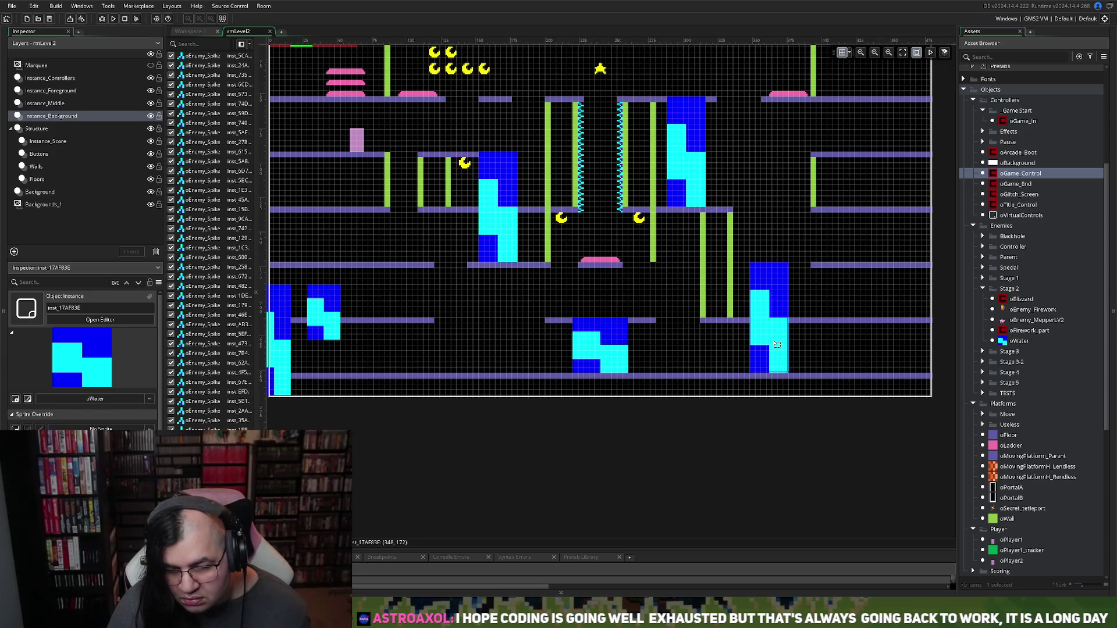
drag(789, 309, 794, 308)
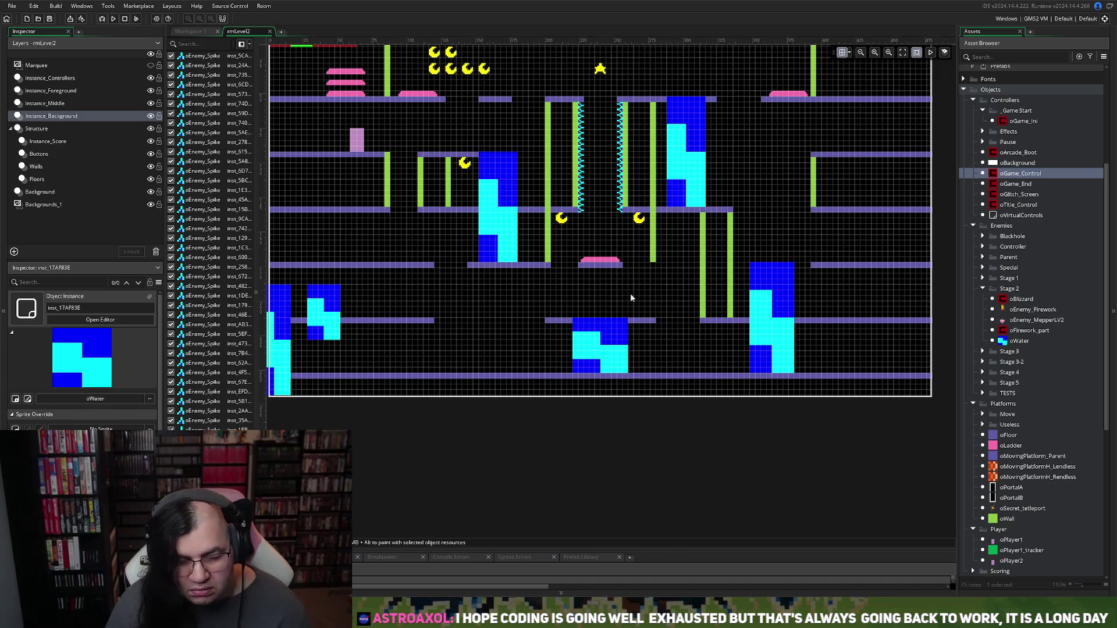
click(48, 184)
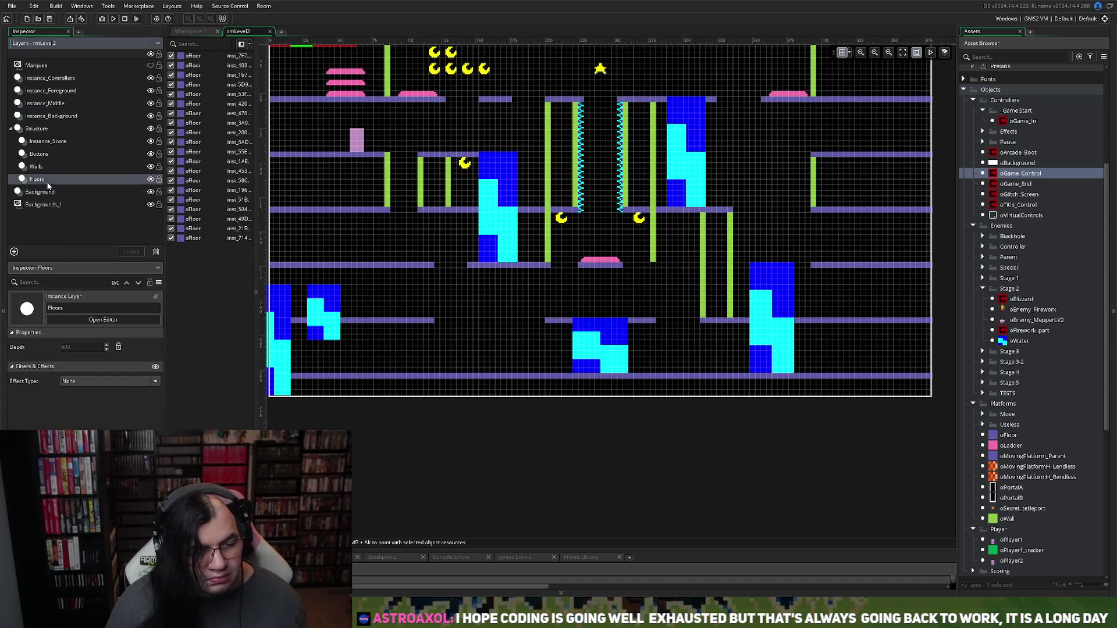
Step: Stretch the oFloor above the new water block leftward toward the green walls
click(814, 265)
drag(813, 265, 725, 268)
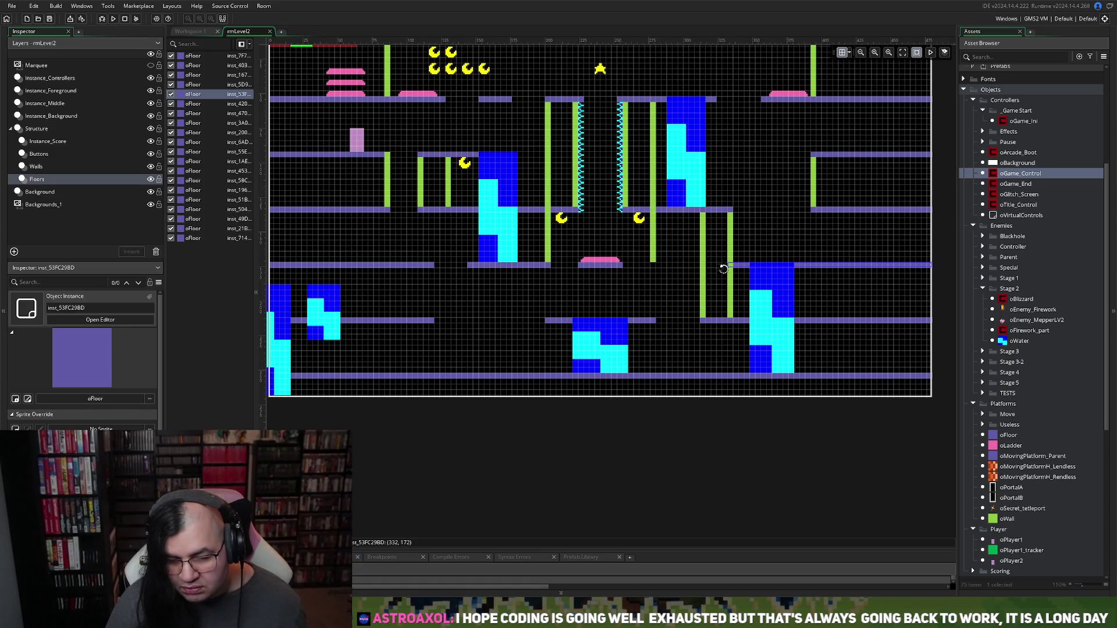
click(706, 362)
scroll(710, 356, down, 3)
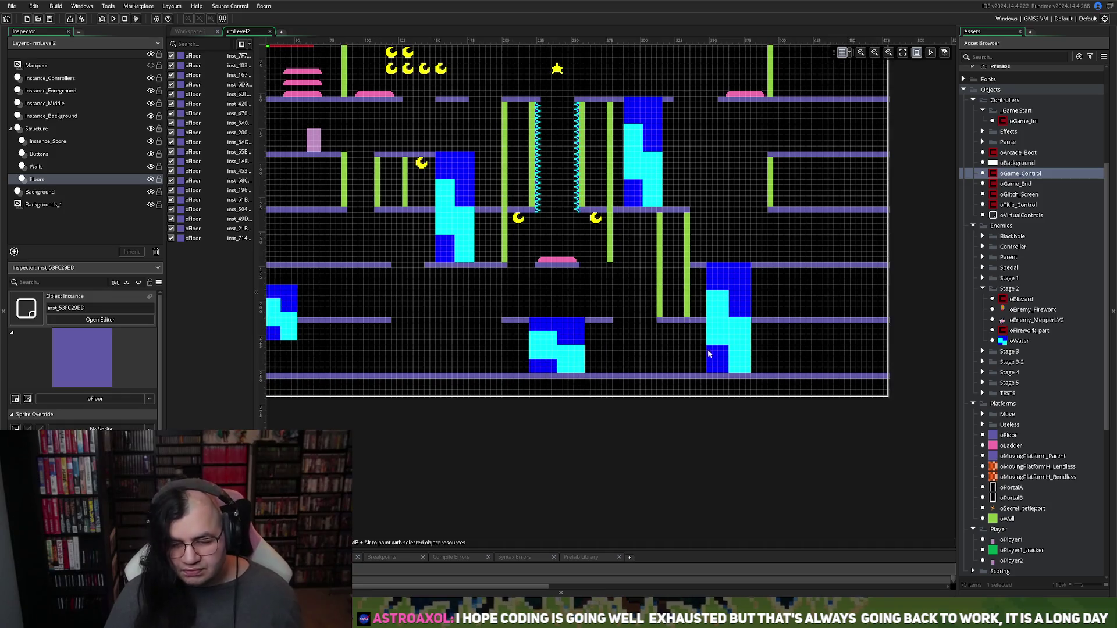
scroll(684, 351, up, 2)
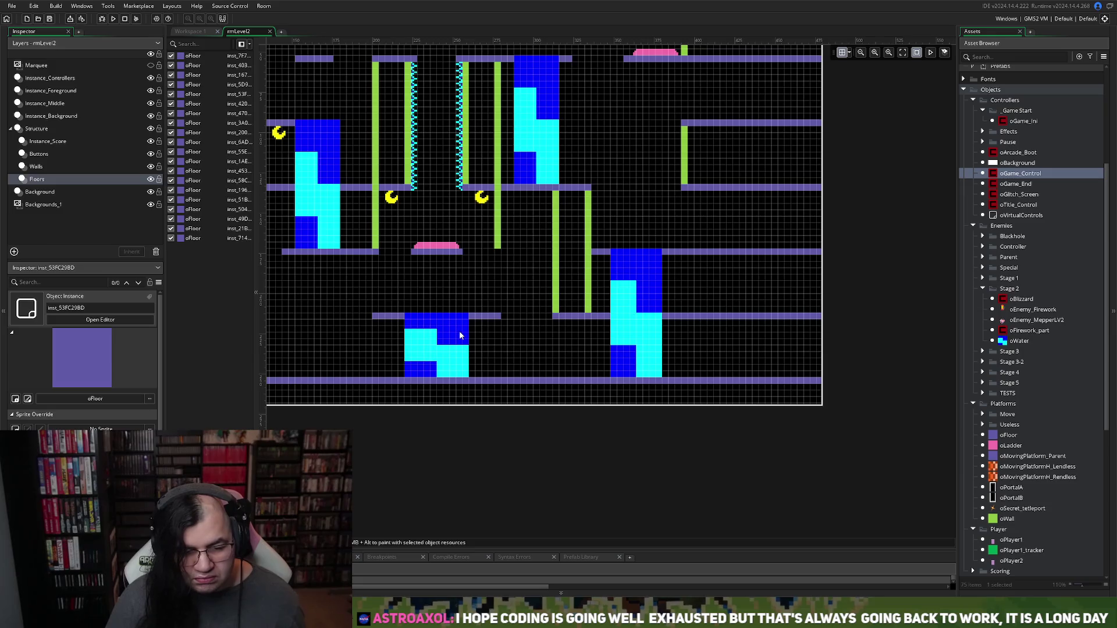
scroll(419, 214, left, 3)
scroll(418, 221, up, 2)
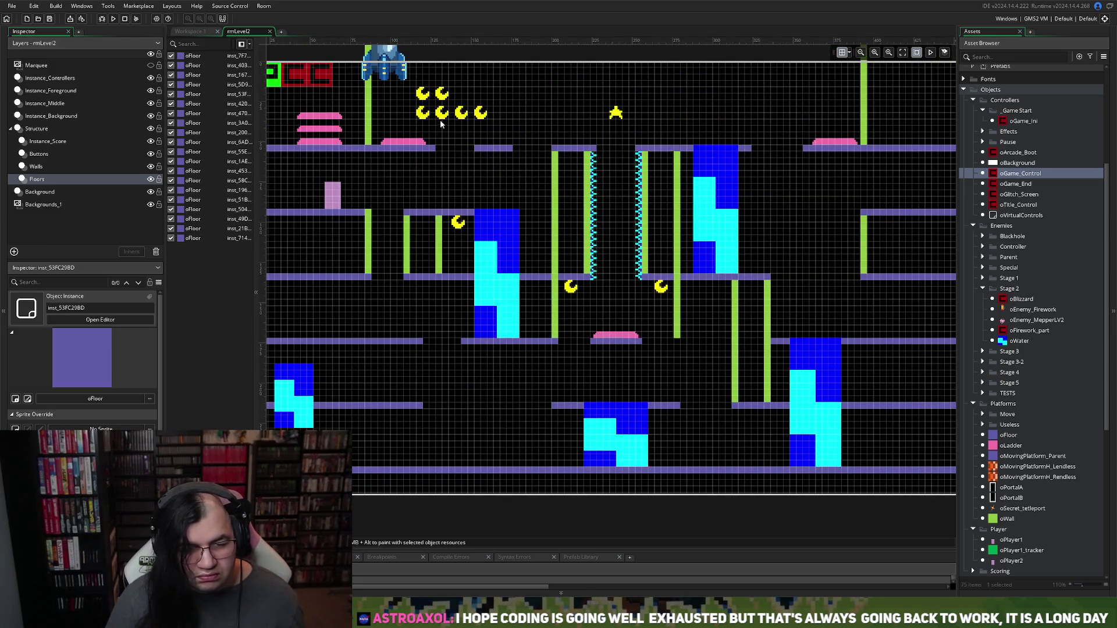
click(48, 140)
Step: Move a top-cluster oMoon down beside the new water block and nudge it slightly left
mouse_move(448, 114)
mouse_down()
mouse_move(702, 380)
mouse_move(796, 368)
mouse_move(786, 352)
mouse_up()
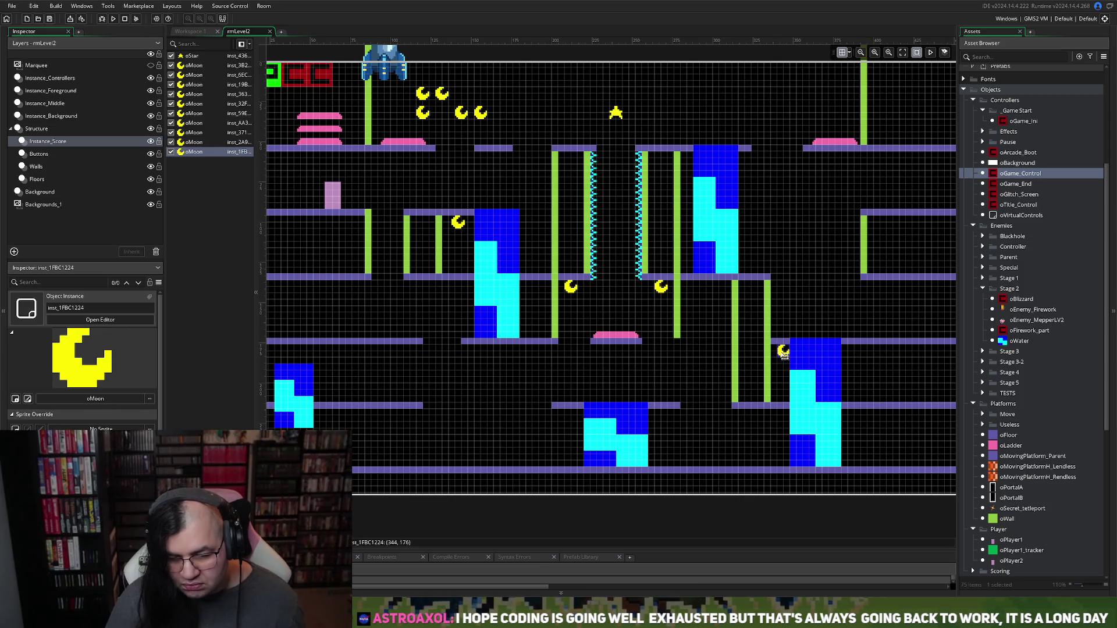
click(780, 356)
click(784, 352)
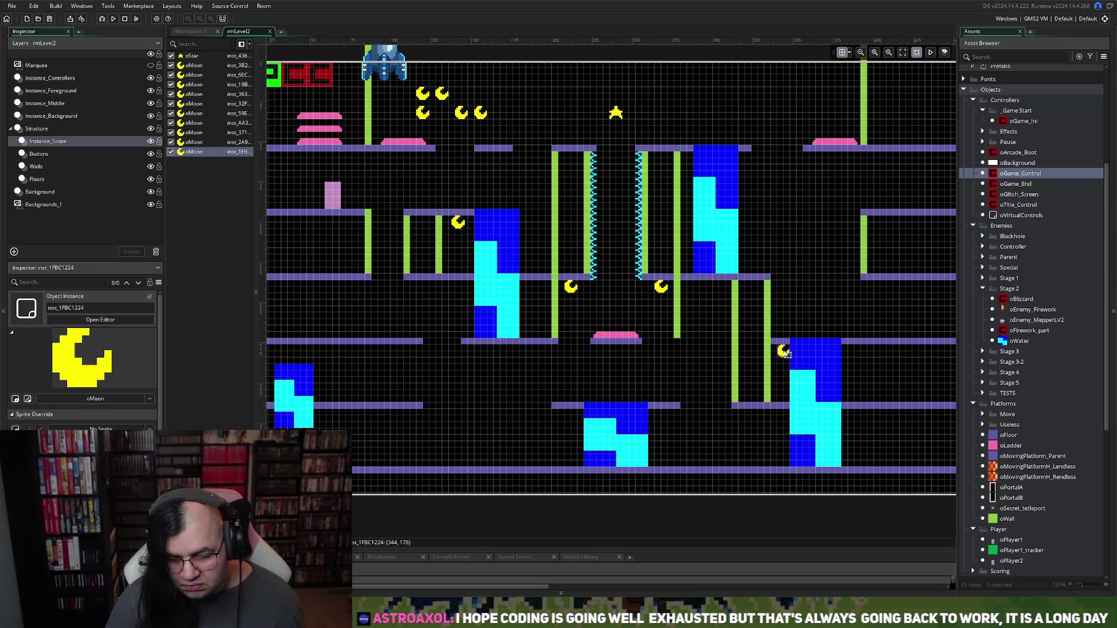
drag(786, 354, 785, 354)
click(783, 357)
click(782, 357)
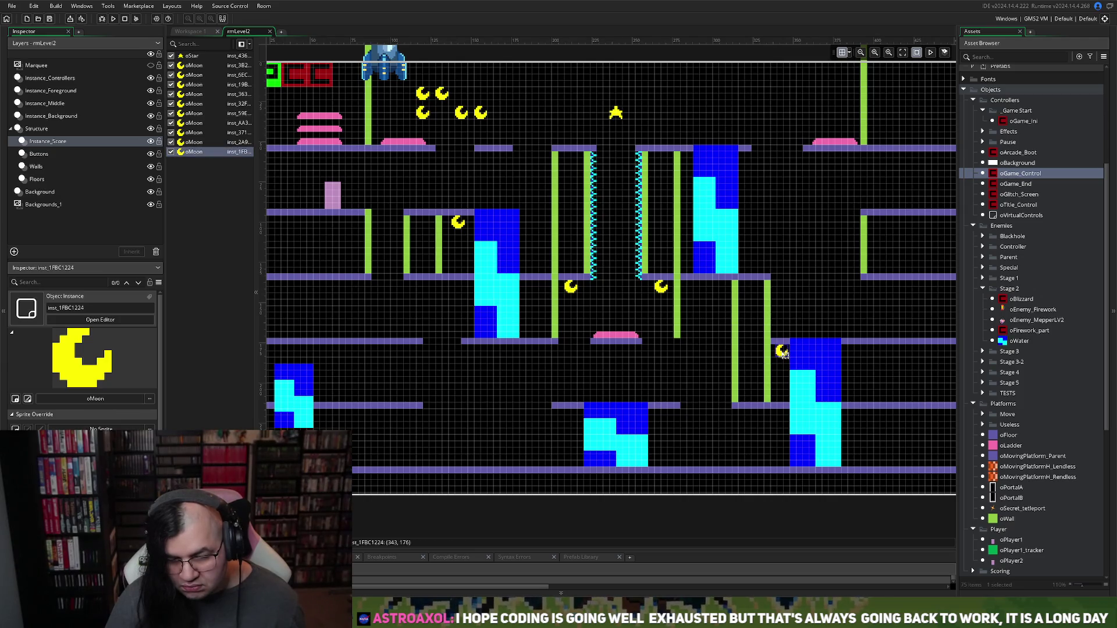
drag(783, 355, 781, 356)
click(782, 355)
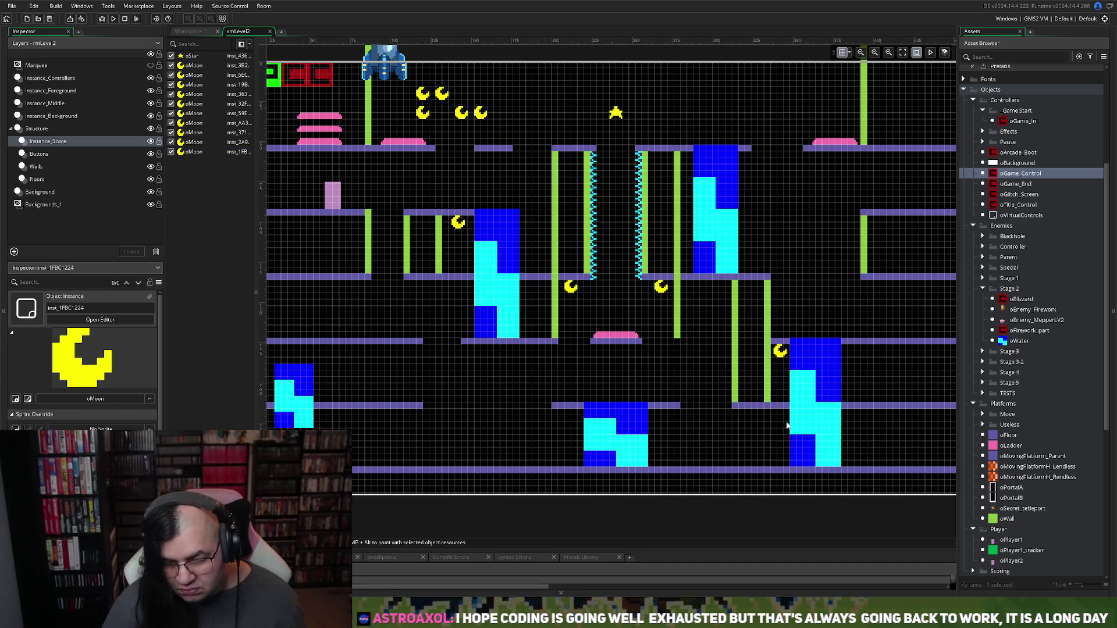
Step: Move another top-cluster oMoon down beside the other moons near the spike walls
scroll(781, 420, right, 2)
scroll(762, 423, right, 2)
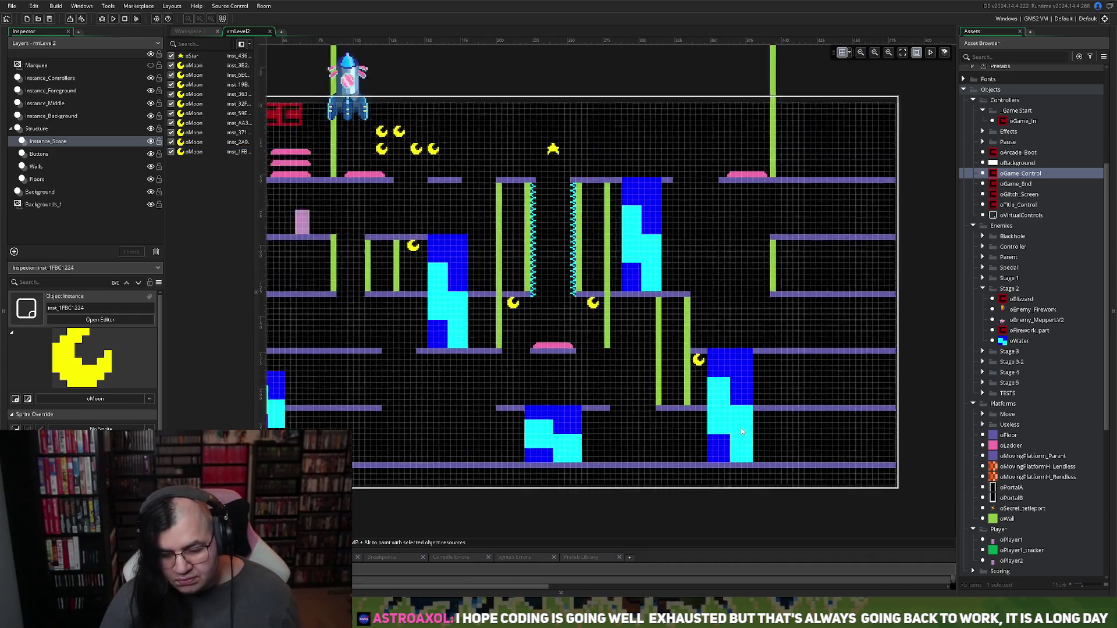
scroll(748, 431, up, 2)
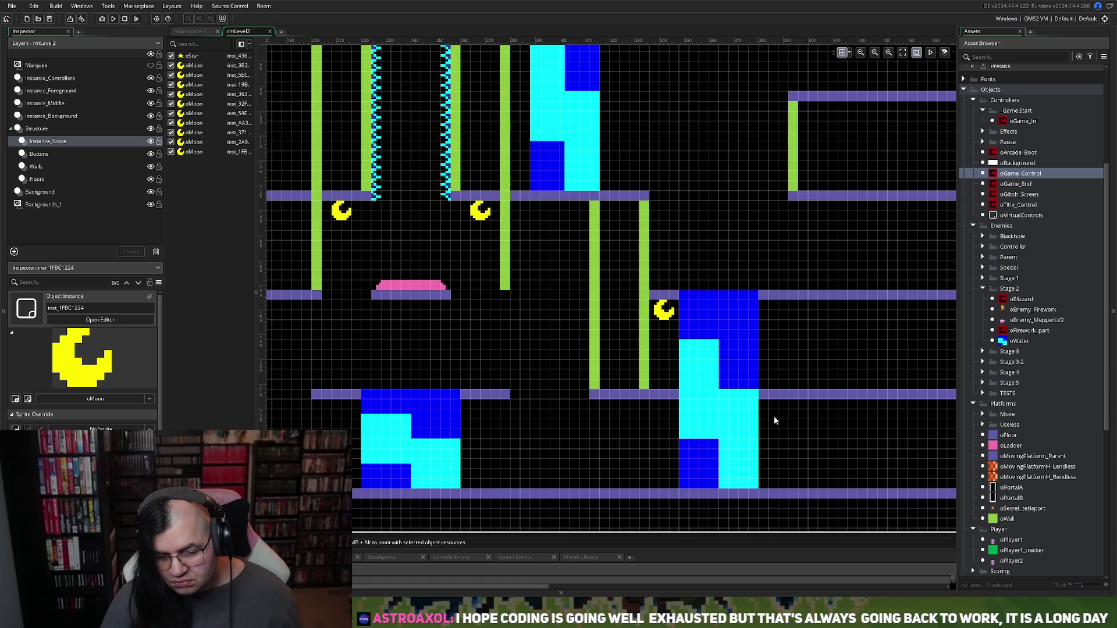
scroll(773, 419, right, 3)
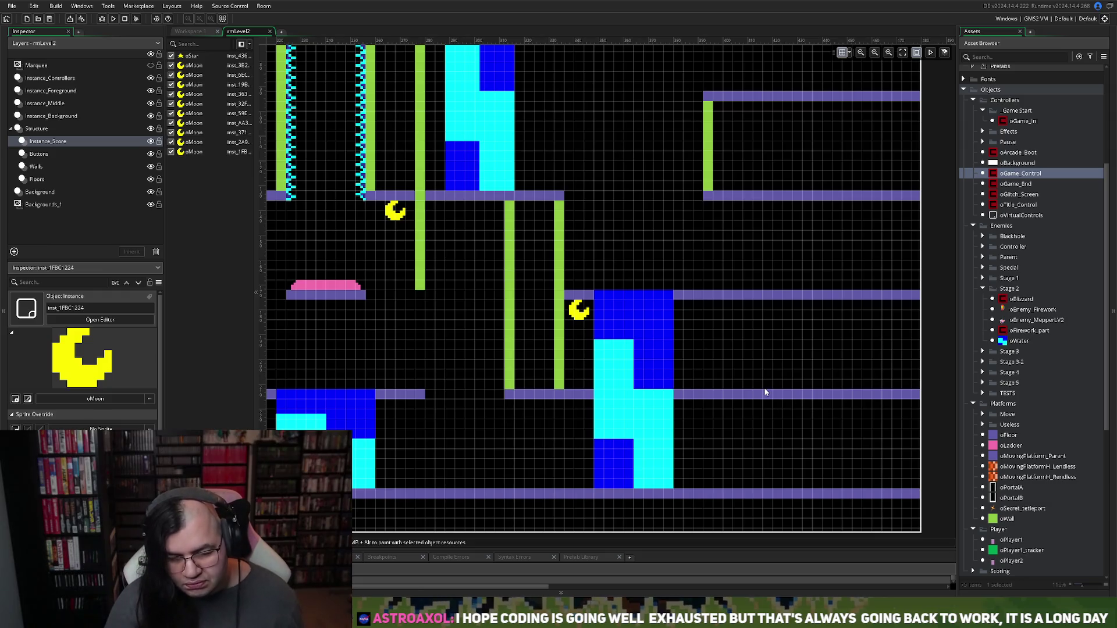
scroll(765, 393, down, 3)
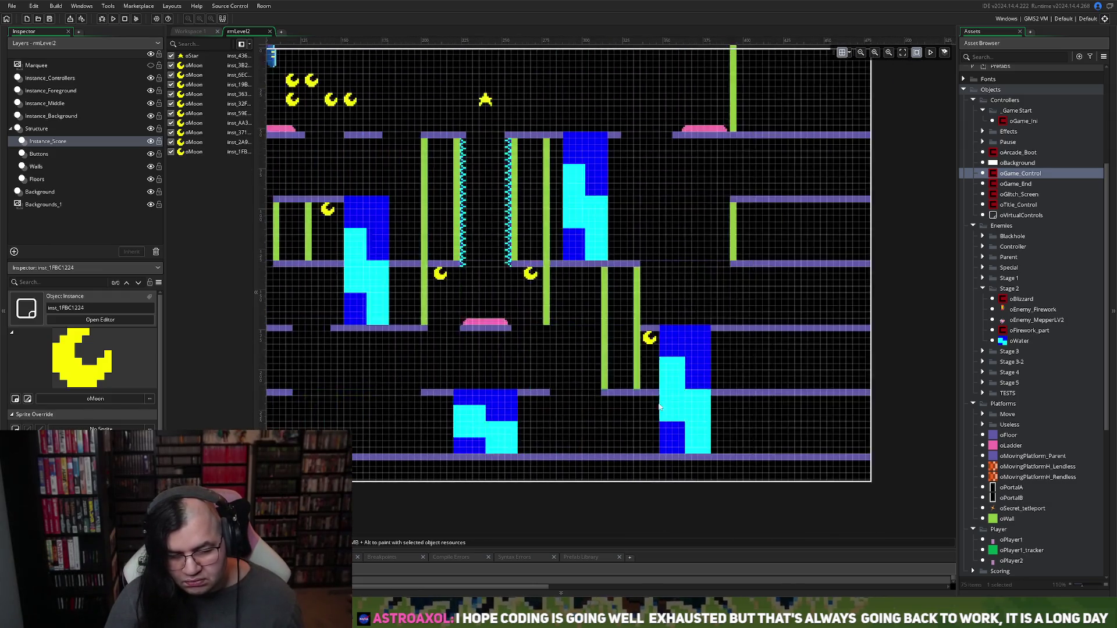
scroll(660, 406, left, 5)
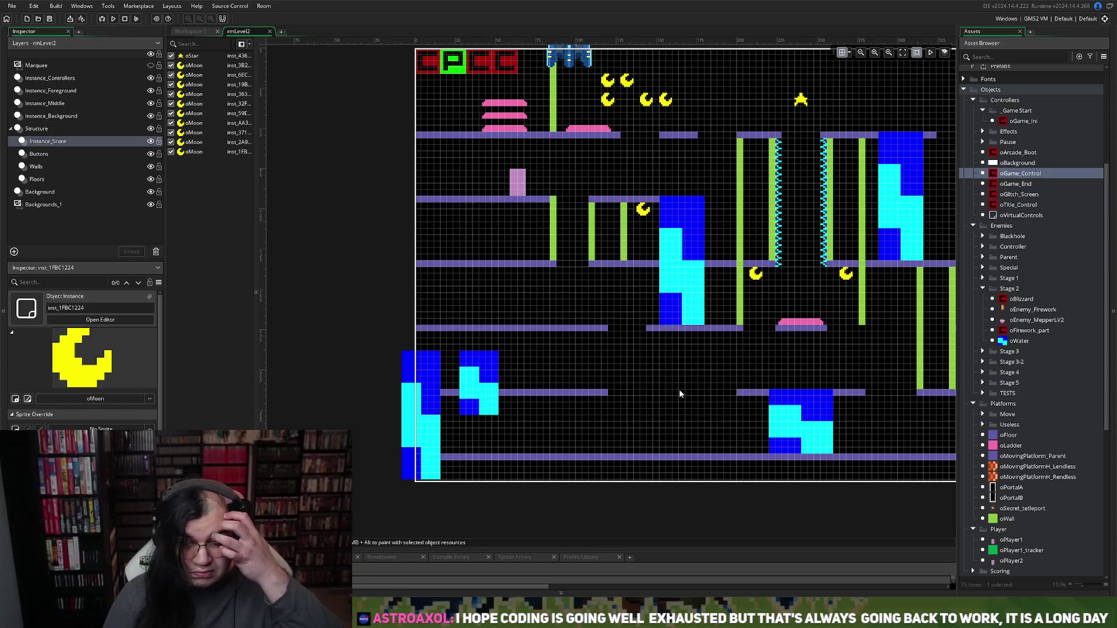
scroll(675, 186, right, 3)
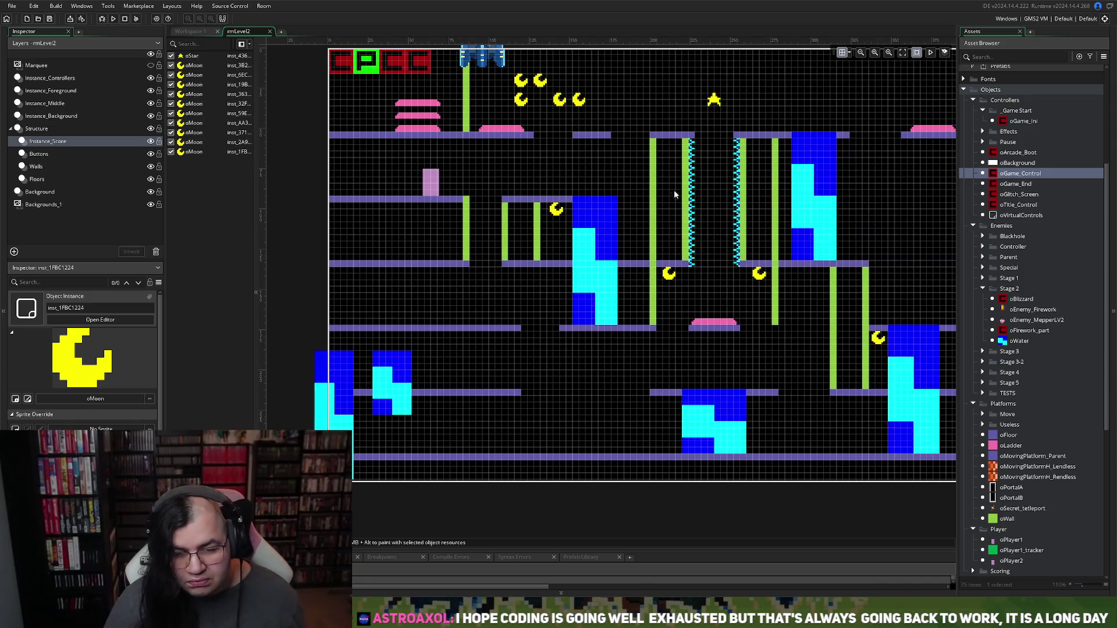
click(578, 100)
mouse_move(578, 100)
mouse_down()
mouse_move(642, 299)
mouse_move(637, 276)
mouse_up()
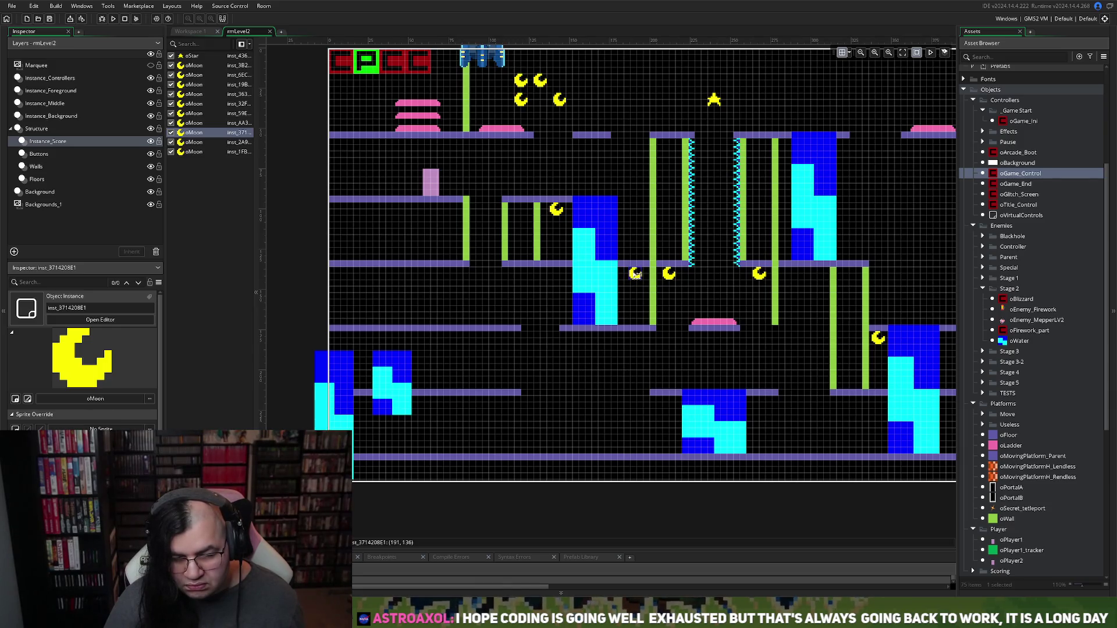
scroll(617, 376, down, 2)
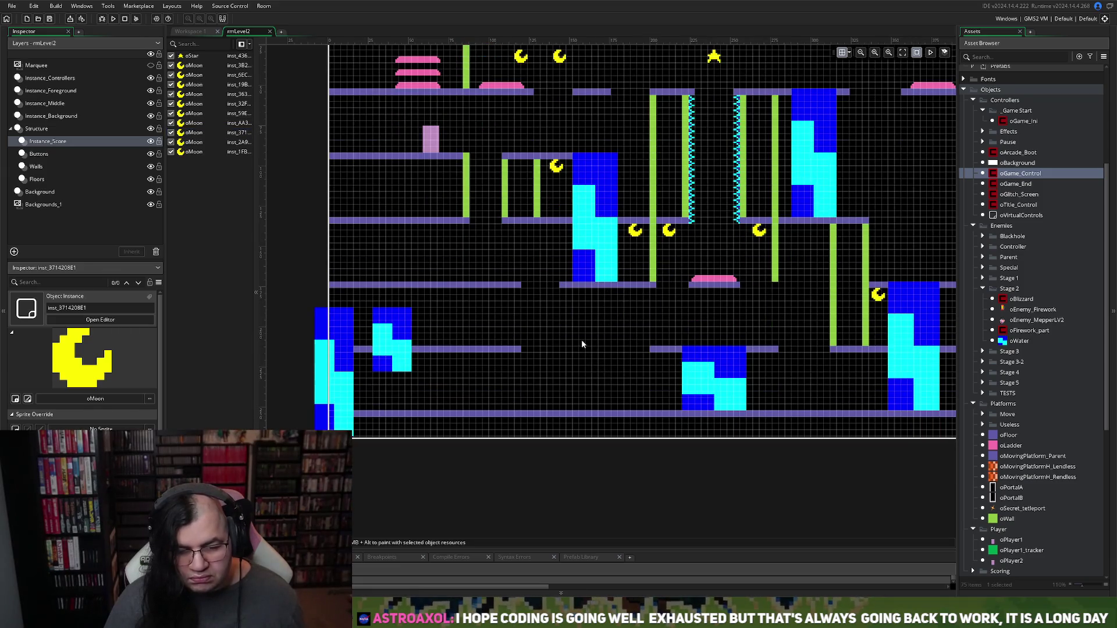
click(40, 169)
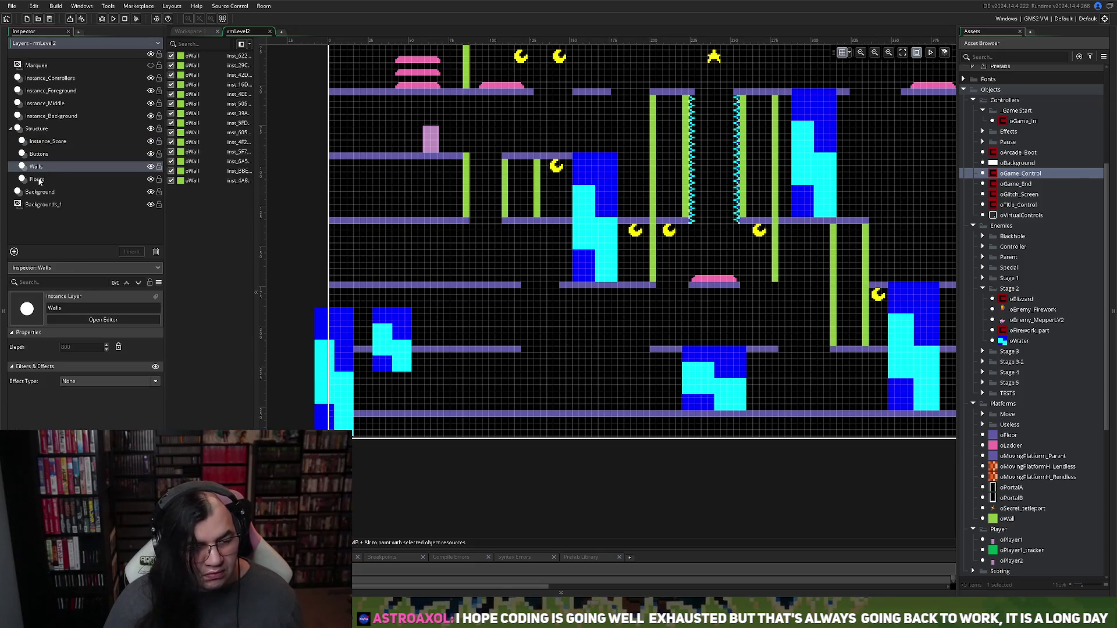
Step: Duplicate an oFloor piece and drop the copy into the lower floor-row gap
click(39, 181)
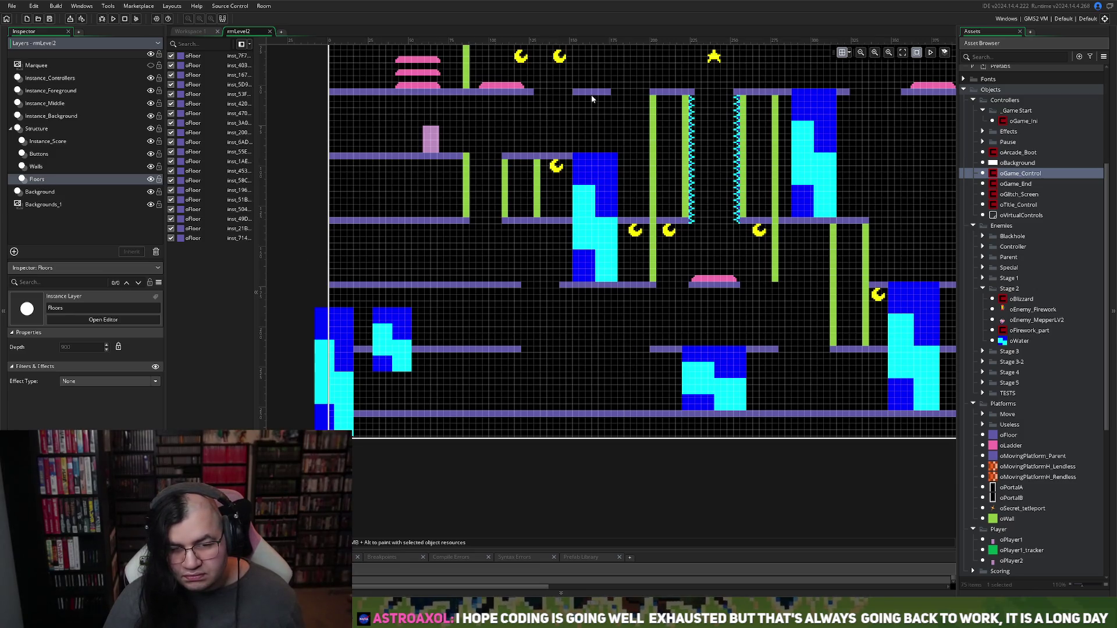
click(595, 286)
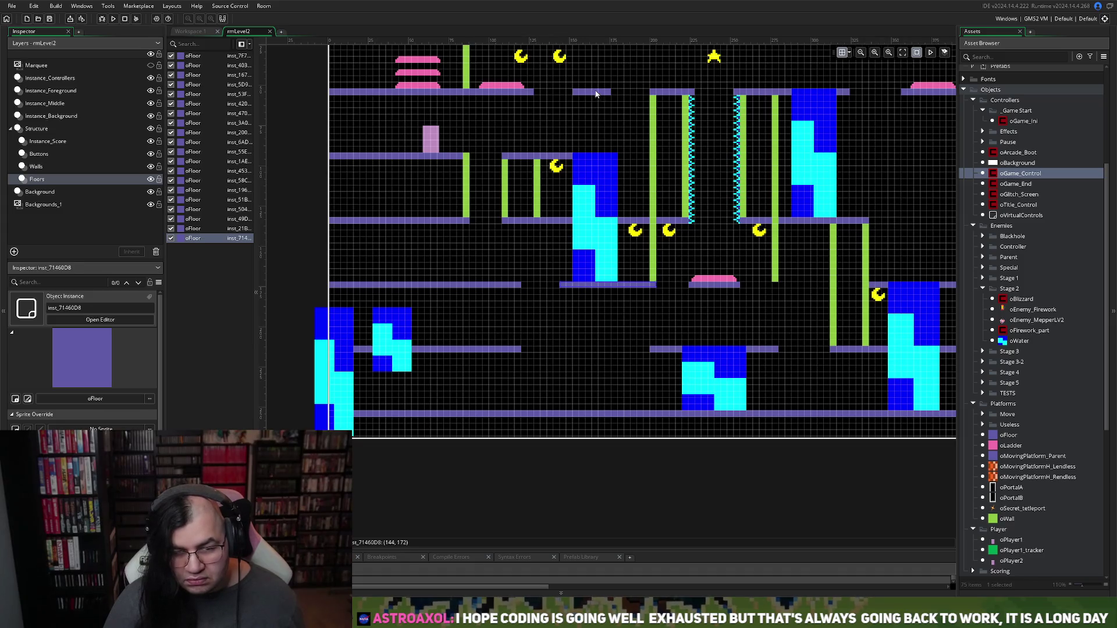
mouse_move(595, 94)
mouse_down()
mouse_move(591, 330)
mouse_move(590, 301)
mouse_move(628, 294)
mouse_up()
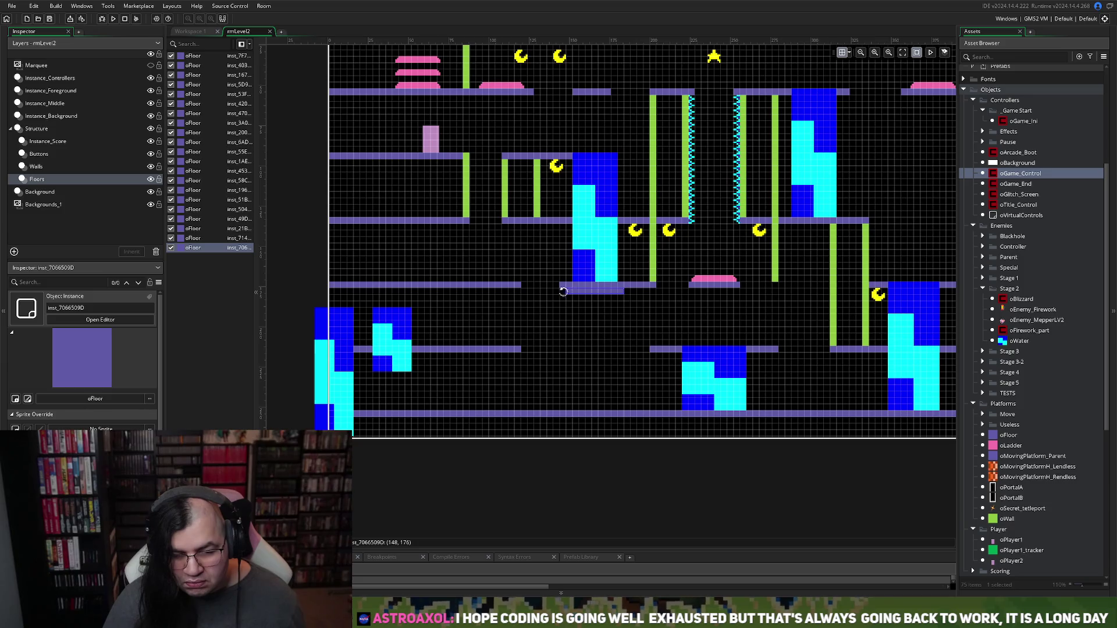
drag(583, 297, 583, 352)
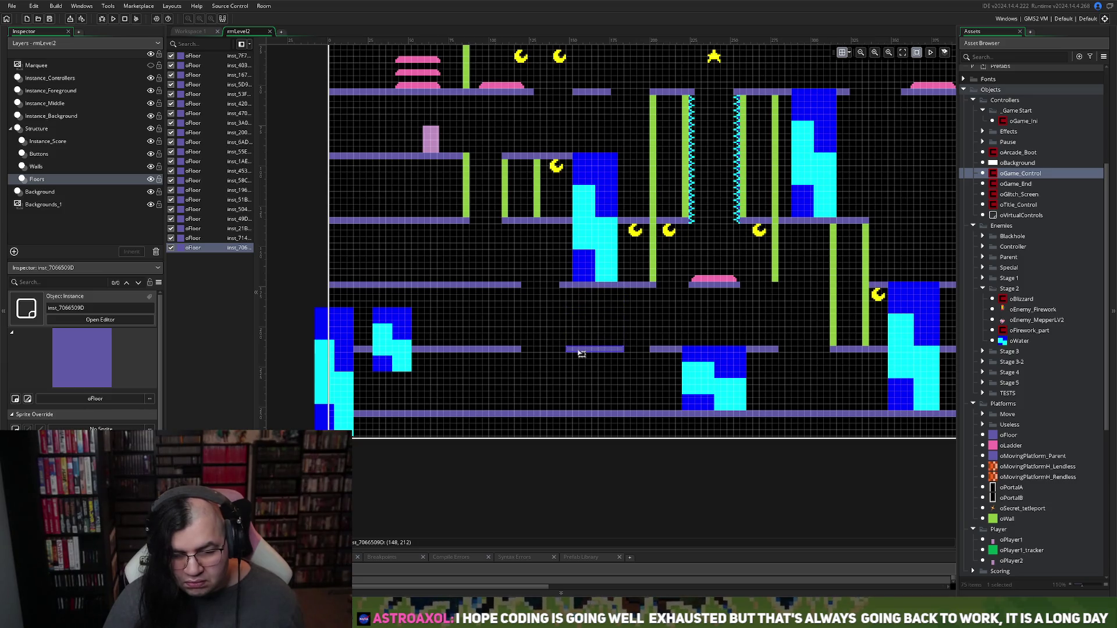
click(582, 343)
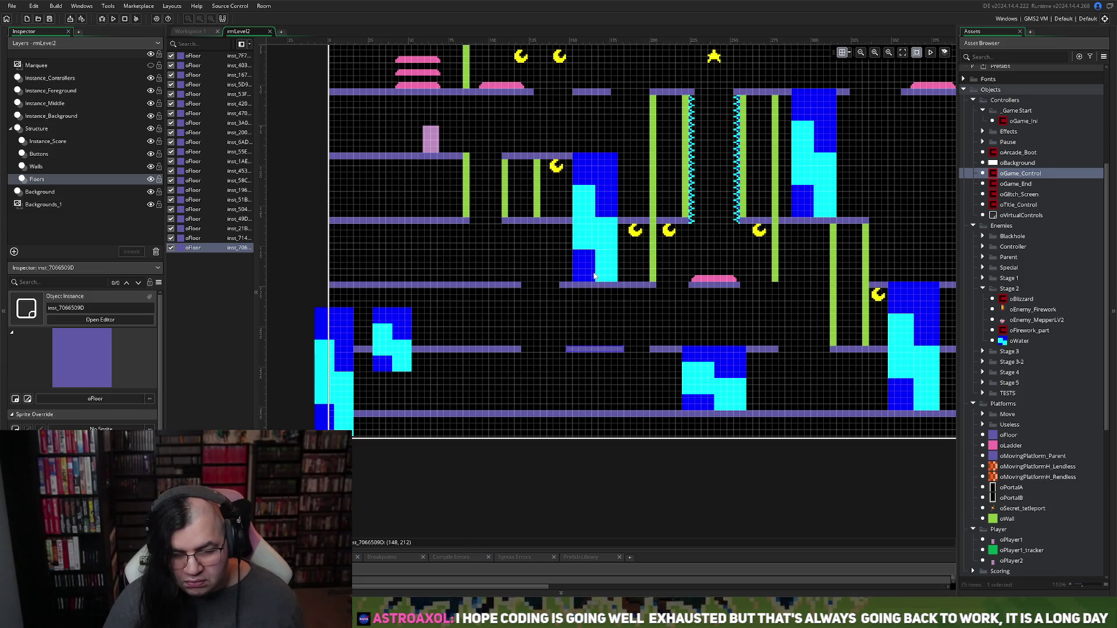
click(85, 115)
click(602, 291)
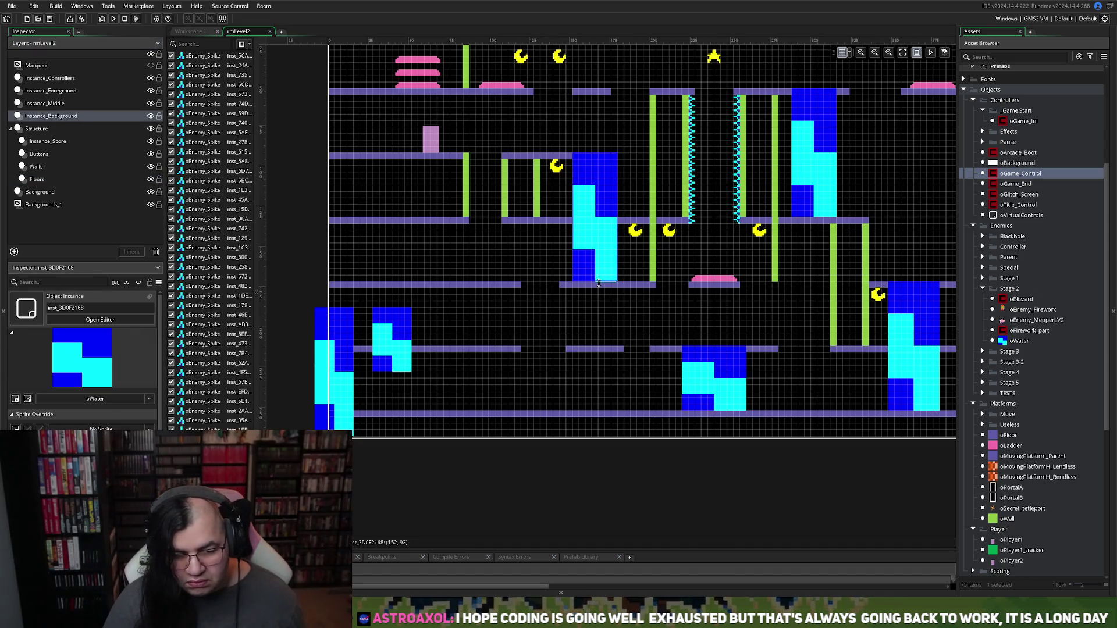
Step: Stretch the middle oWater column down through the gap to the new lower floor piece
drag(602, 291, 598, 355)
scroll(588, 363, right, 4)
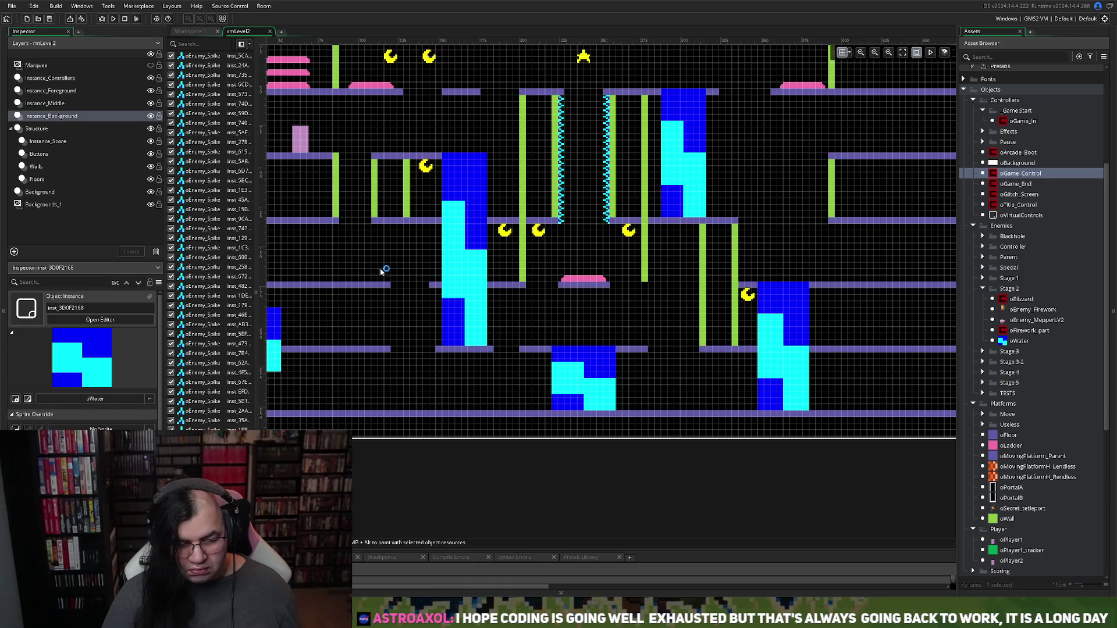
click(52, 180)
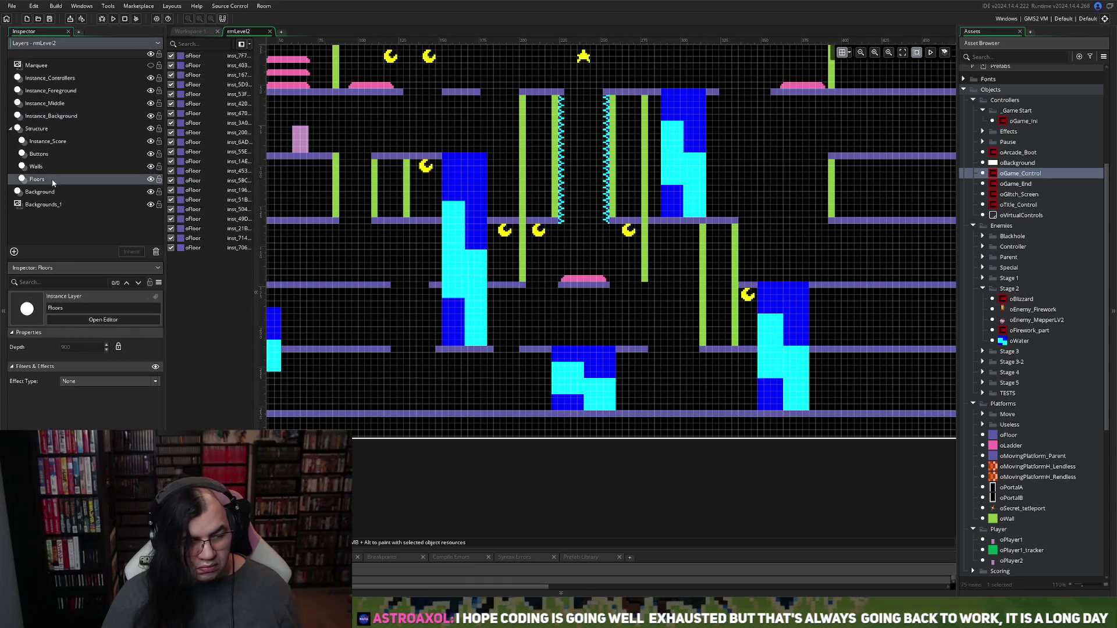
Step: Select the floor piece beside the water column and pan around the room
click(434, 284)
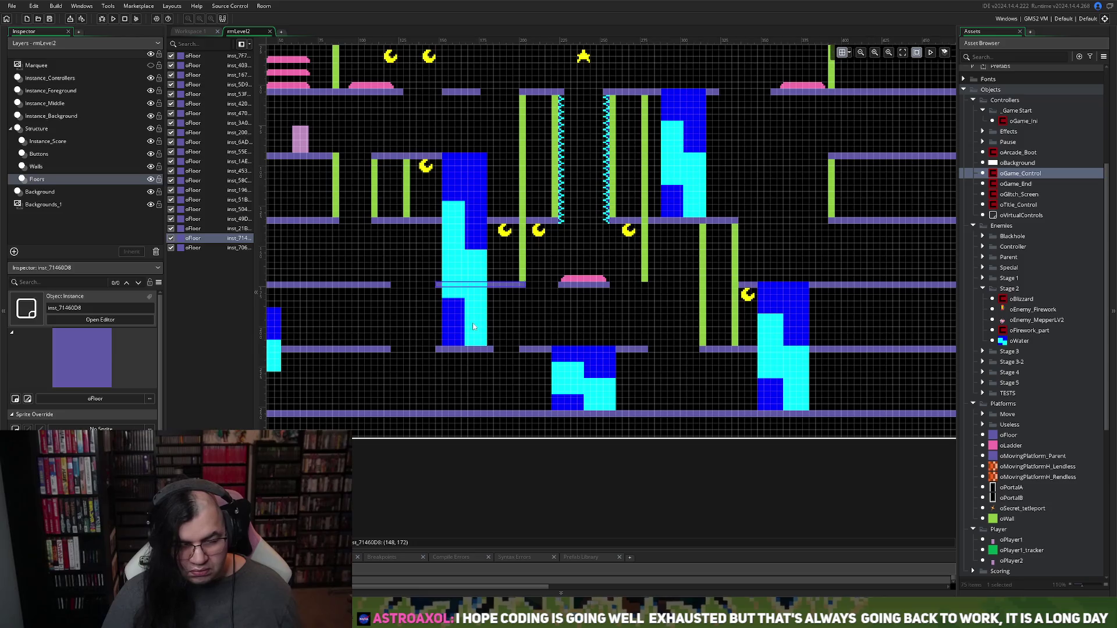
scroll(494, 362, left, 4)
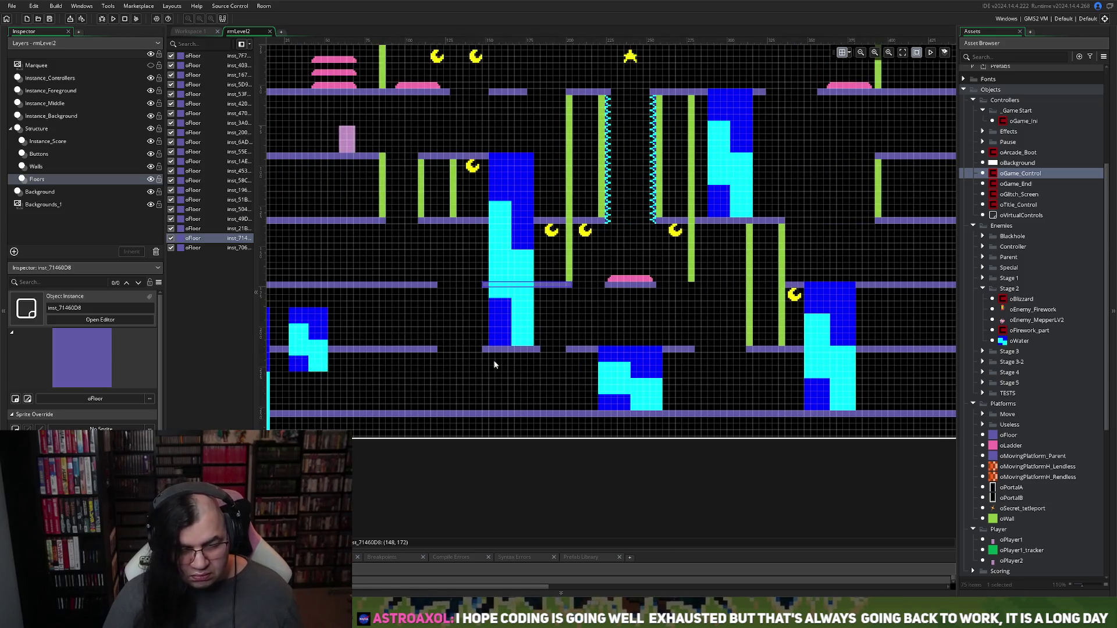
scroll(494, 365, right, 5)
scroll(493, 366, left, 5)
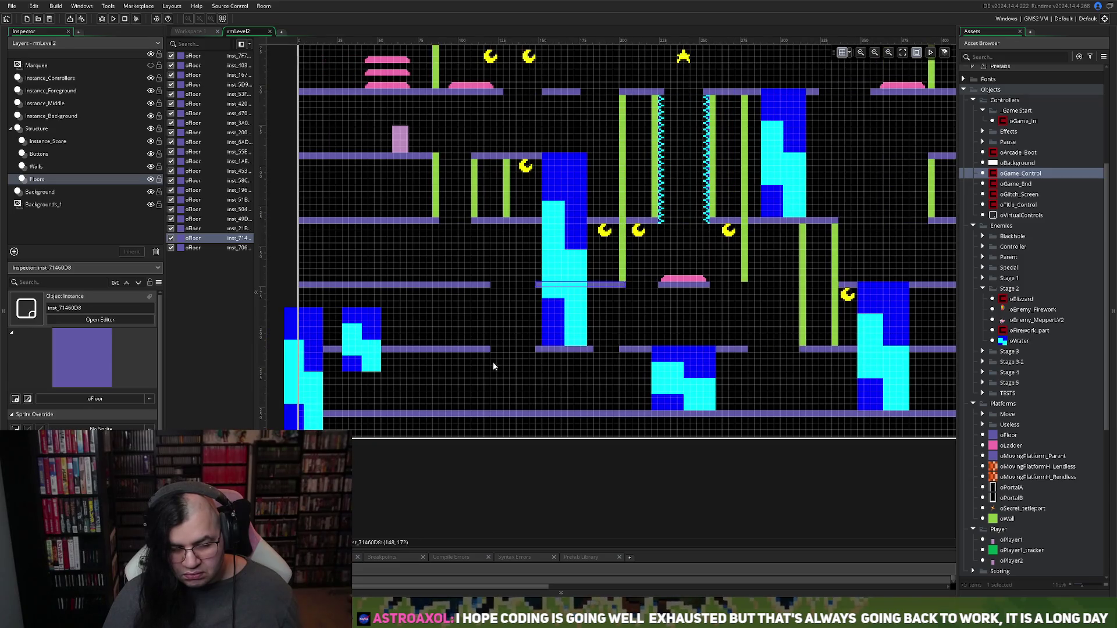
scroll(493, 366, down, 1)
scroll(494, 366, up, 2)
scroll(494, 367, down, 1)
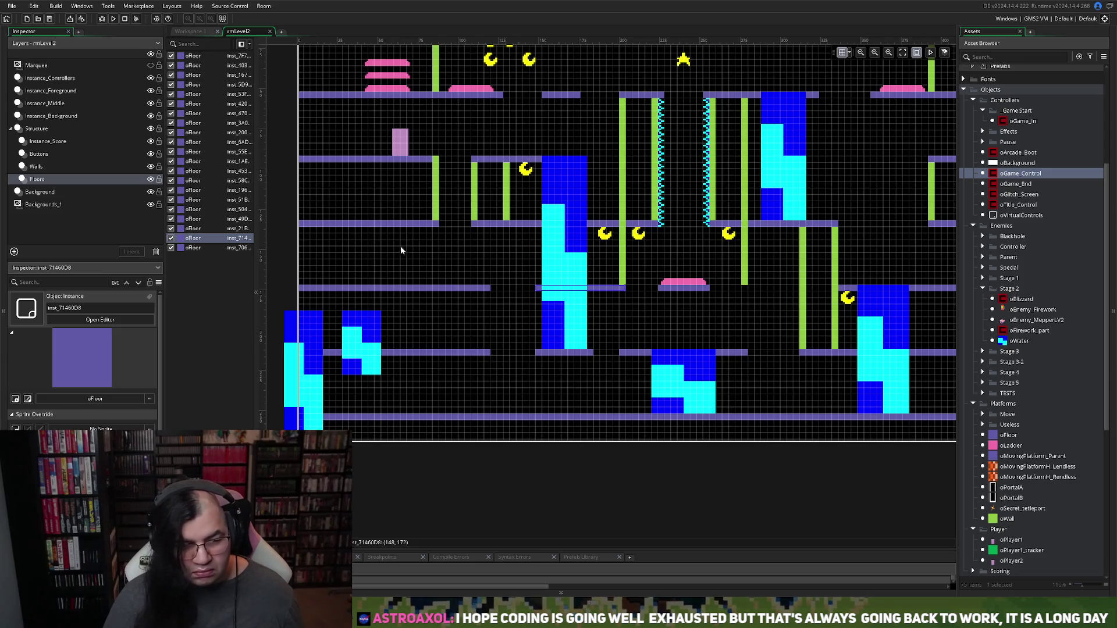
scroll(492, 119, up, 3)
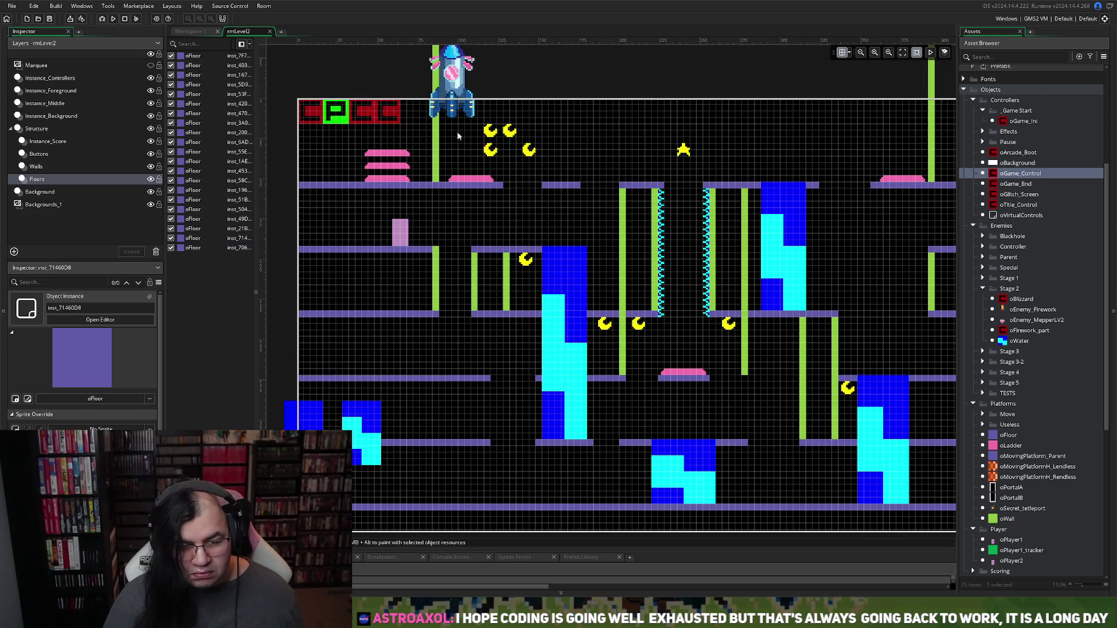
Step: Move a top-cluster oMoon down onto the second-row platform beside the left green wall
click(48, 141)
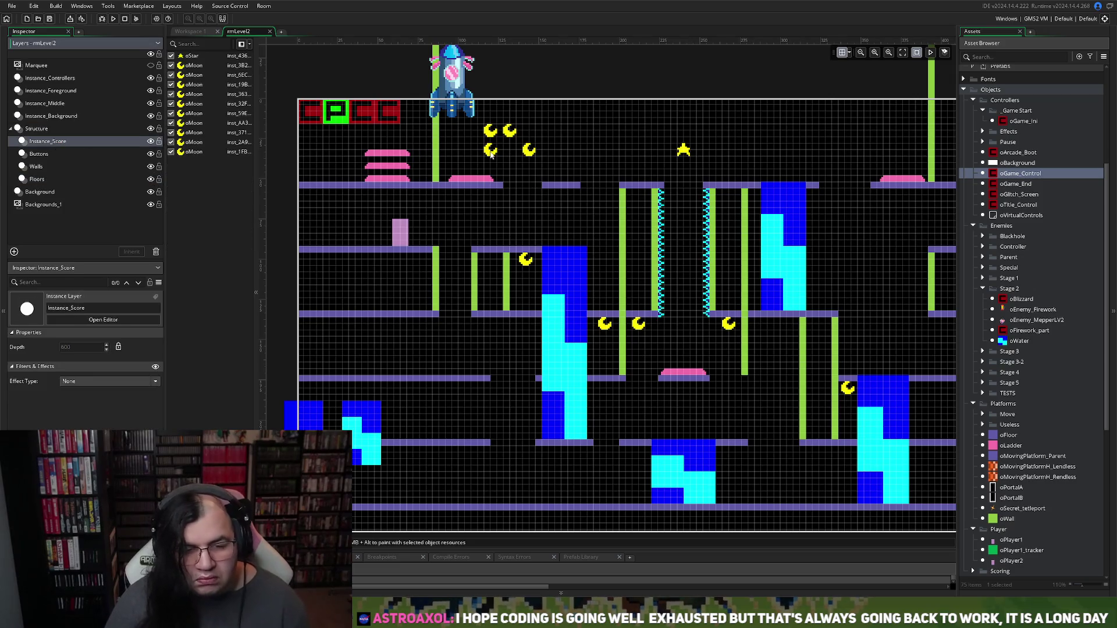
drag(491, 154, 459, 285)
click(447, 334)
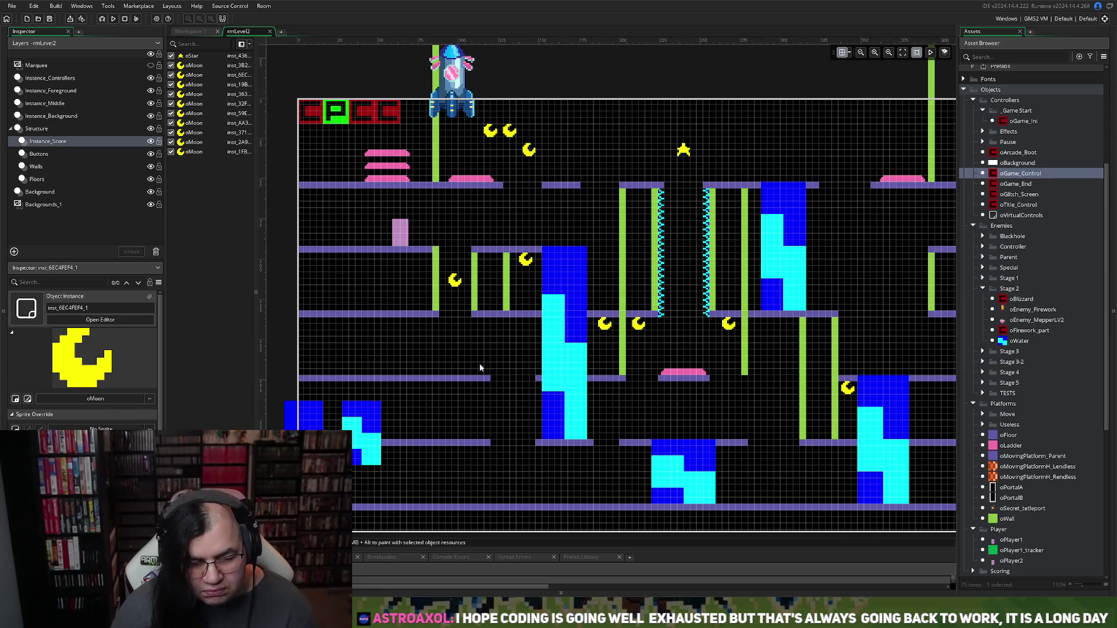
scroll(480, 365, down, 1)
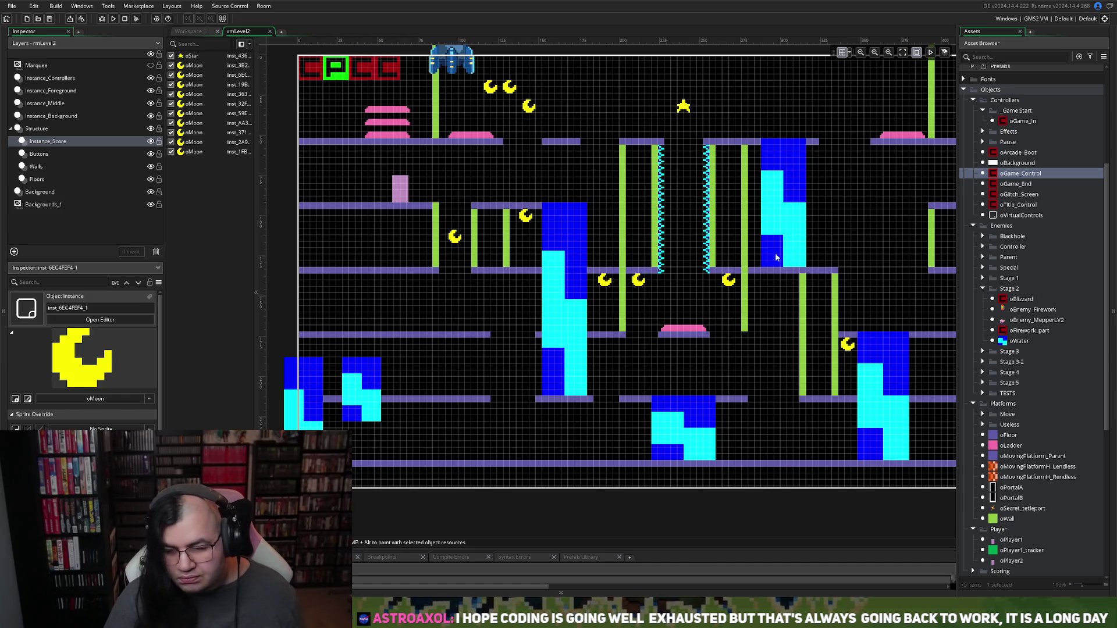
Step: On Instance_Background, move a single oEnemy_Spike against the left side of the left ladder
click(46, 155)
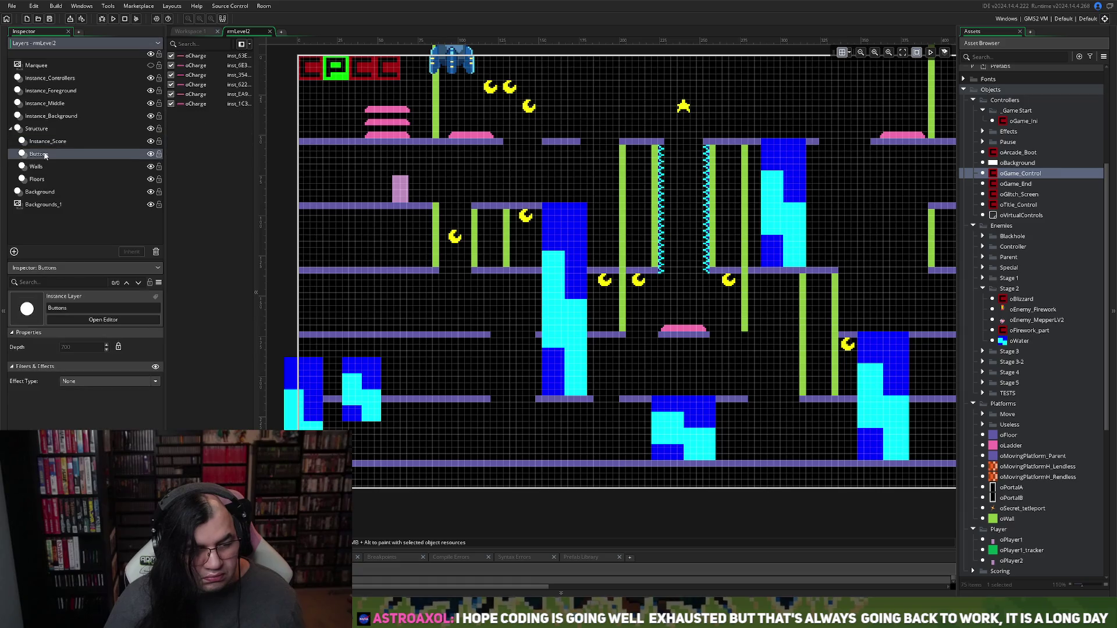
click(53, 116)
click(203, 161)
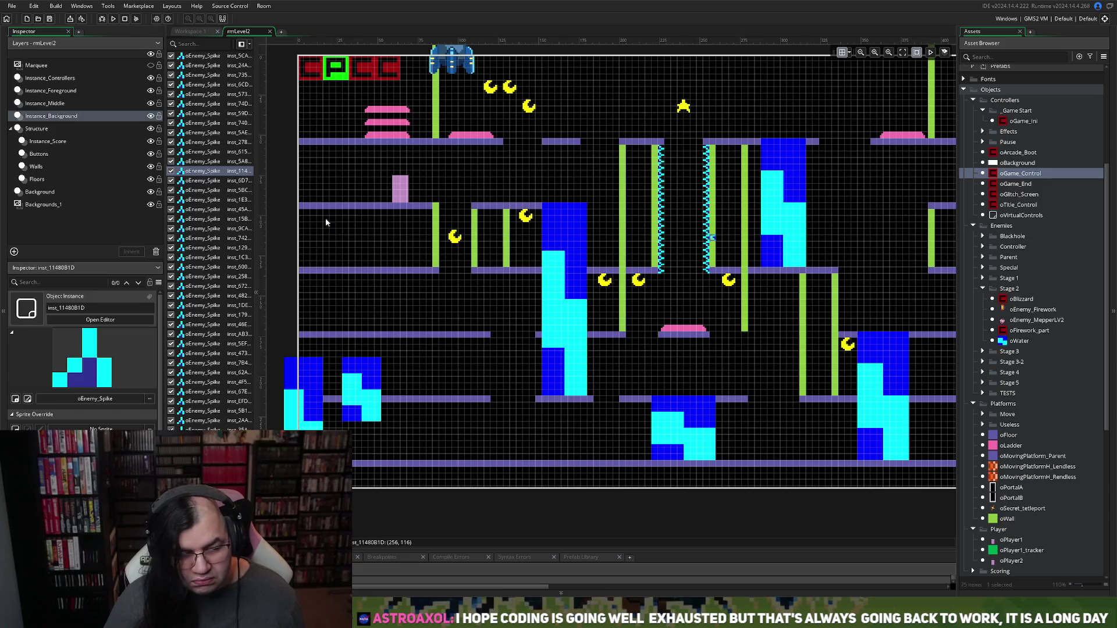
mouse_move(716, 239)
mouse_down()
mouse_move(707, 252)
mouse_move(471, 314)
mouse_up()
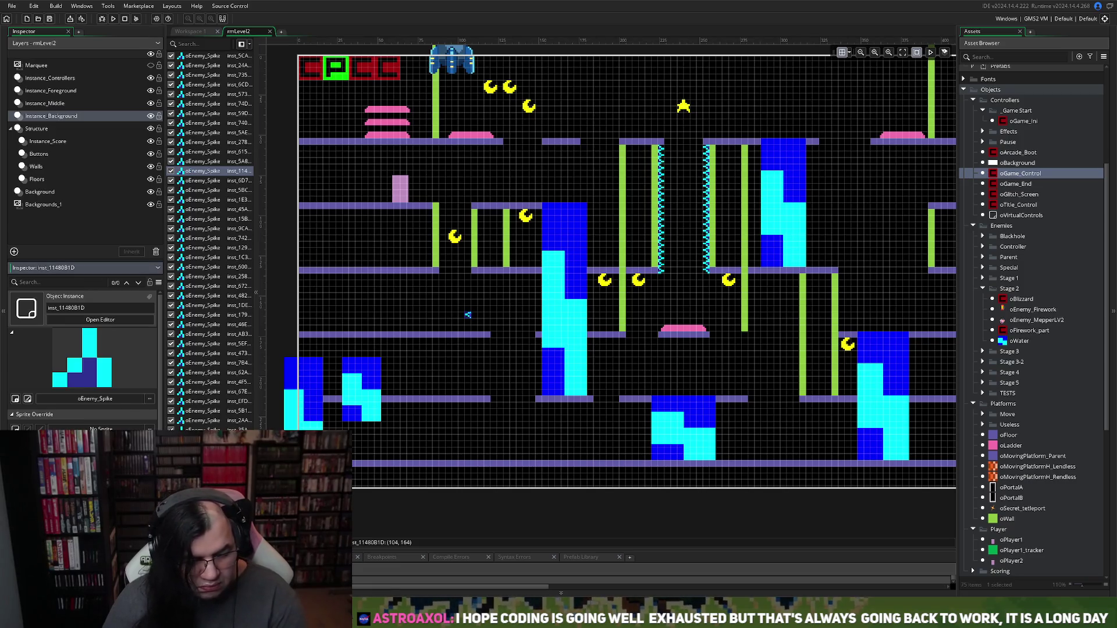
click(473, 379)
mouse_move(469, 323)
mouse_down()
mouse_move(448, 333)
mouse_move(447, 213)
mouse_up()
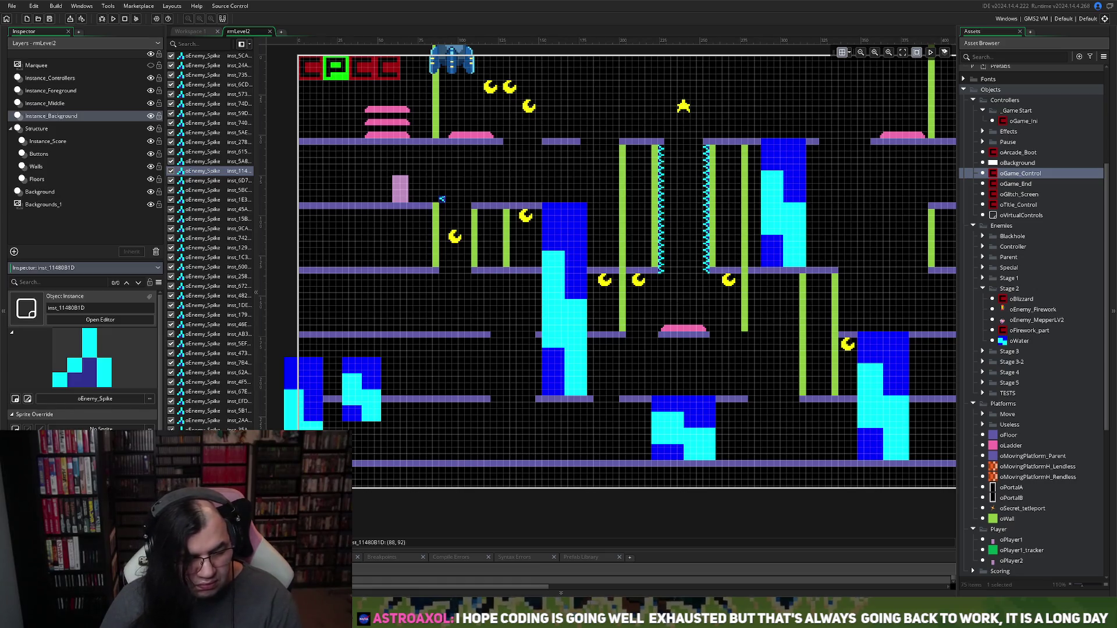
Step: Copy the central spike column beside the left ladder and delete the spikes hanging below the platform
click(443, 201)
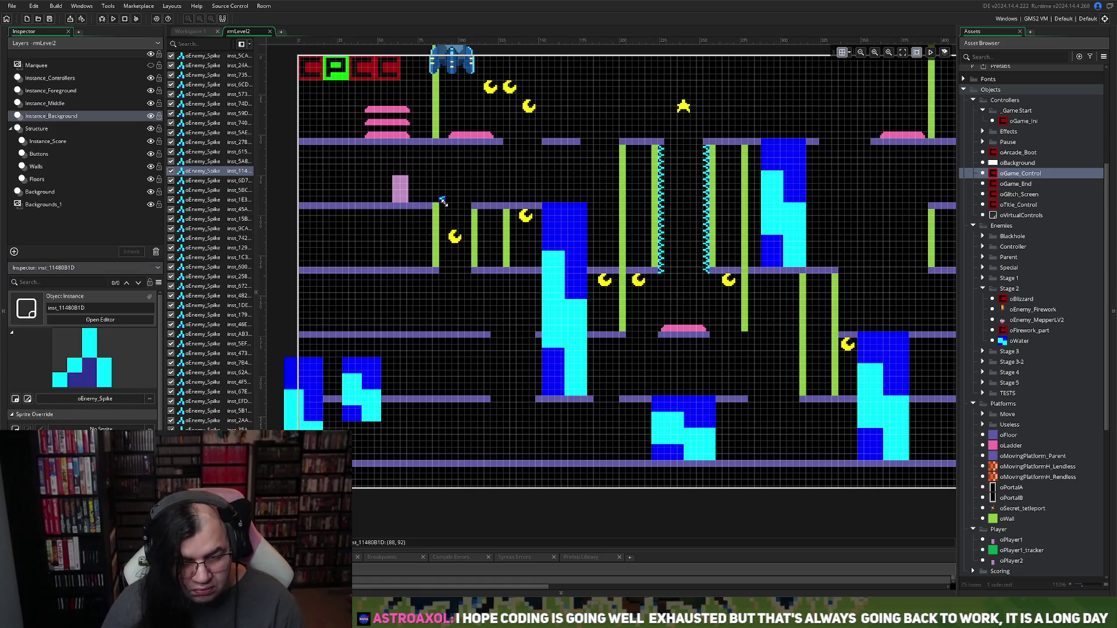
mouse_move(670, 153)
mouse_down()
mouse_move(664, 195)
mouse_move(446, 175)
mouse_move(669, 184)
mouse_move(501, 256)
mouse_move(445, 235)
mouse_up()
key(ctrl+c)
key(ctrl+v)
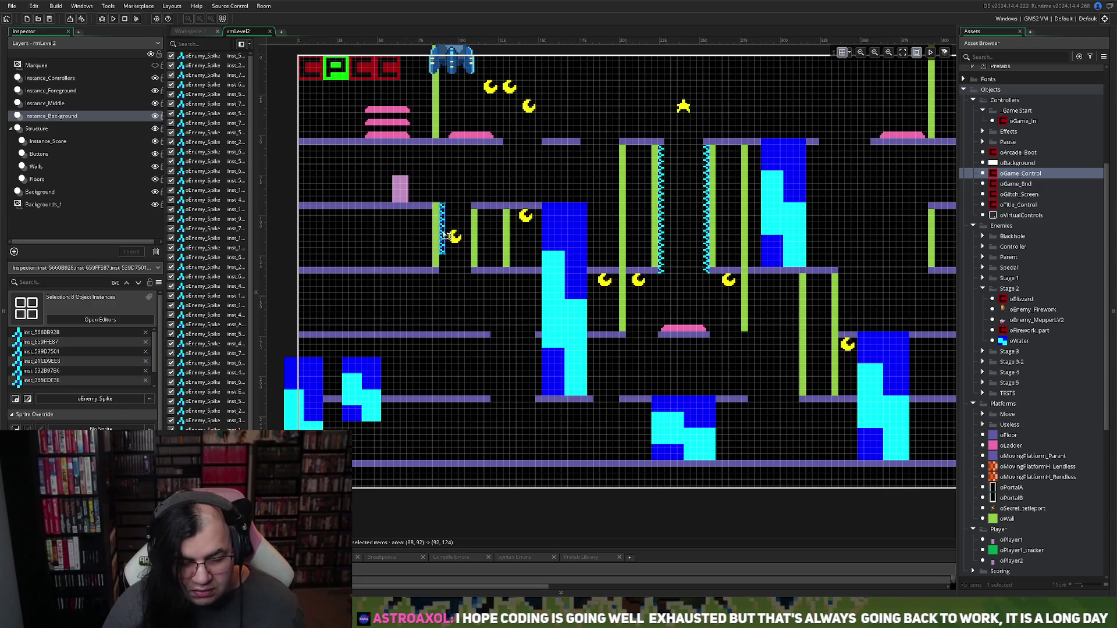
key(ctrl+z)
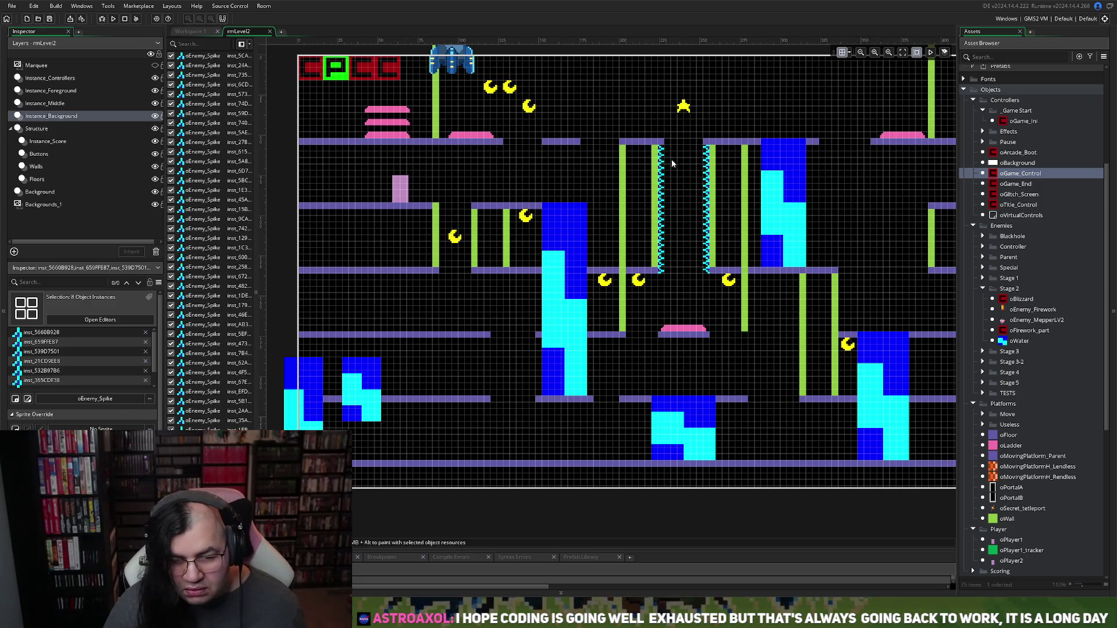
mouse_move(671, 151)
mouse_down()
mouse_move(662, 248)
mouse_move(468, 268)
mouse_move(442, 256)
mouse_up()
key(ctrl+v)
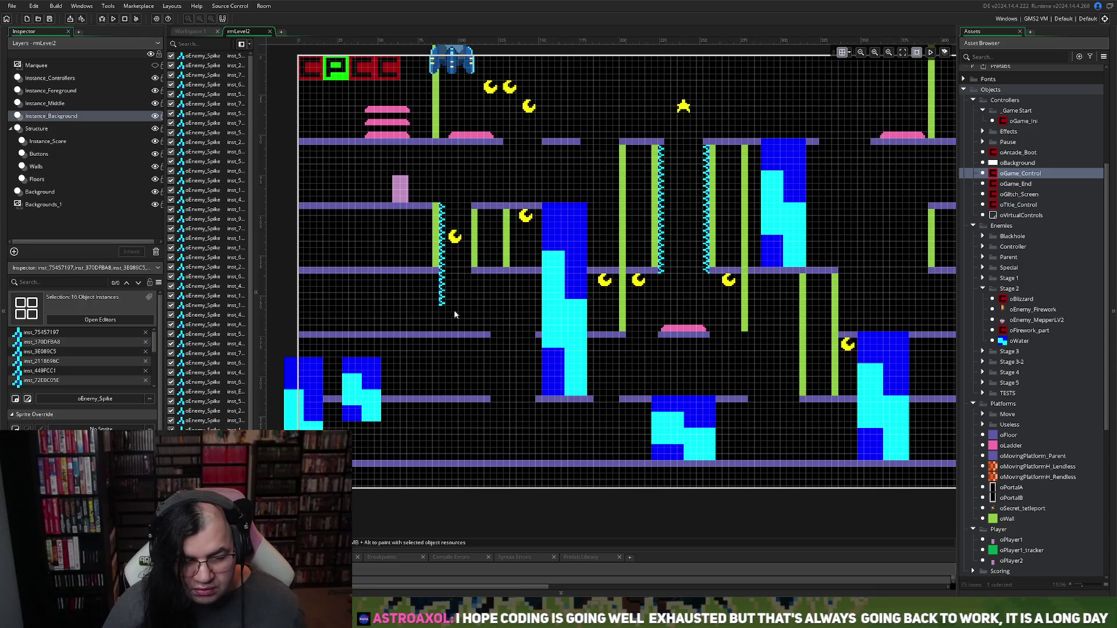
drag(455, 307, 428, 277)
key(Delete)
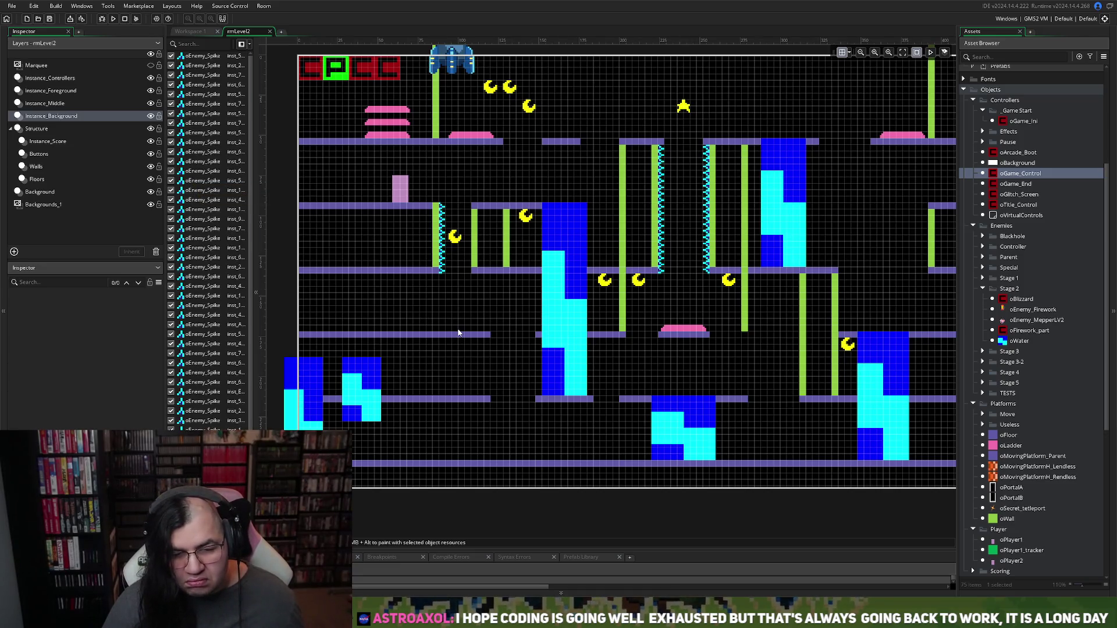
scroll(448, 329, right, 3)
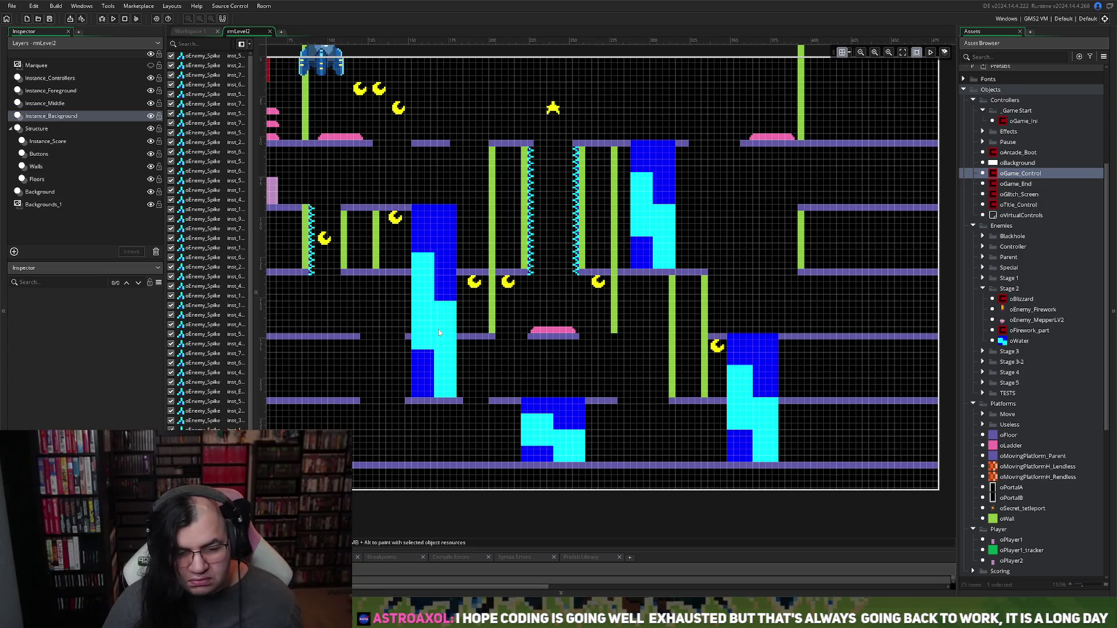
Step: Duplicate the right-hand spike column beside the left ladder and delete the copies below the floor
scroll(438, 329, left, 1)
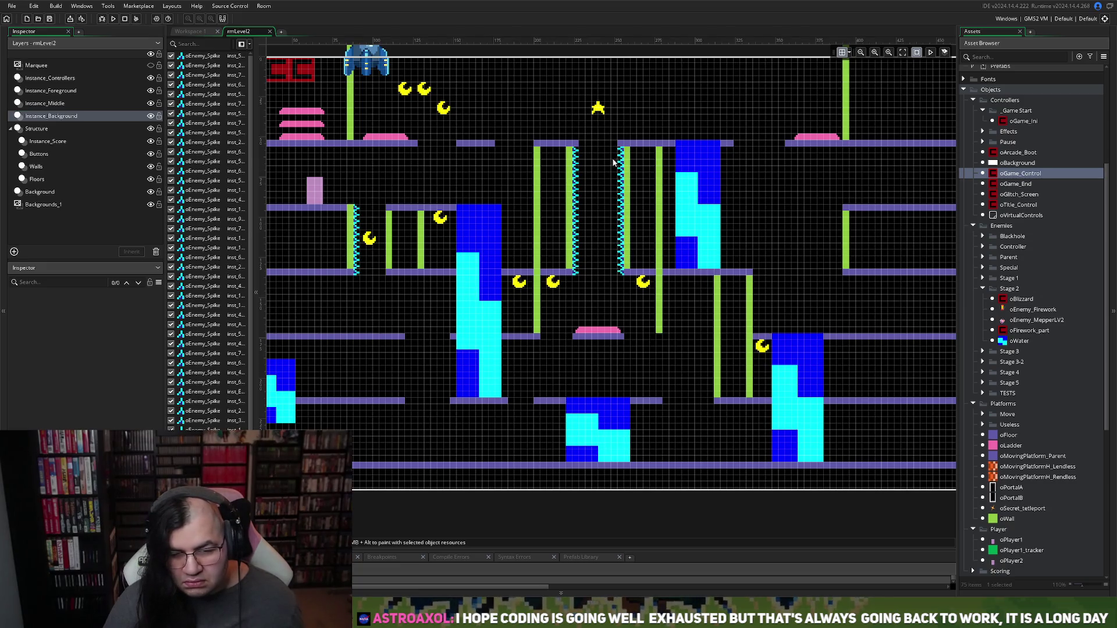
drag(612, 163, 623, 252)
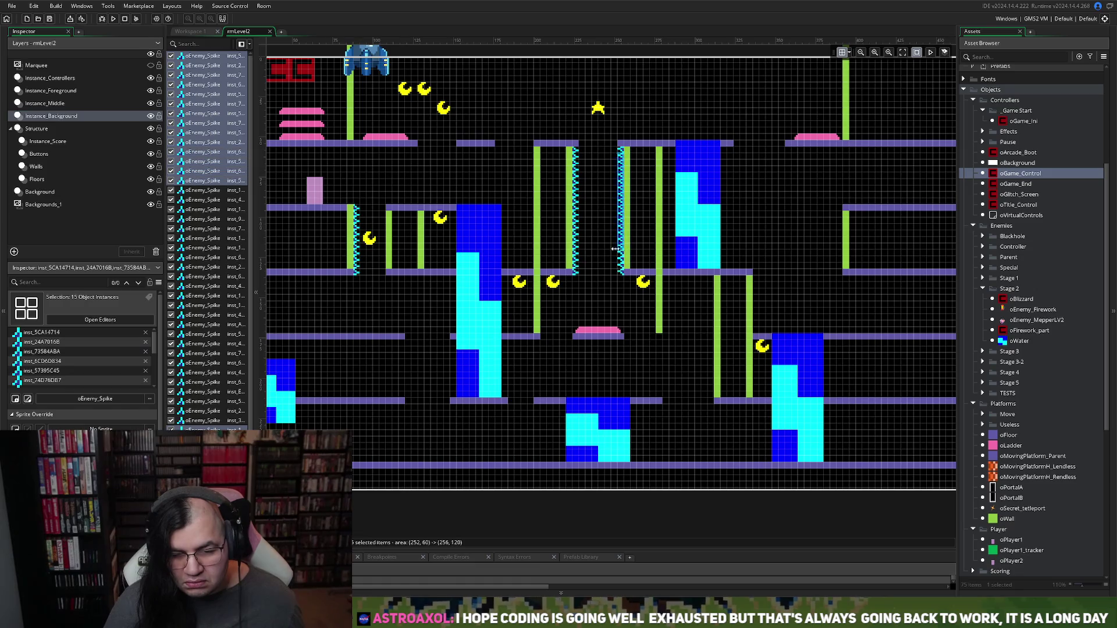
key(ctrl+d)
mouse_move(621, 204)
mouse_down()
mouse_move(631, 201)
mouse_move(391, 233)
mouse_move(384, 249)
mouse_up()
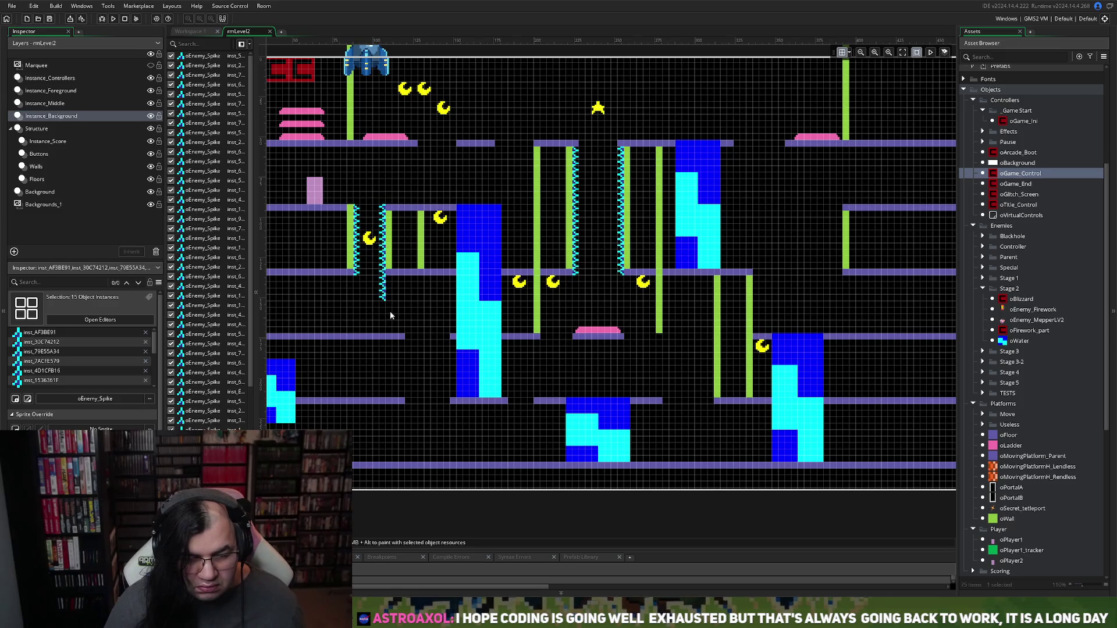
drag(364, 317, 391, 277)
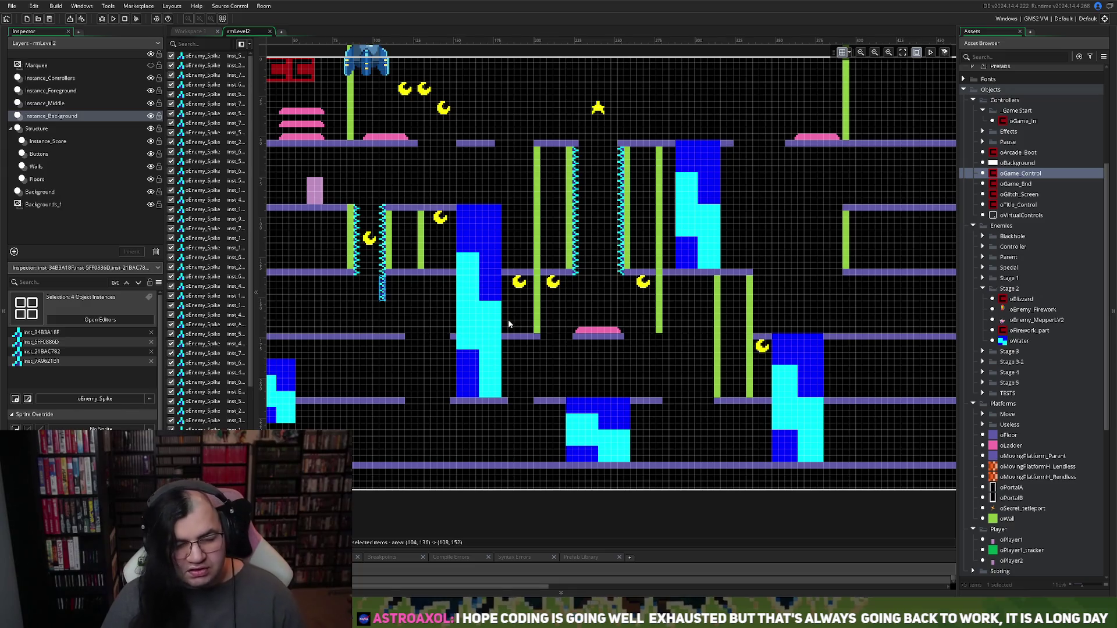
key(Delete)
scroll(466, 330, down, 1)
scroll(466, 327, left, 2)
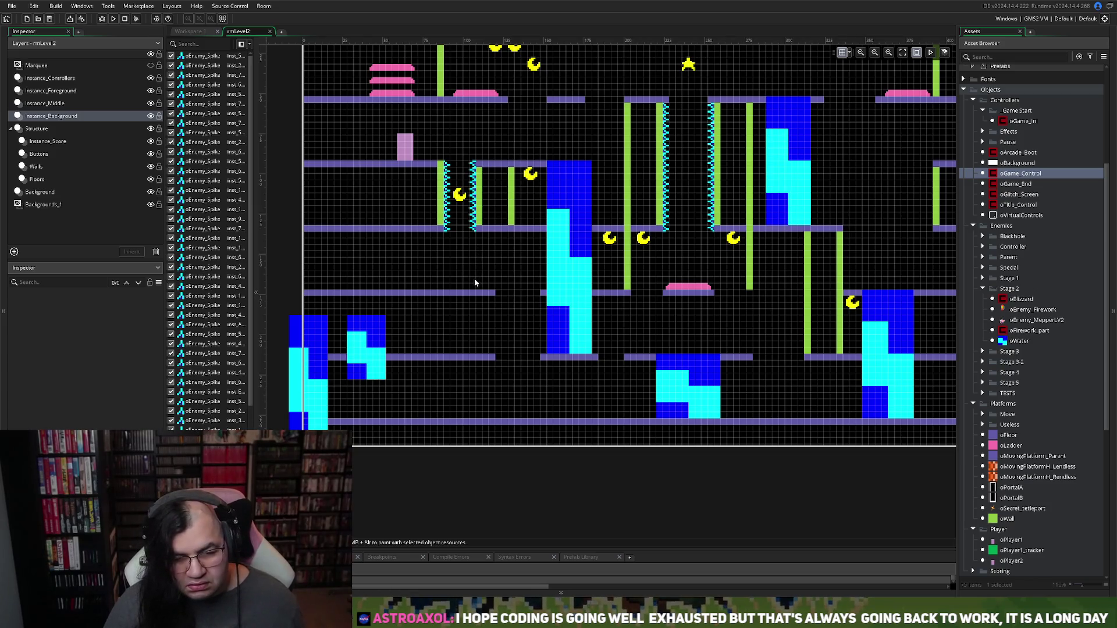
Step: Delete the wall beside the new spikes and move an oCharge pad down onto the ledge
scroll(475, 283, up, 2)
click(36, 154)
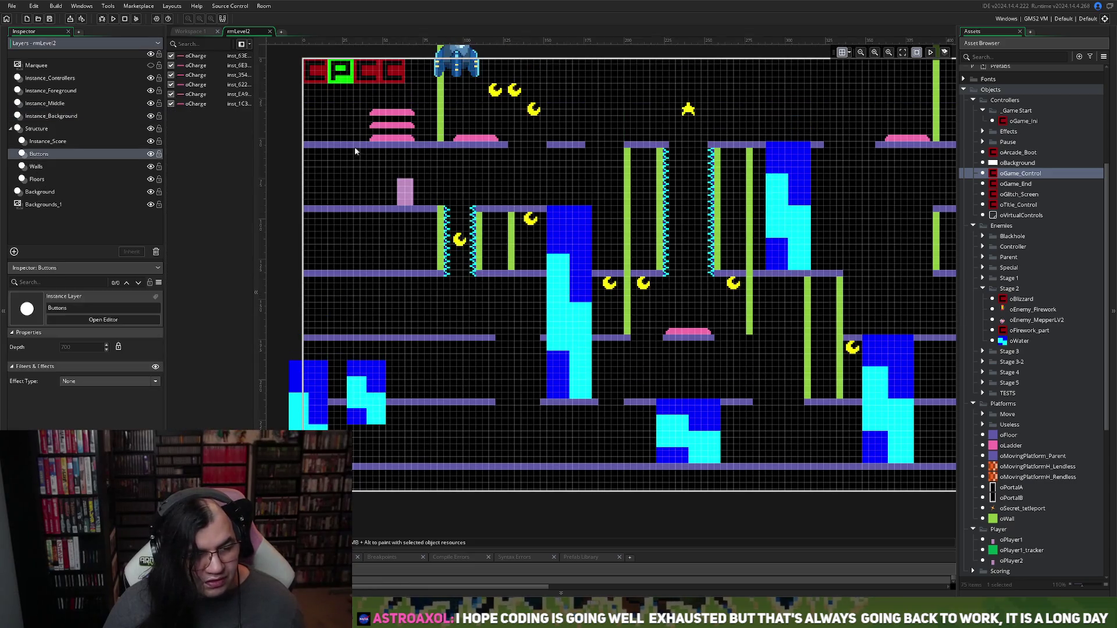
click(37, 167)
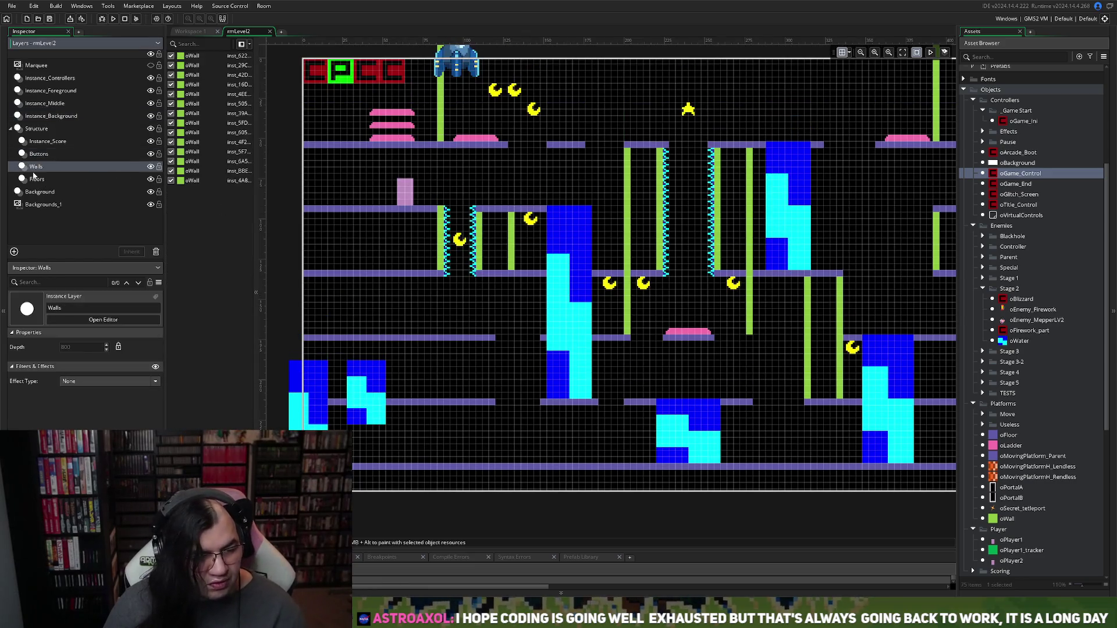
click(511, 252)
key(Delete)
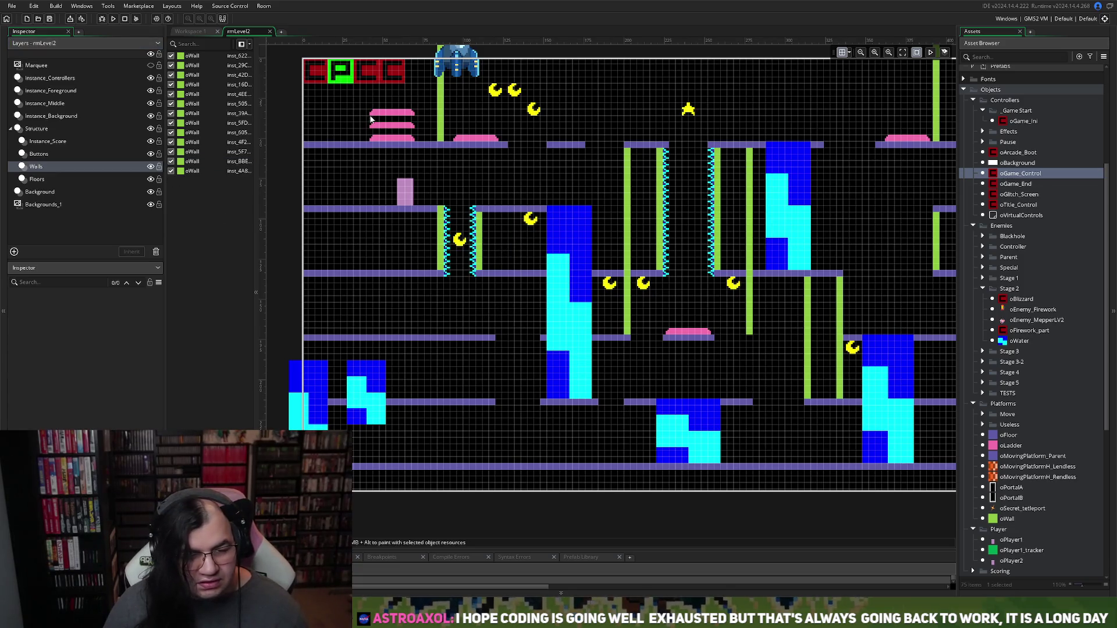
click(38, 154)
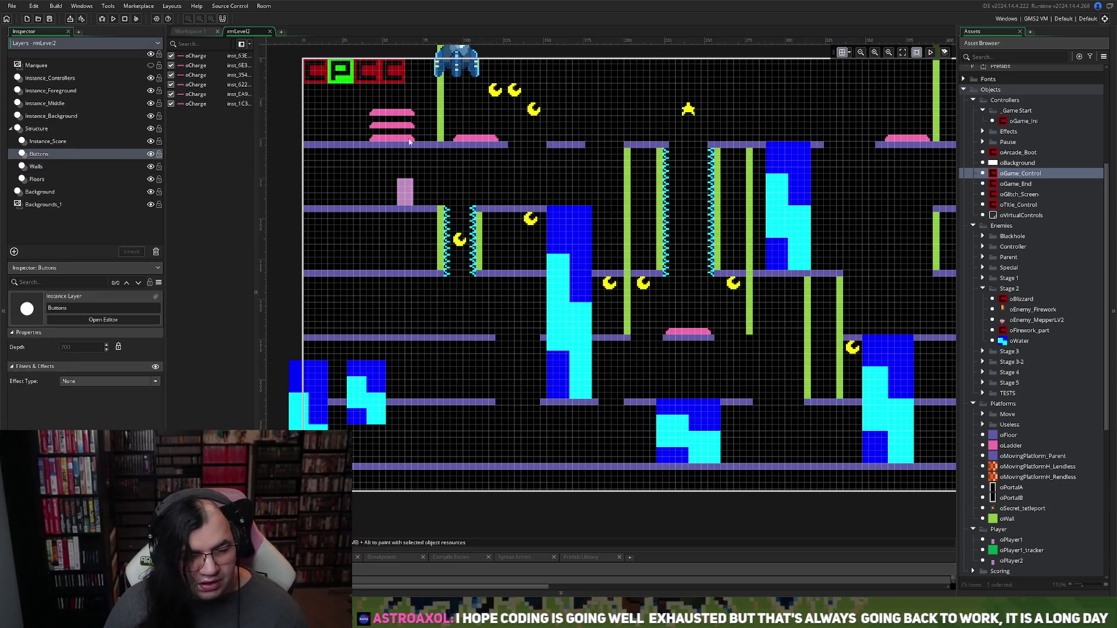
mouse_move(410, 142)
mouse_down()
mouse_move(530, 263)
mouse_move(509, 271)
mouse_up()
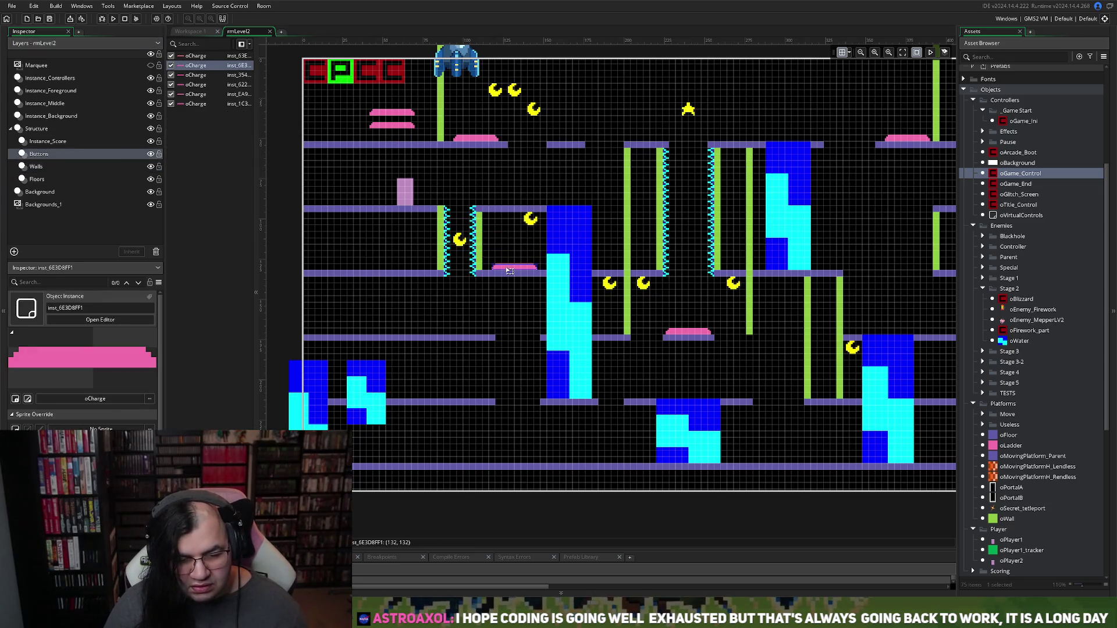
Step: On Instance_Score, move an oMoon up into the top cluster and lower the oStar slightly
click(89, 141)
mouse_move(526, 224)
mouse_down()
mouse_move(493, 109)
mouse_move(500, 120)
mouse_up()
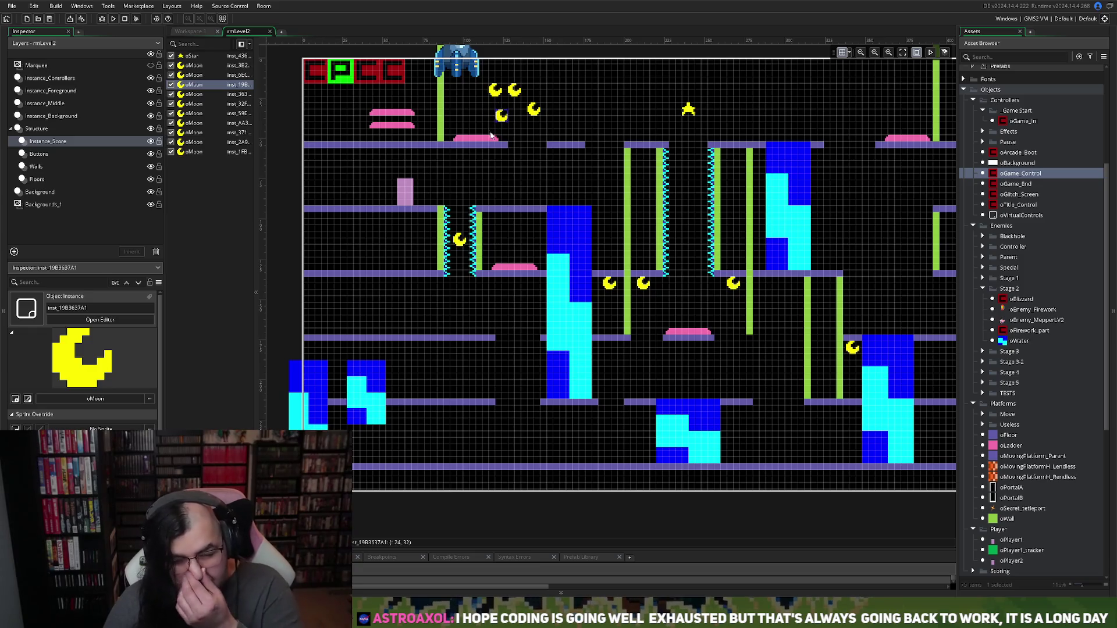
scroll(546, 261, down, 2)
scroll(546, 260, up, 4)
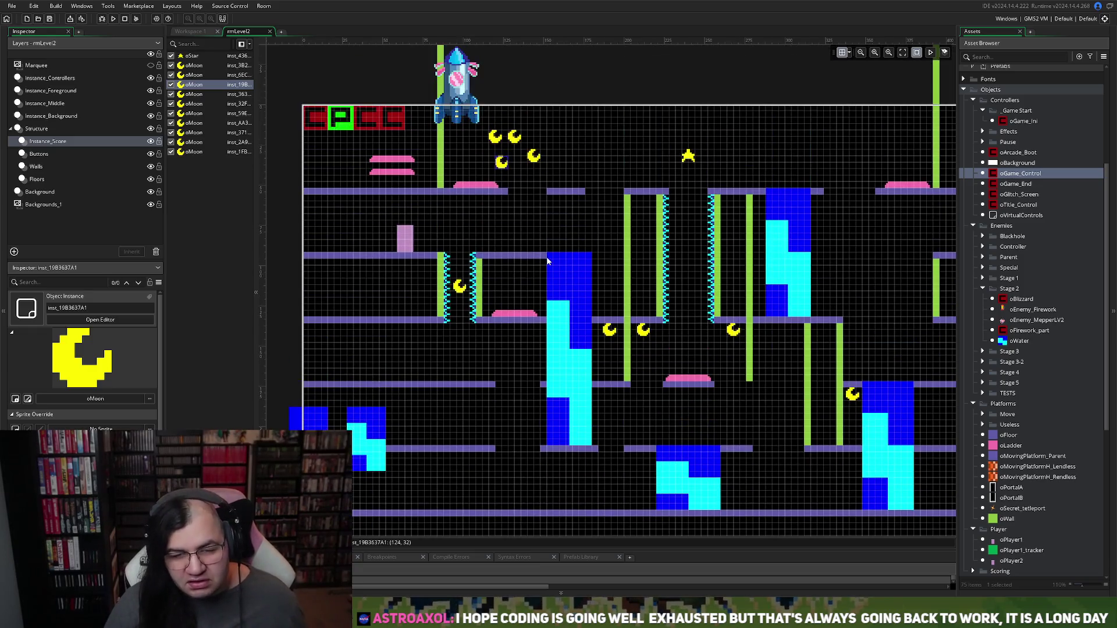
scroll(546, 260, right, 4)
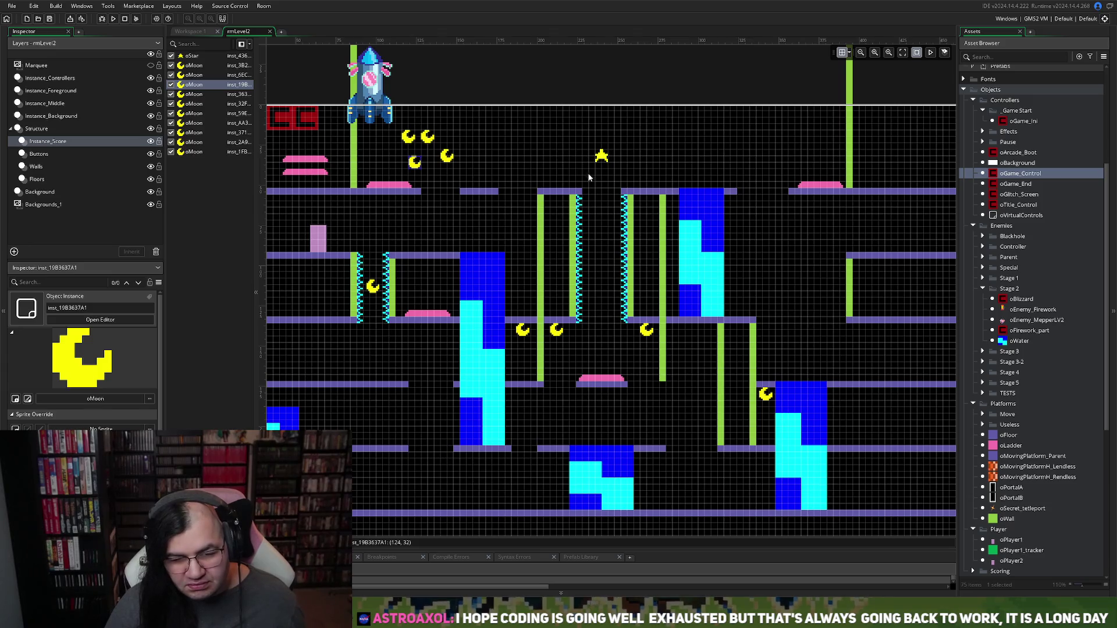
click(603, 157)
drag(605, 160, 605, 173)
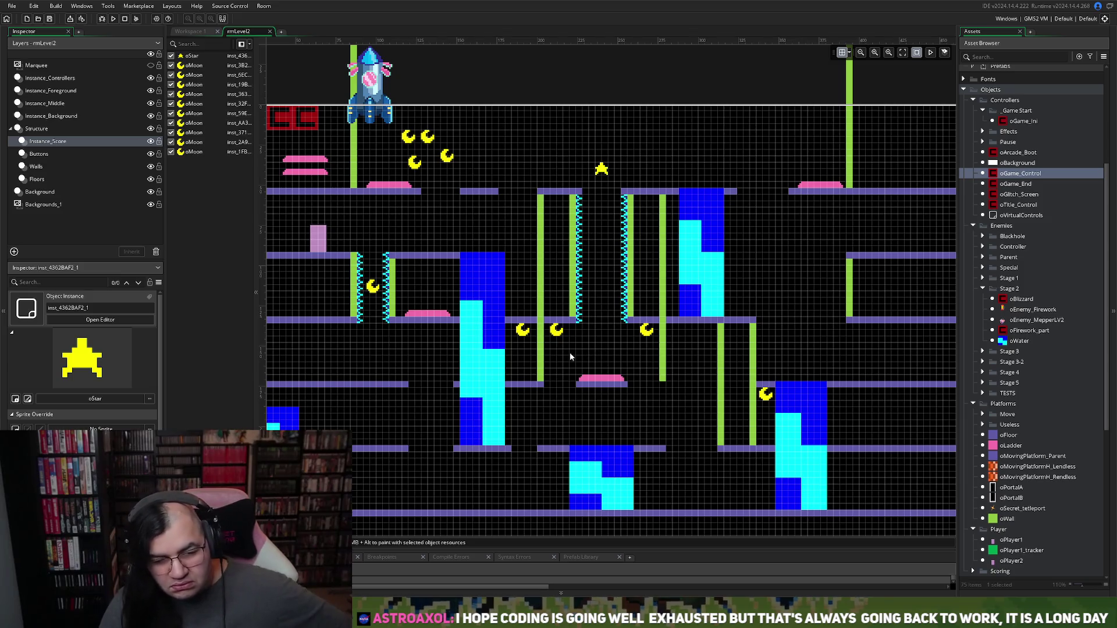
Step: Drag an oMoon out of the top cluster down below the ledge
scroll(570, 352, down, 1)
scroll(568, 351, right, 1)
scroll(568, 354, down, 1)
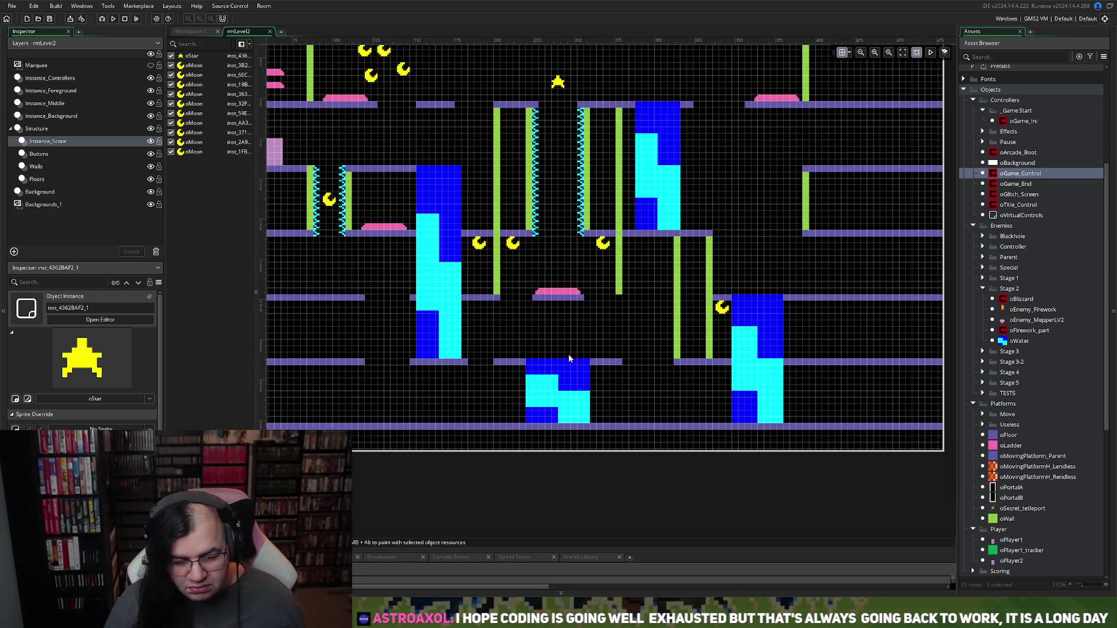
scroll(569, 359, right, 2)
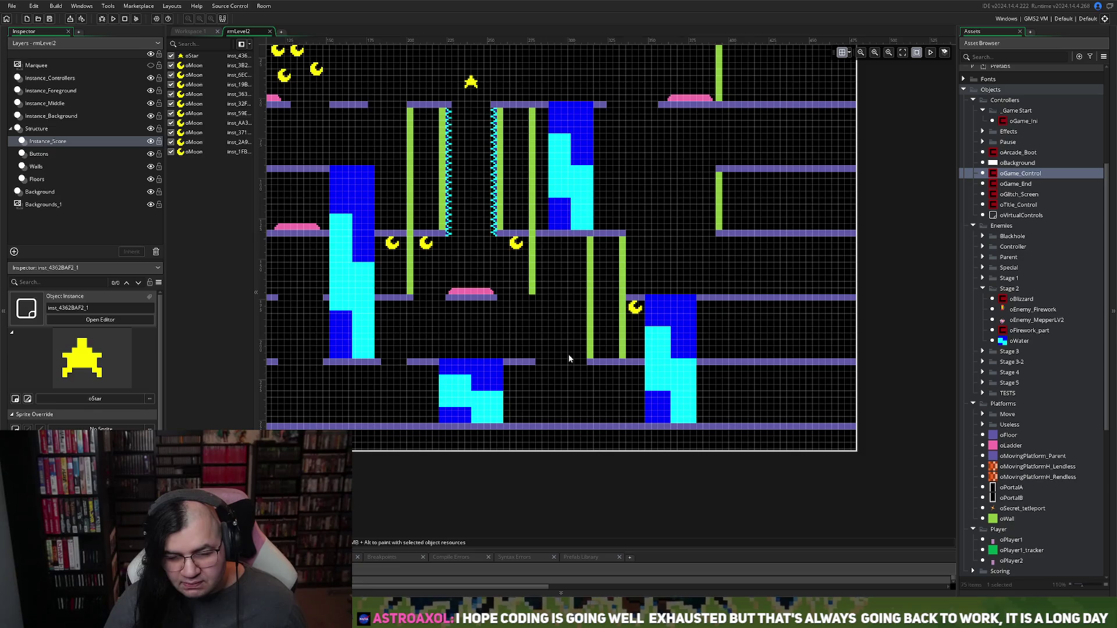
scroll(569, 359, left, 3)
scroll(569, 359, right, 1)
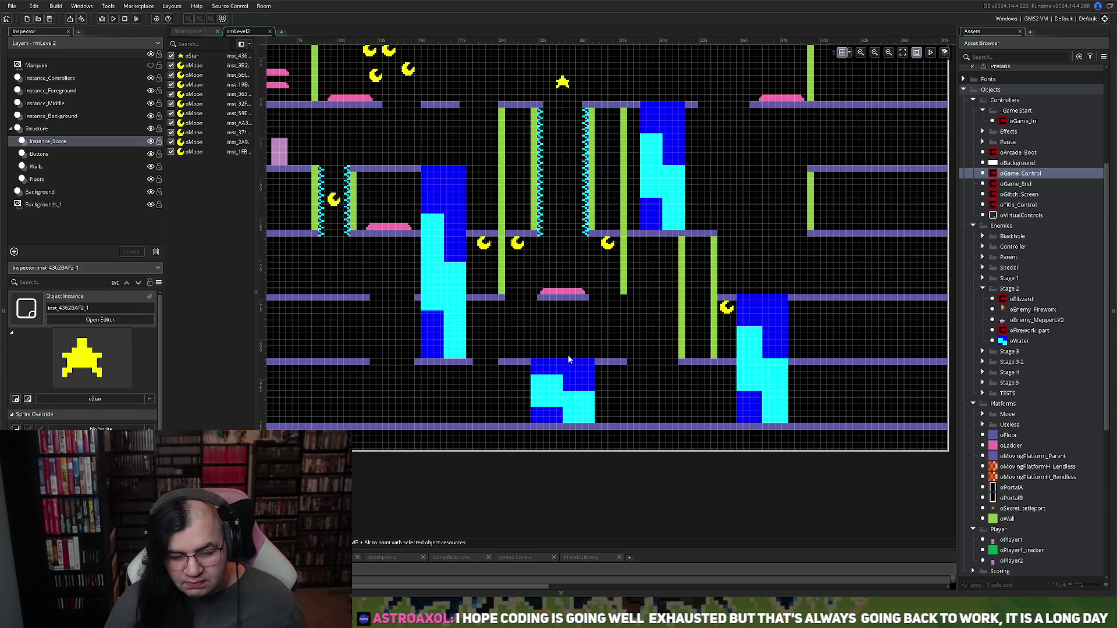
scroll(483, 344, left, 3)
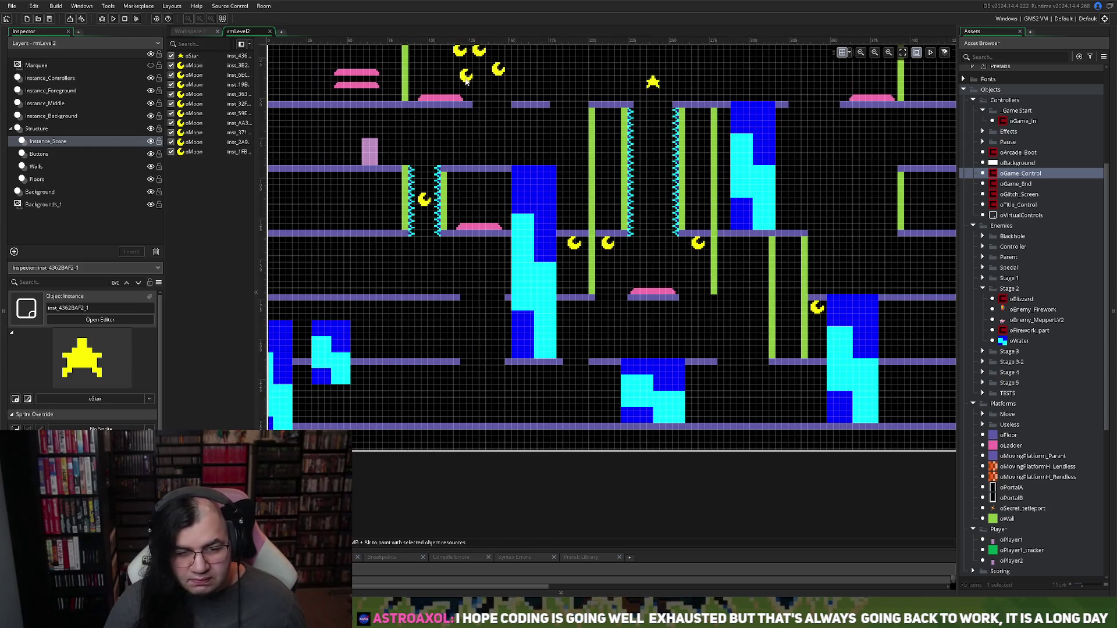
mouse_move(466, 81)
mouse_down()
mouse_move(490, 171)
mouse_move(491, 255)
mouse_move(483, 248)
mouse_up()
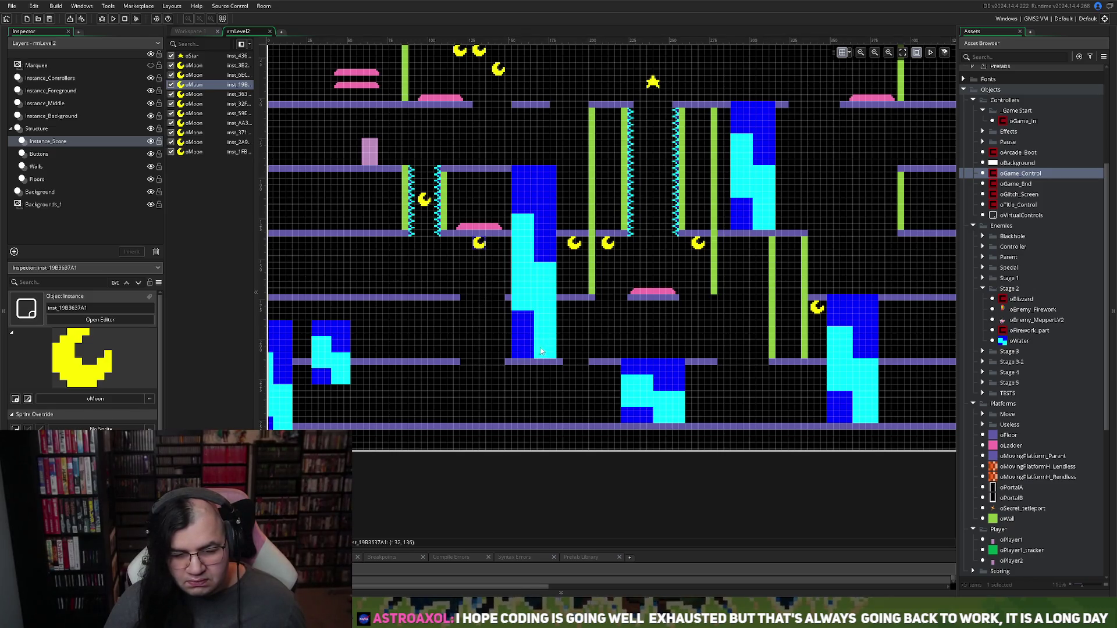
Step: Move that oMoon right onto the second-row platform beside the right-hand green wall
scroll(557, 343, left, 2)
scroll(557, 343, down, 3)
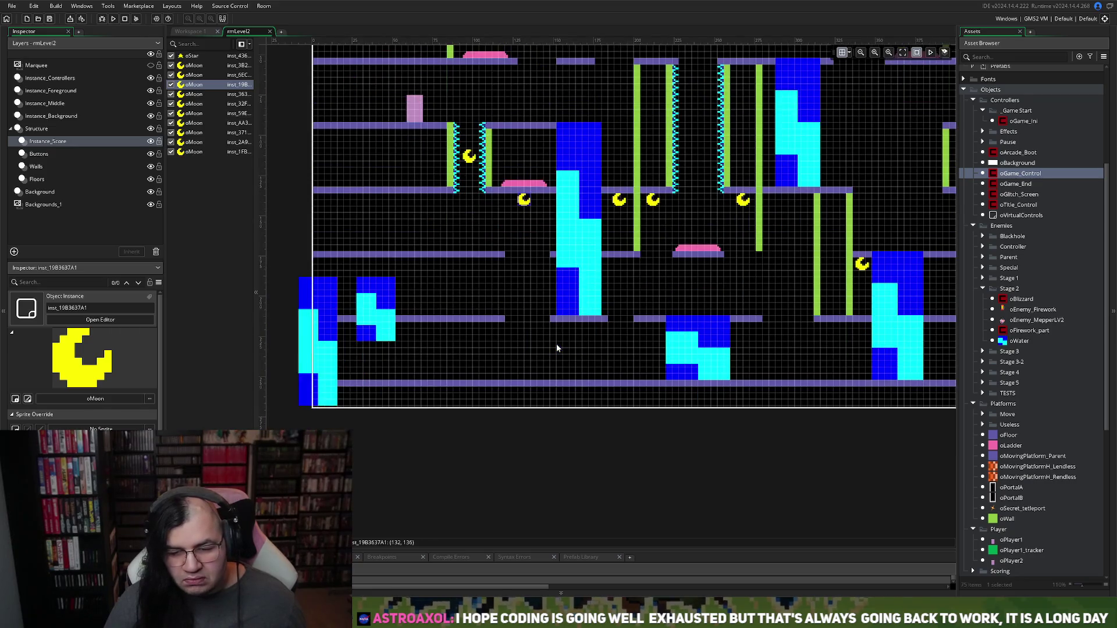
scroll(555, 347, up, 3)
scroll(554, 344, right, 3)
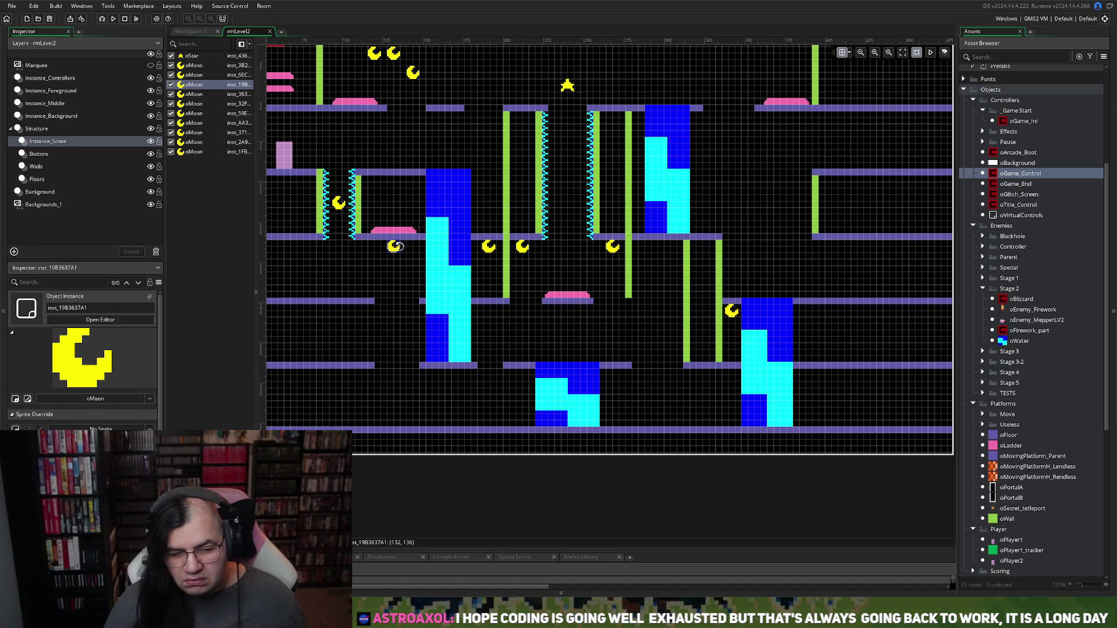
mouse_move(398, 245)
mouse_down()
mouse_move(387, 271)
mouse_move(352, 284)
mouse_move(414, 295)
mouse_move(520, 277)
mouse_move(480, 275)
mouse_move(437, 155)
mouse_move(442, 120)
mouse_move(489, 203)
mouse_move(608, 226)
mouse_move(591, 262)
mouse_move(572, 224)
mouse_move(573, 146)
mouse_move(777, 274)
mouse_move(794, 259)
mouse_move(773, 221)
mouse_move(727, 221)
mouse_move(790, 215)
mouse_move(808, 207)
mouse_move(806, 194)
mouse_up()
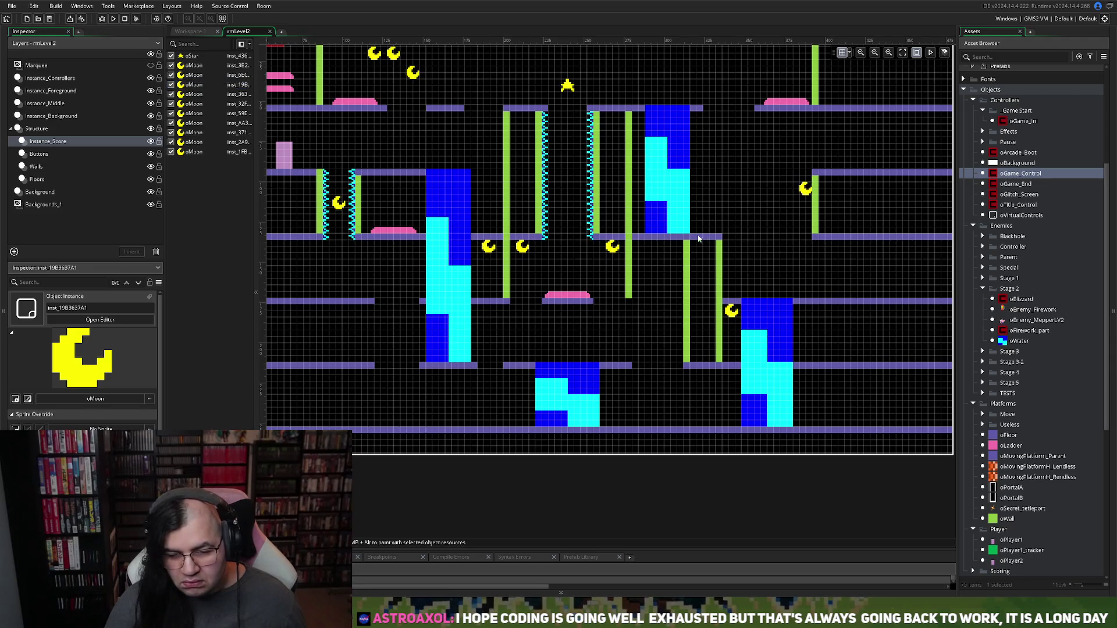
click(45, 179)
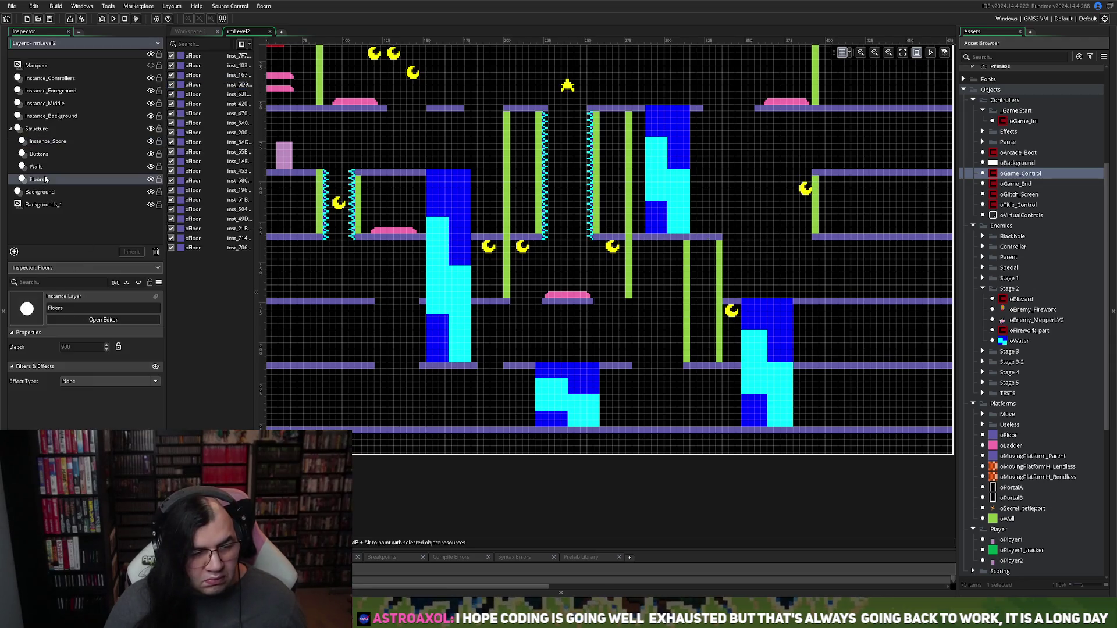
Step: Stretch the oFloor beside the gap rightward and lower the right-side oMoon slightly
click(722, 238)
drag(733, 237, 758, 238)
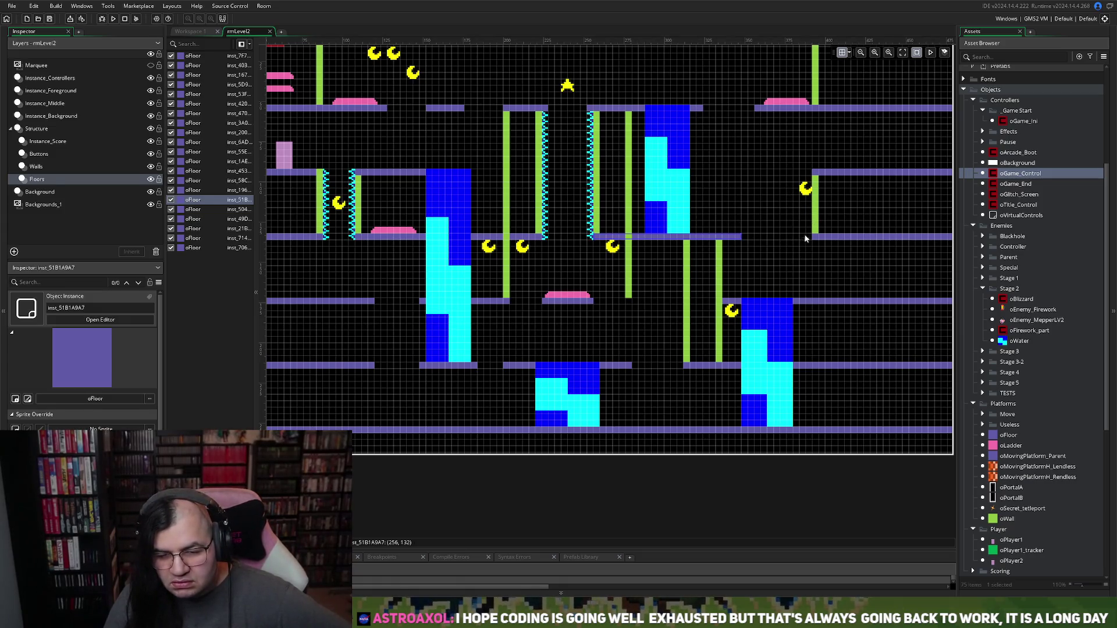
click(57, 119)
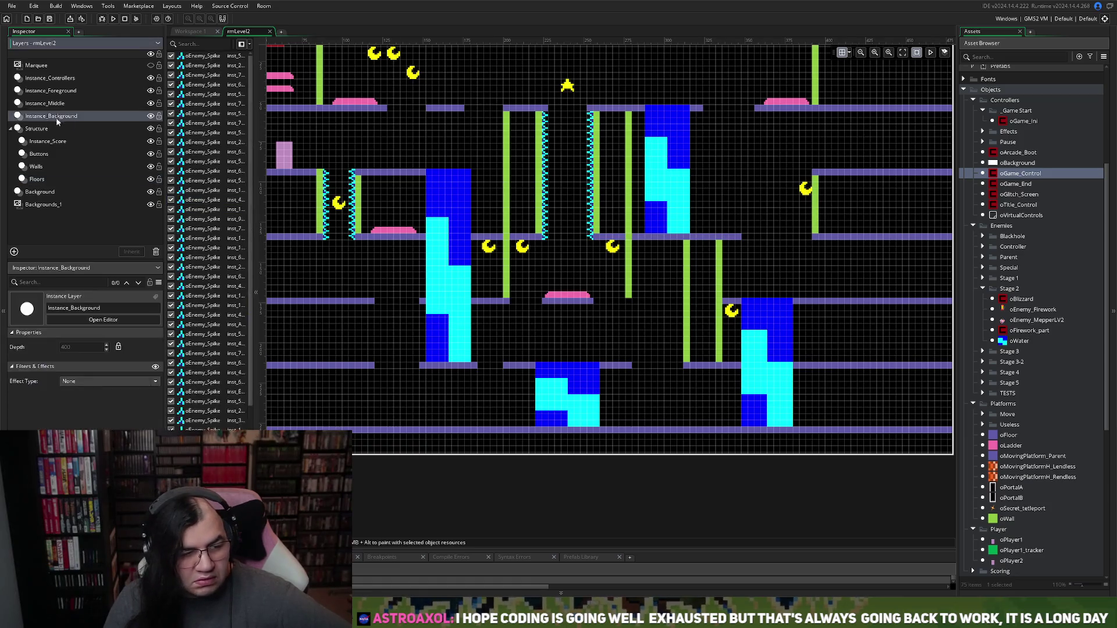
click(52, 141)
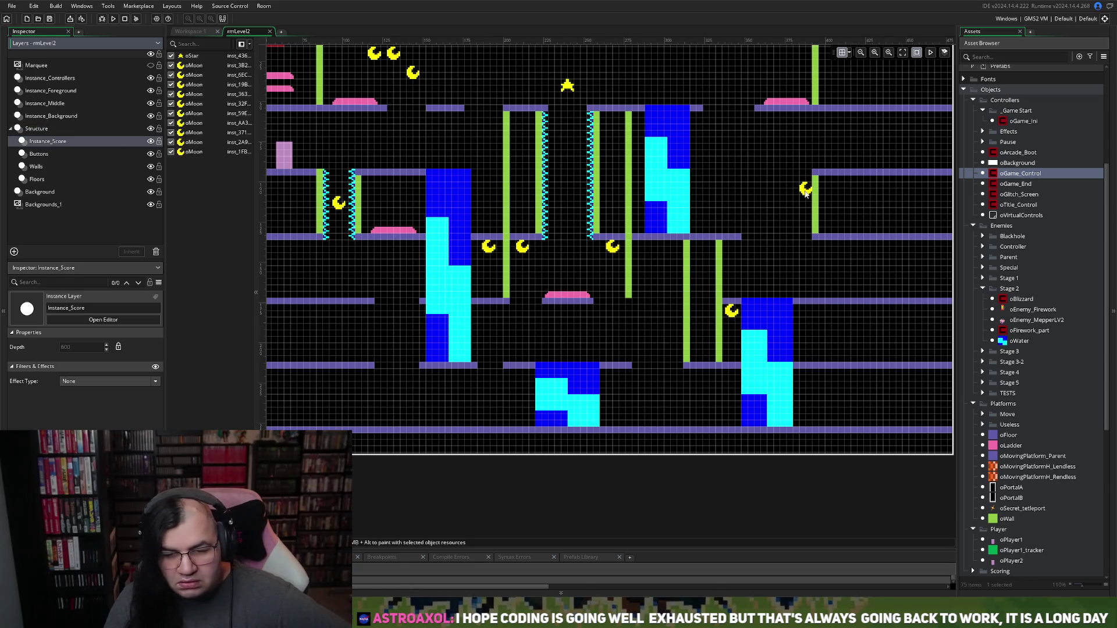
drag(806, 194, 809, 208)
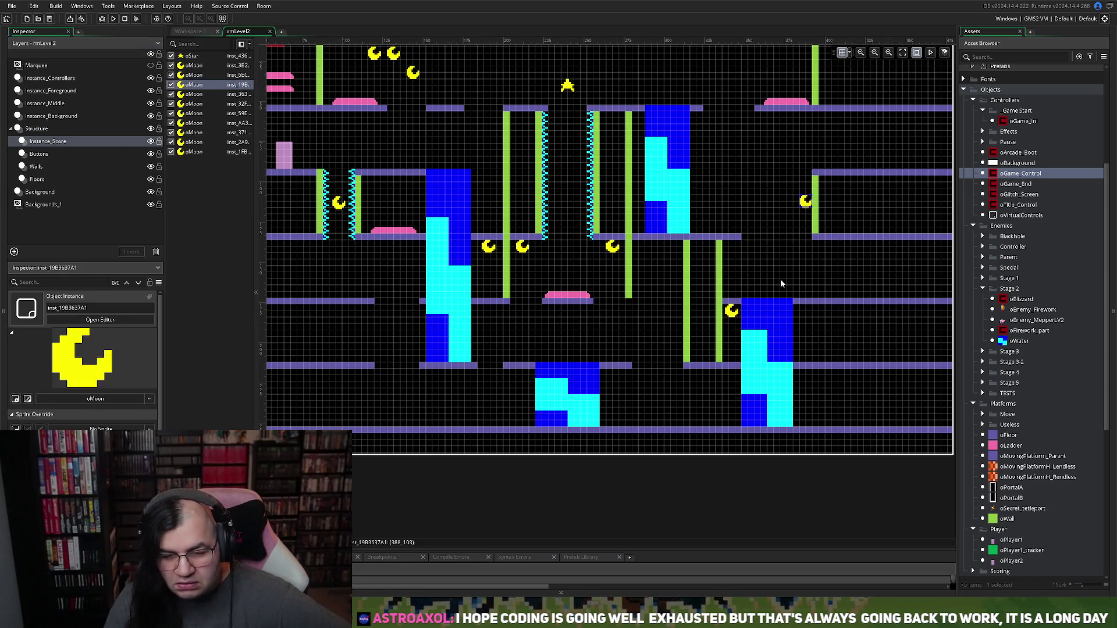
drag(808, 208, 808, 208)
click(774, 239)
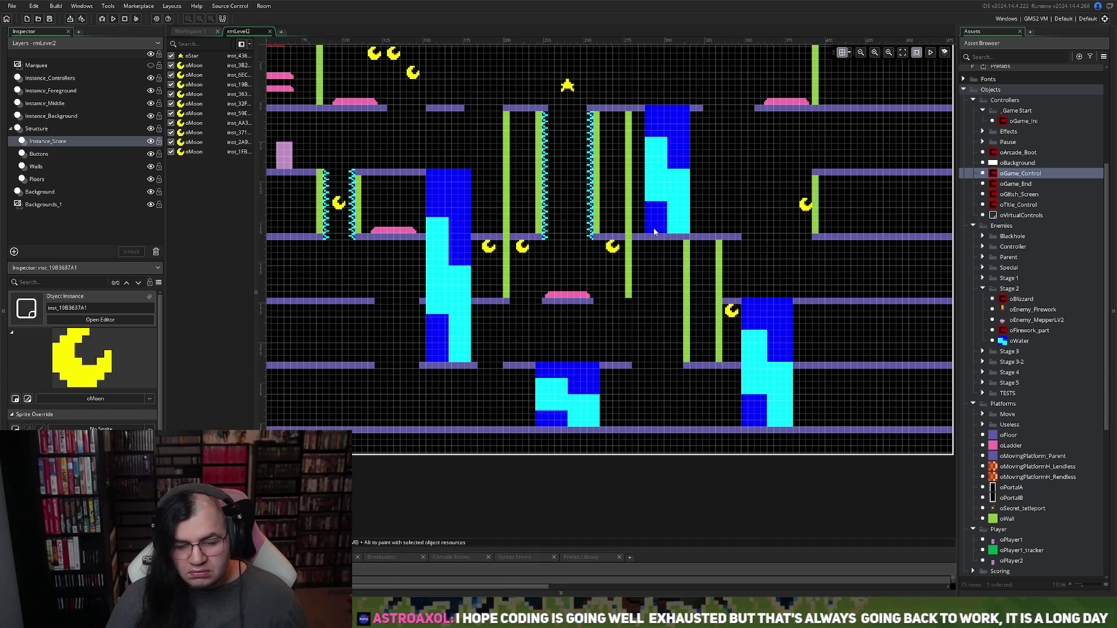
Step: Move oPlayer1's start onto the upper-right platform and run the game
click(36, 92)
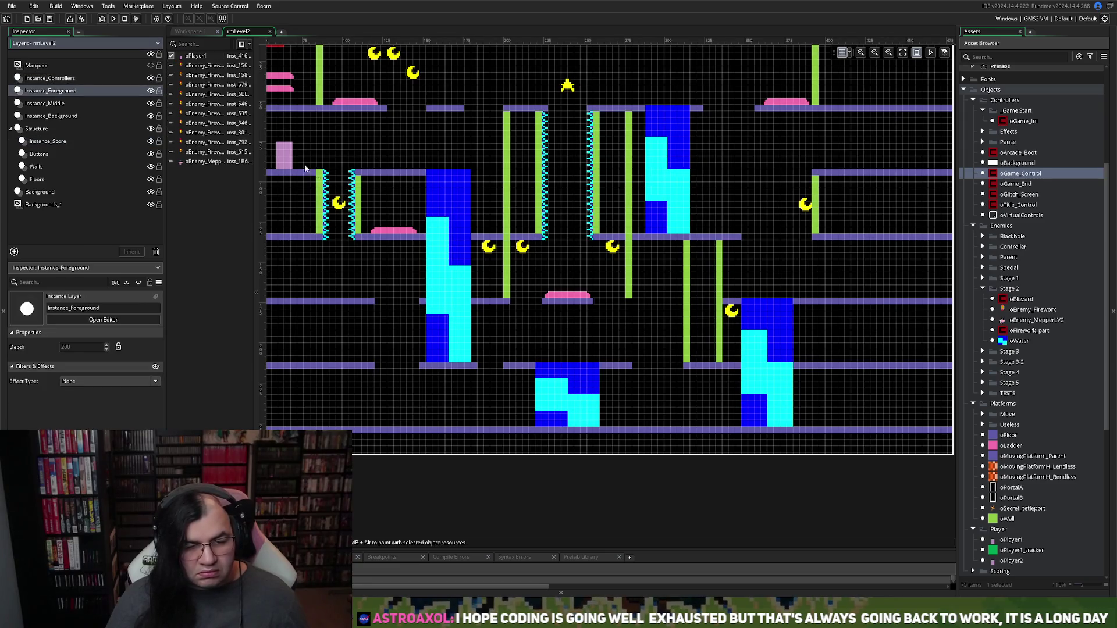
drag(291, 163, 851, 159)
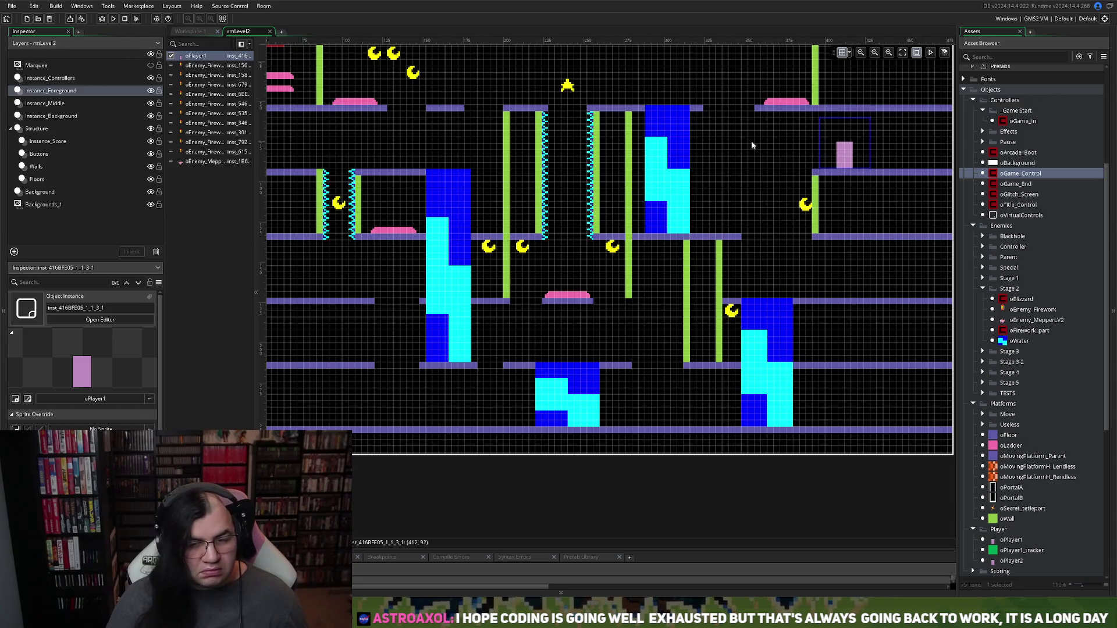
key(Left)
key(Left)
key(Left)
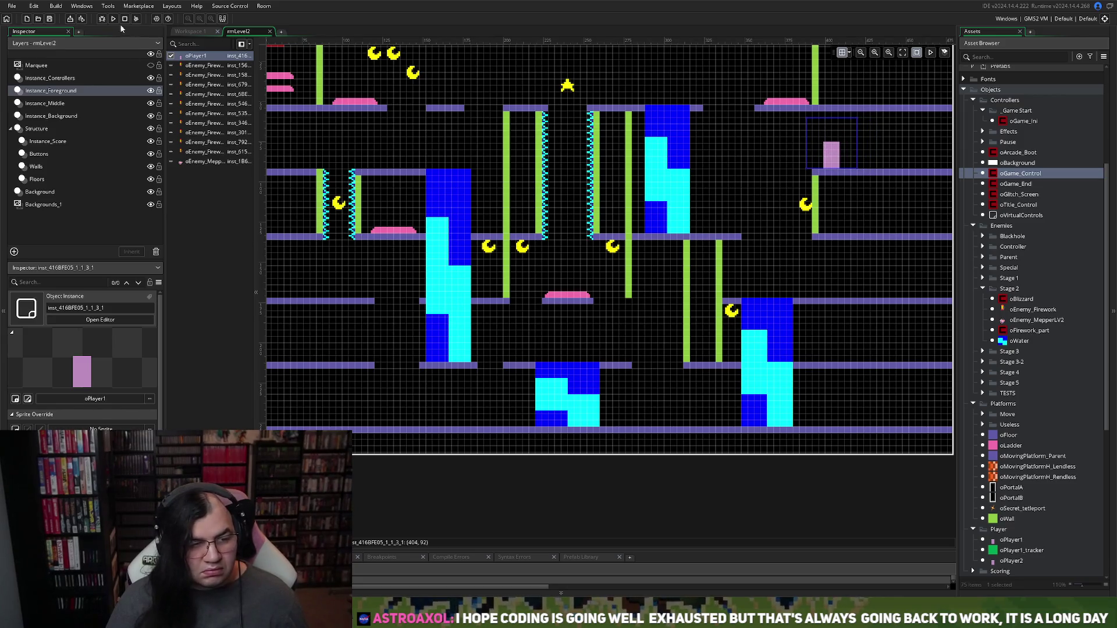
click(113, 18)
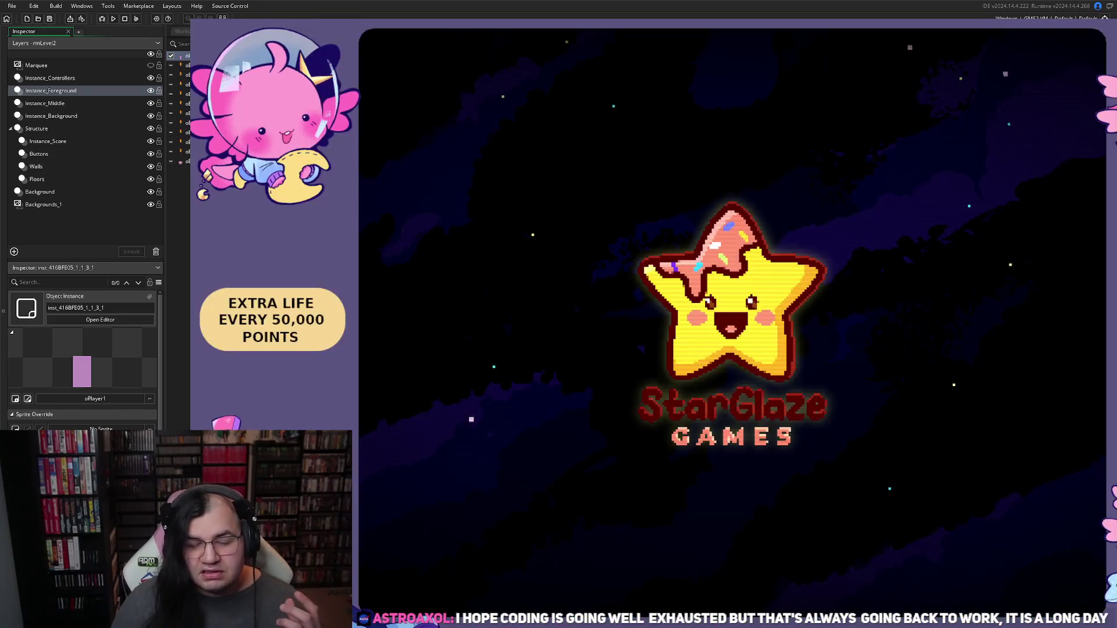
Step: From the game's title menu, set STAGE to 2 and start it
key(Return)
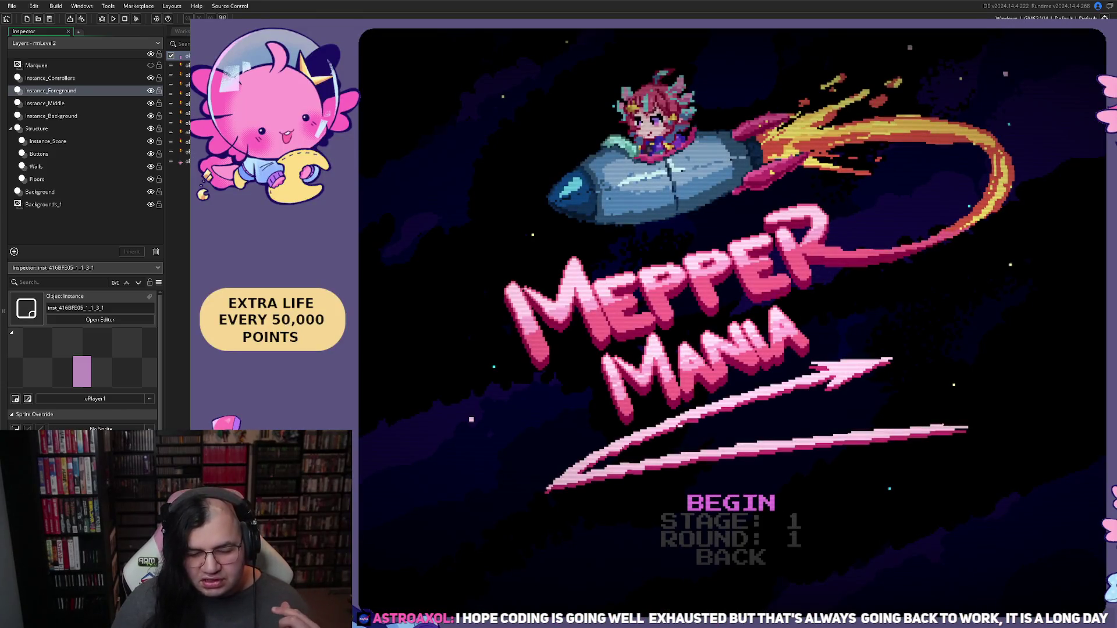
key(Up)
key(Up)
key(Up)
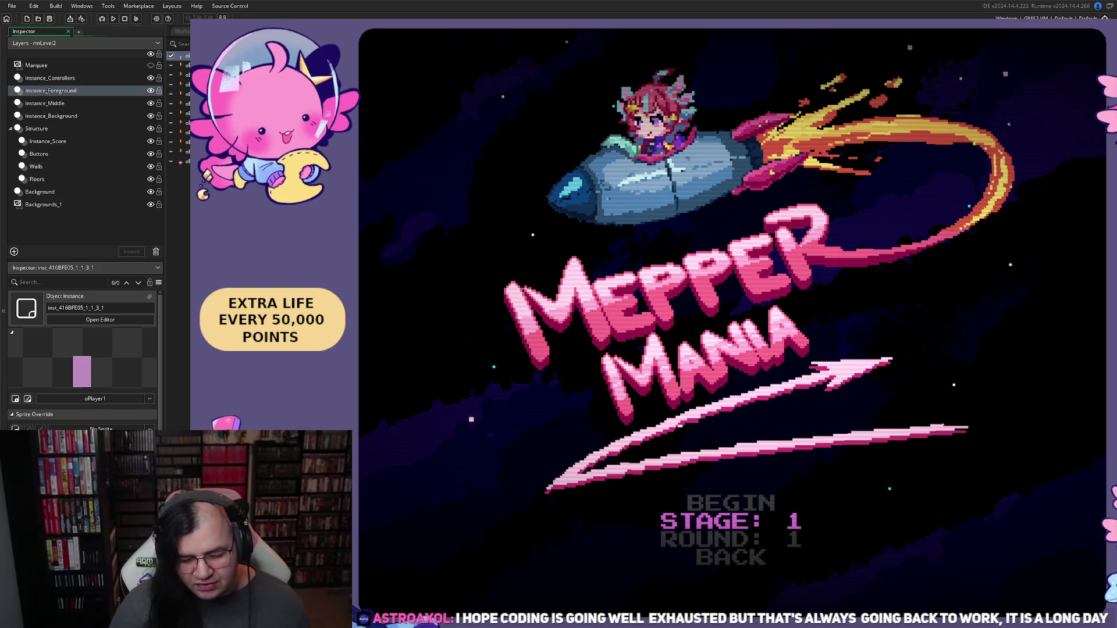
key(Right)
key(Up)
key(Return)
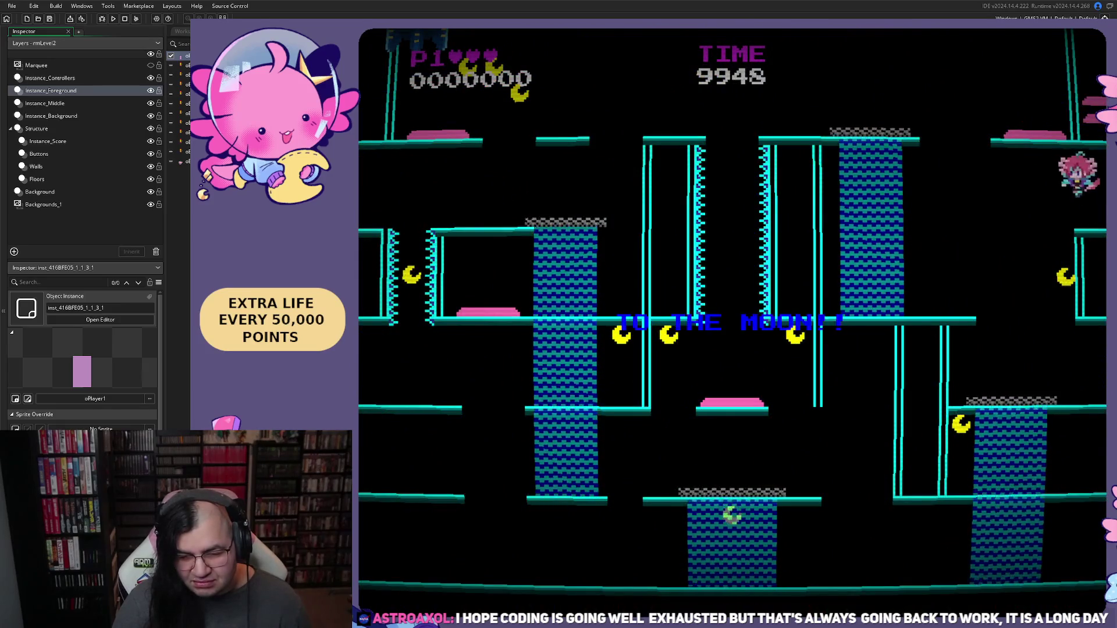
Step: Play through stage 2 across the ledges, shafts and water columns, then close the game
key(Left)
key(Right)
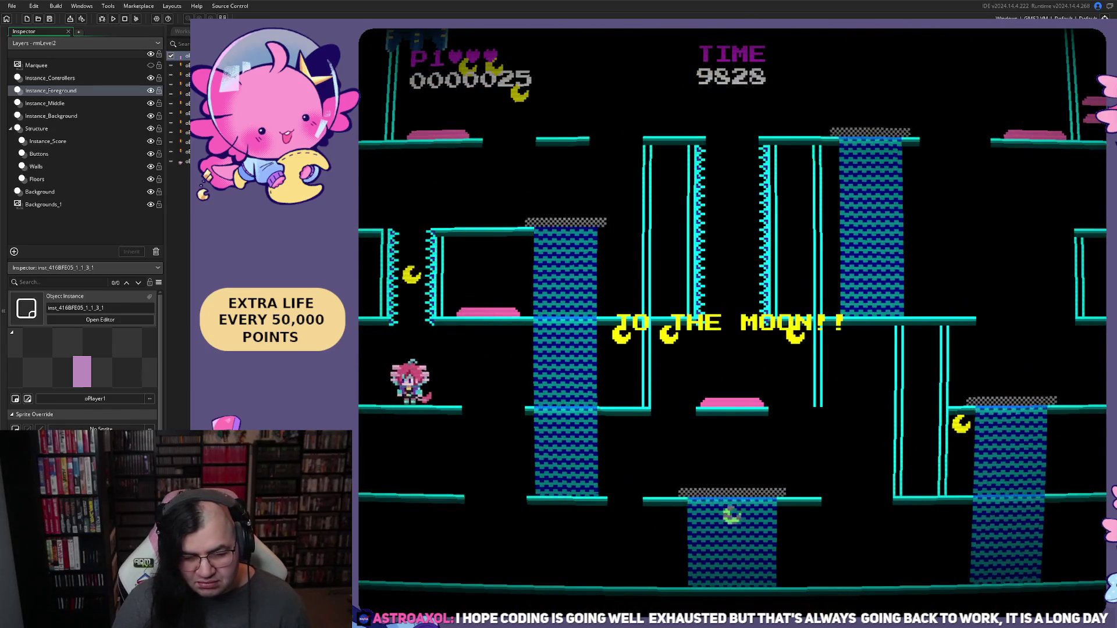
key(Left)
key(Right)
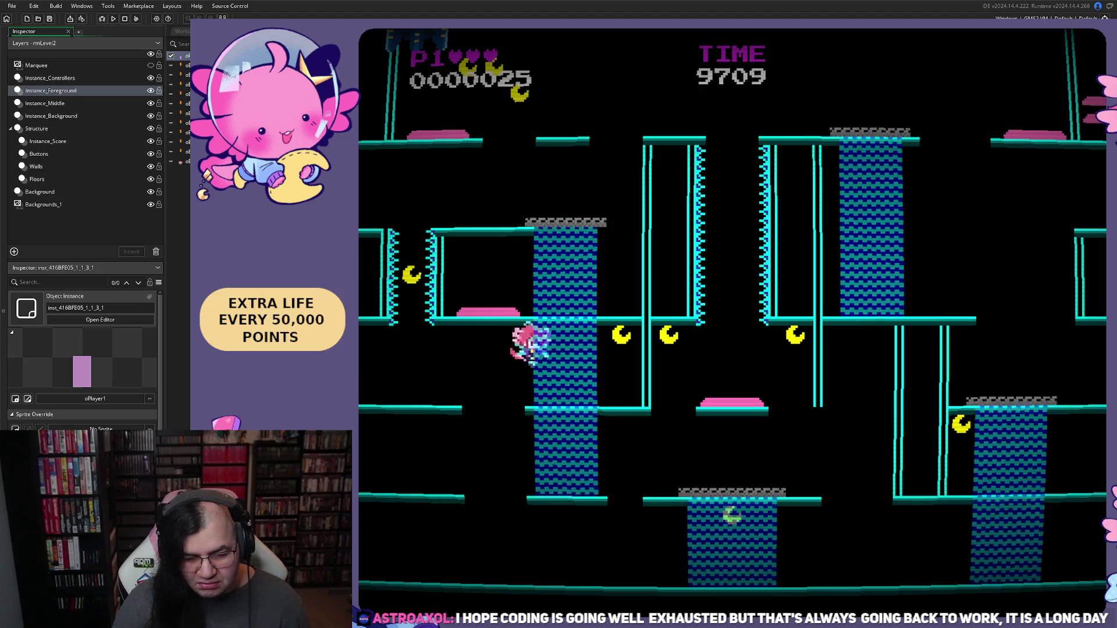
key(Left)
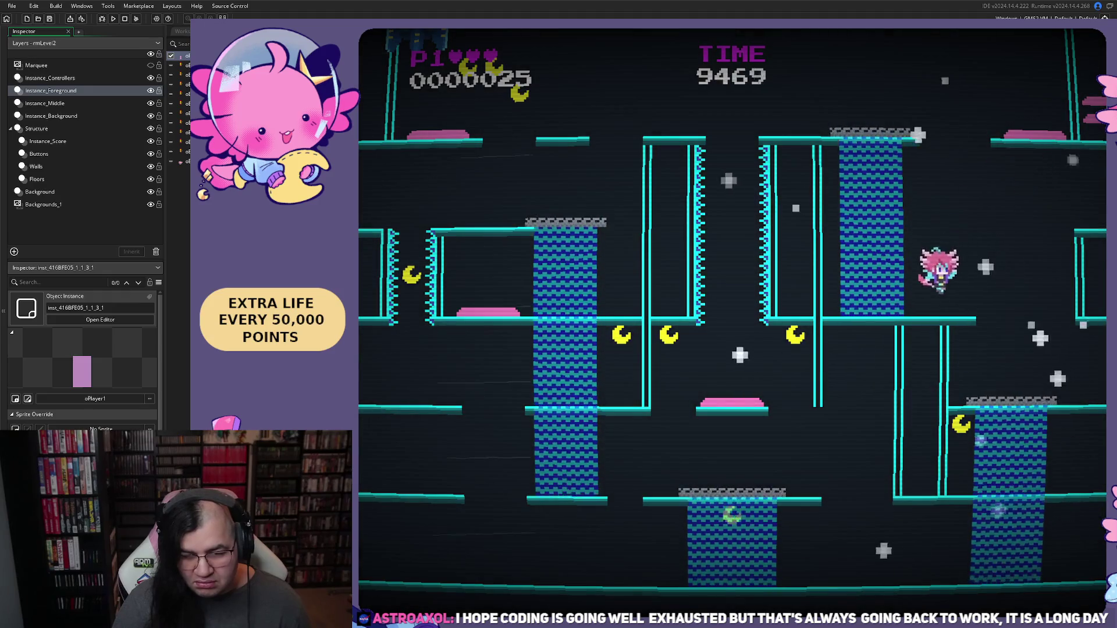
key(Right)
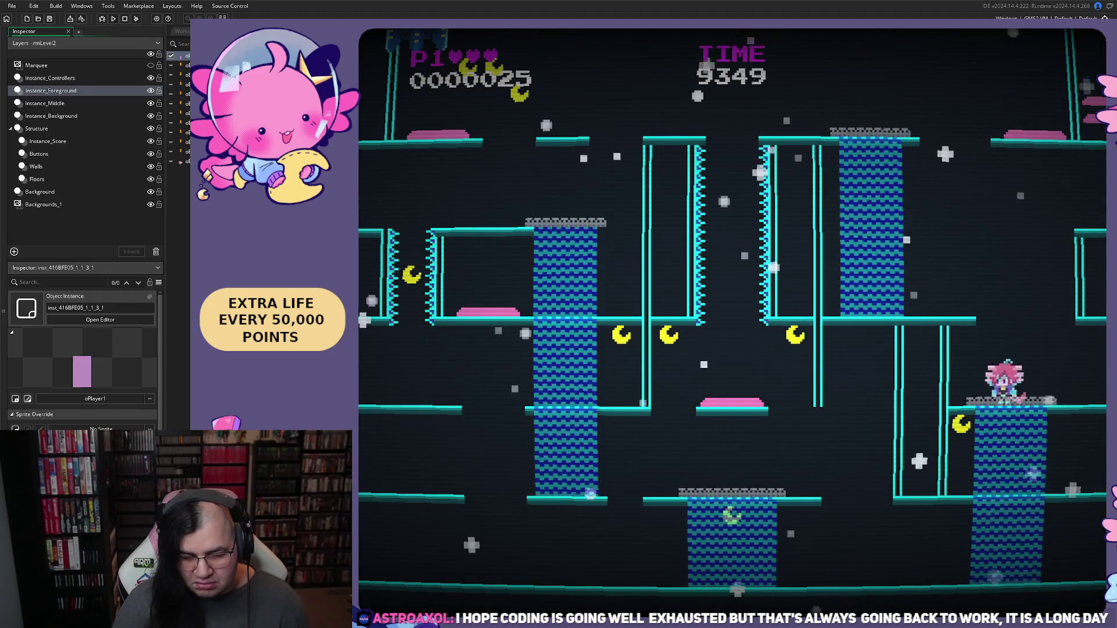
key(Left)
key(Right)
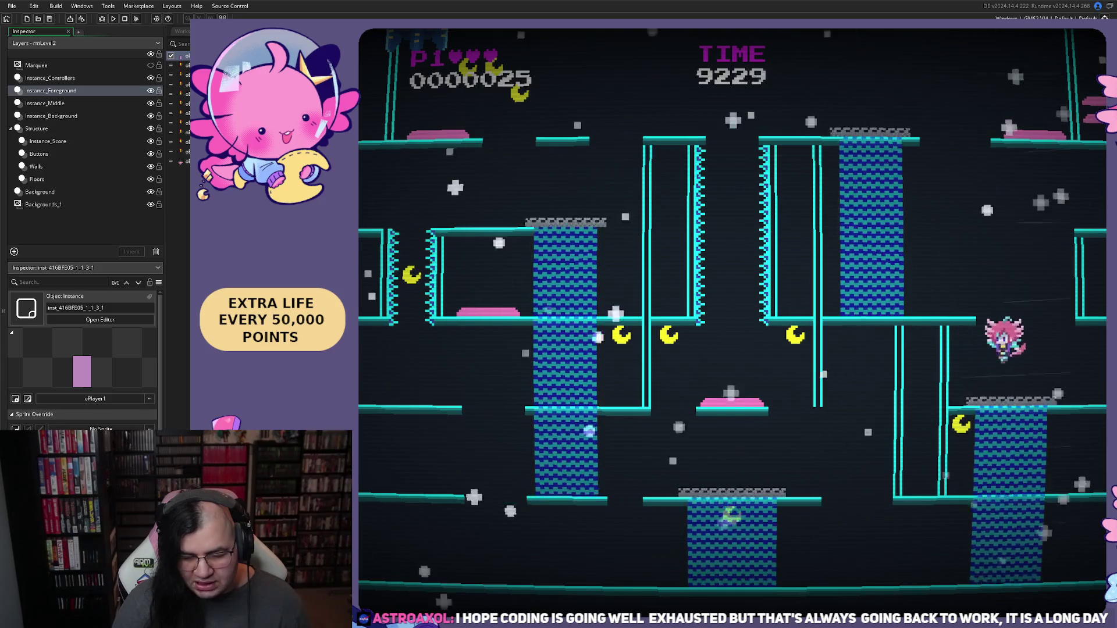
key(Right)
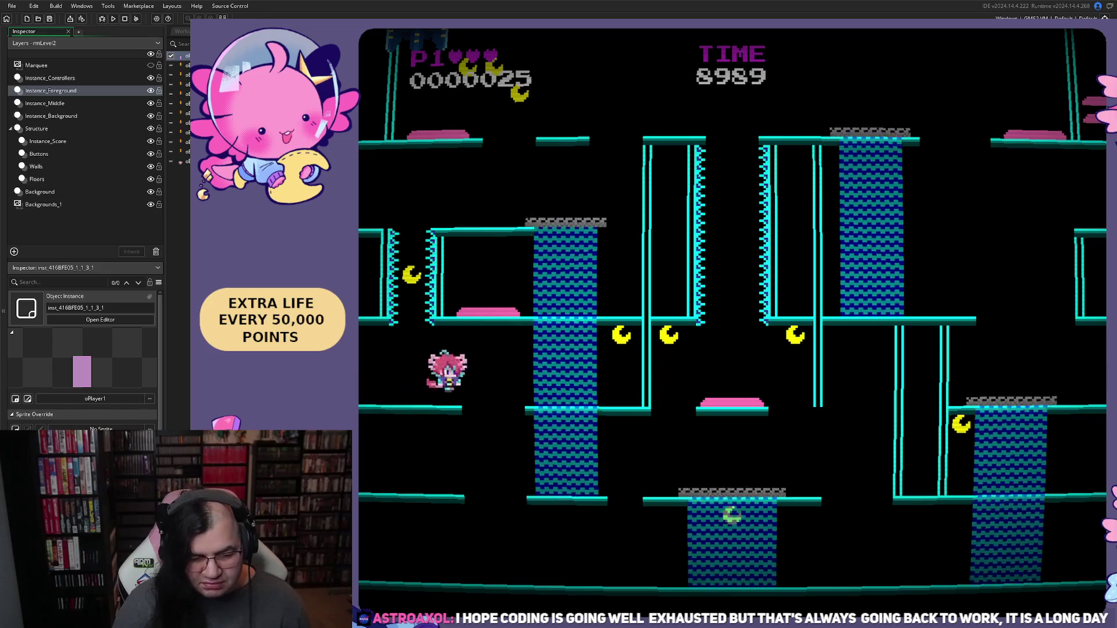
key(Left)
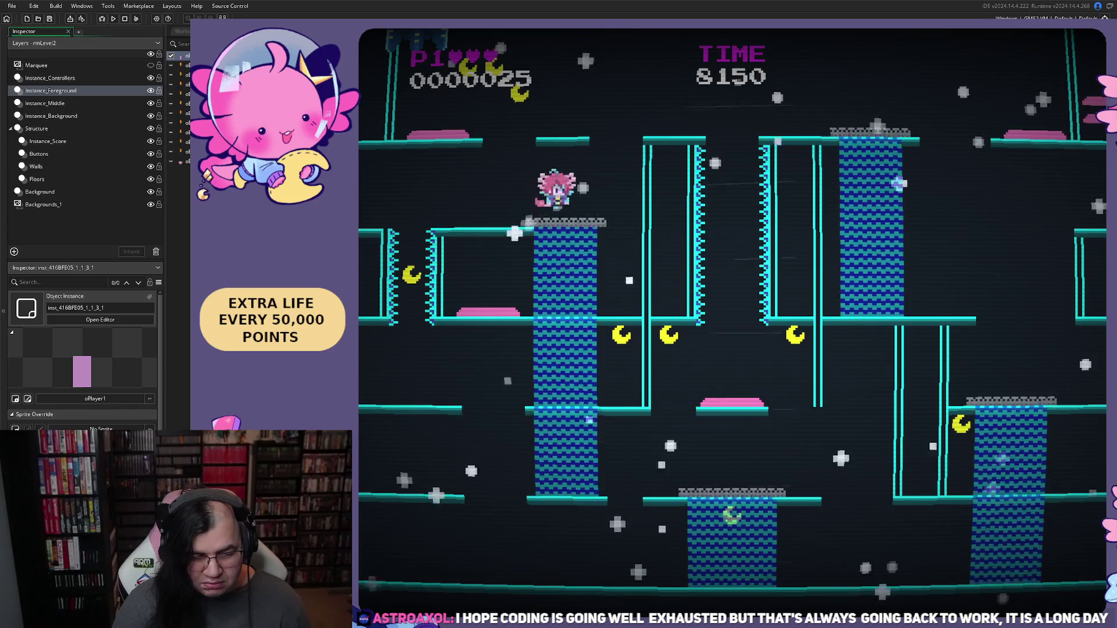
key(Left)
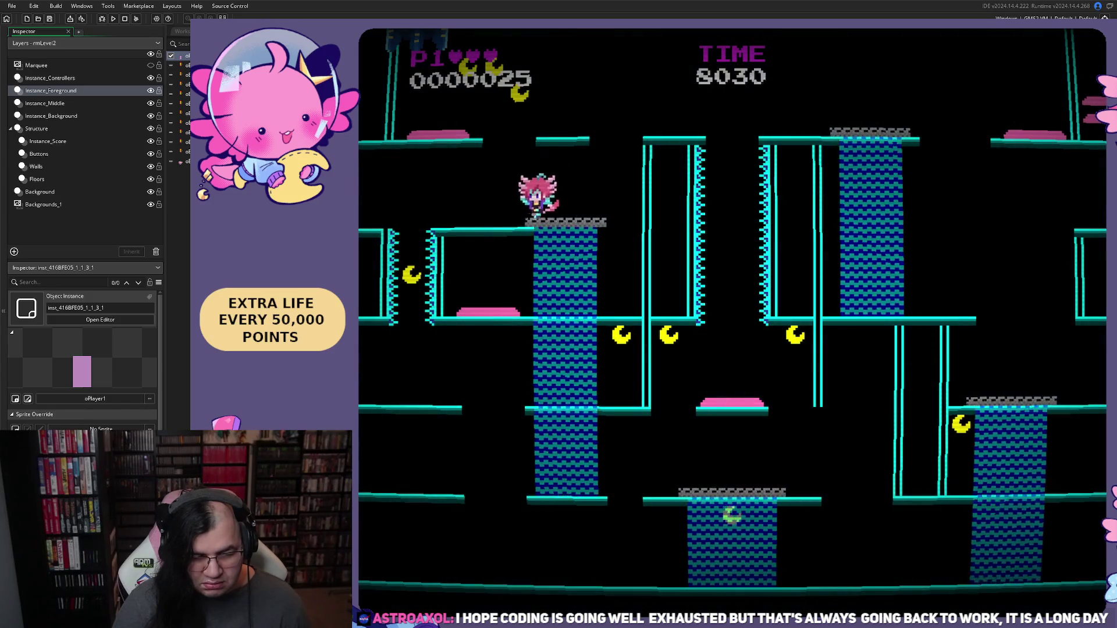
key(Left)
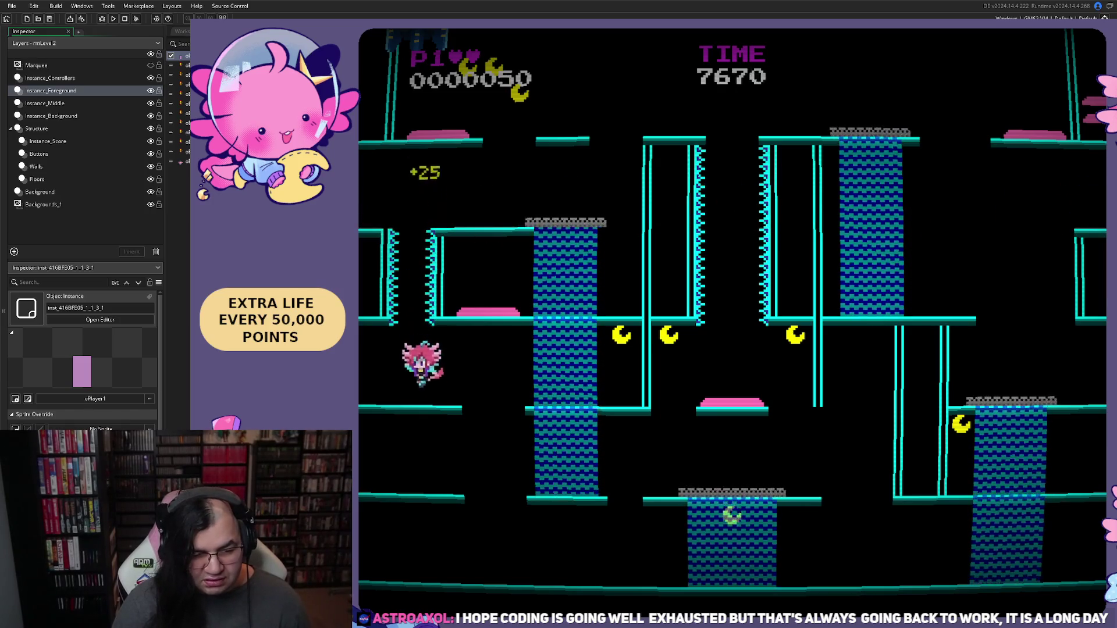
key(Left)
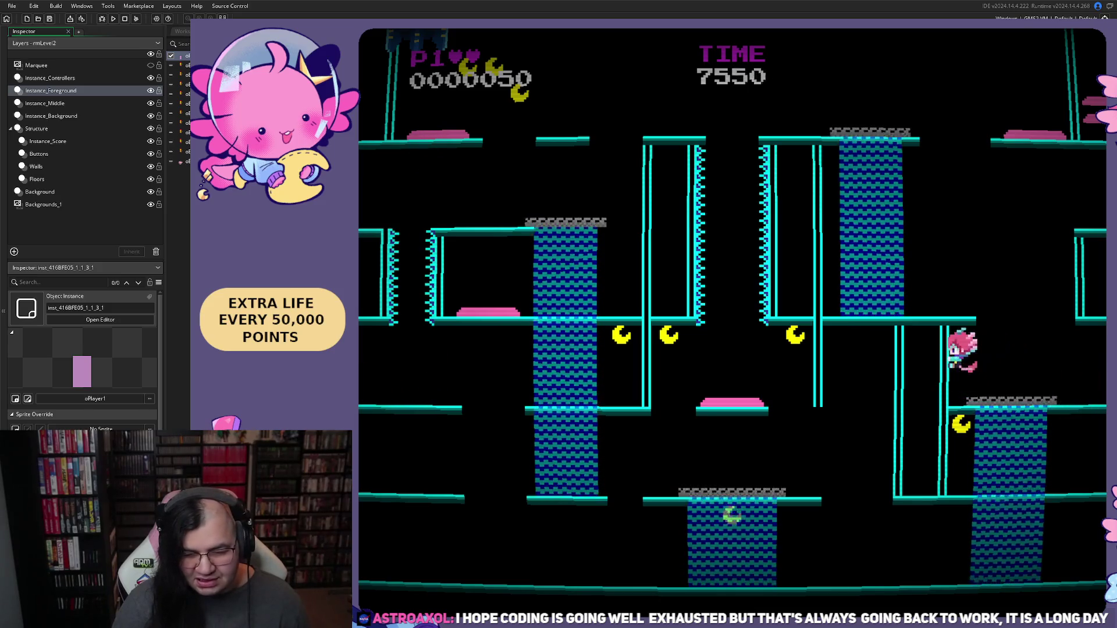
key(Right)
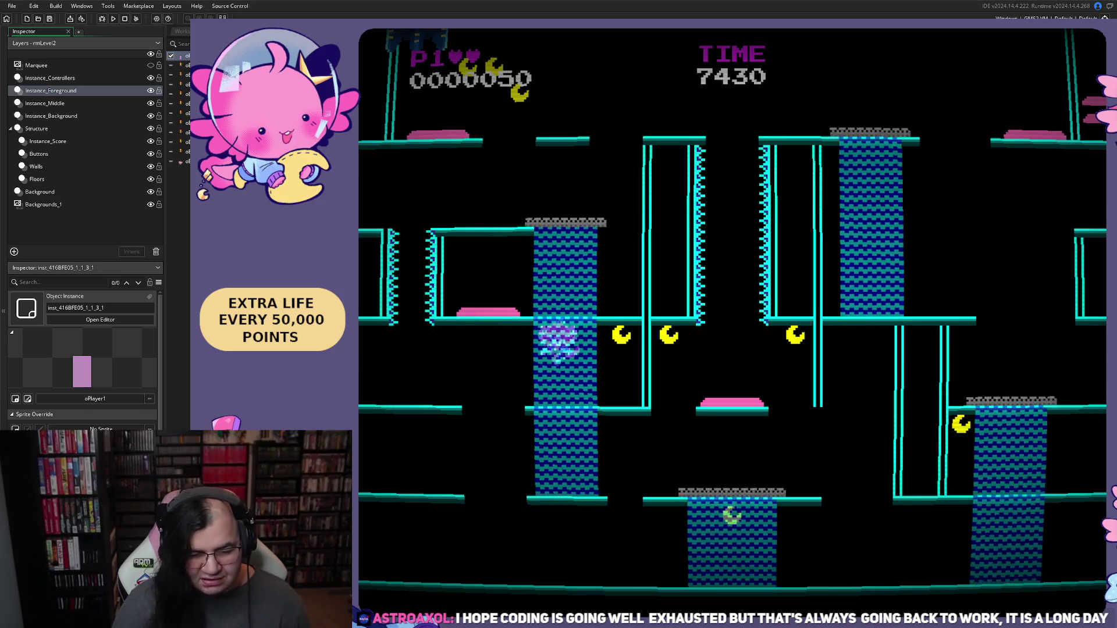
key(Left)
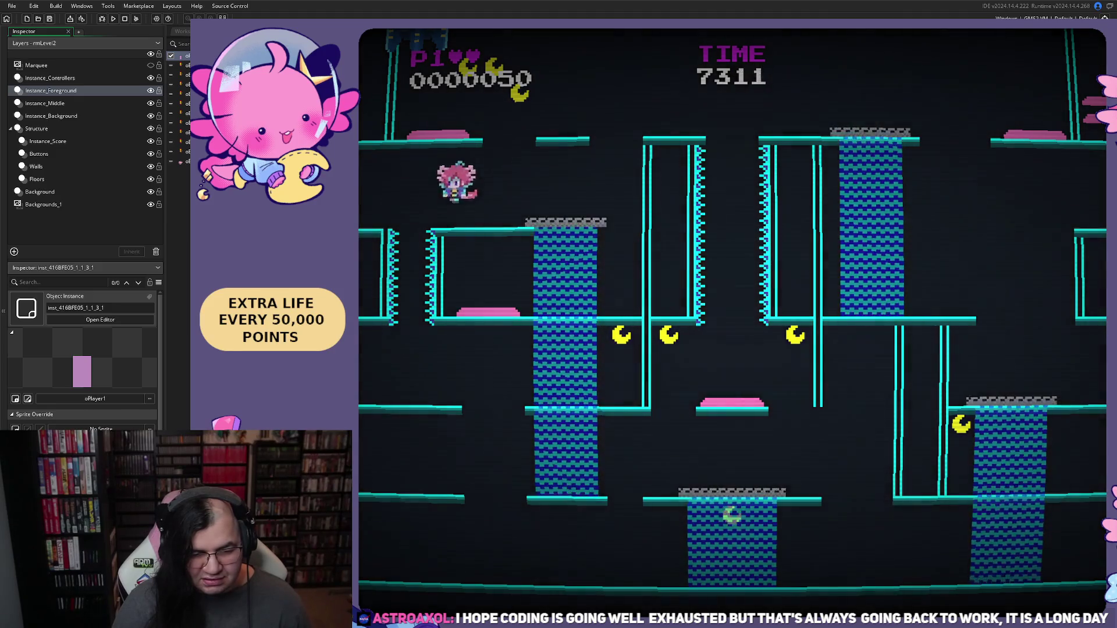
key(Right)
key(Right)
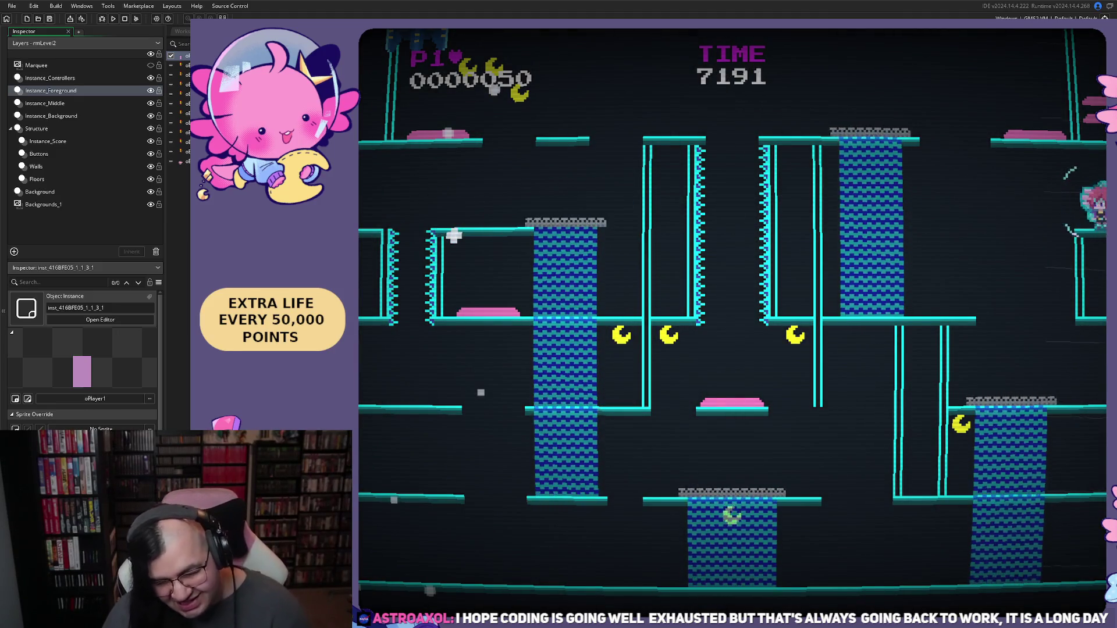
key(Escape)
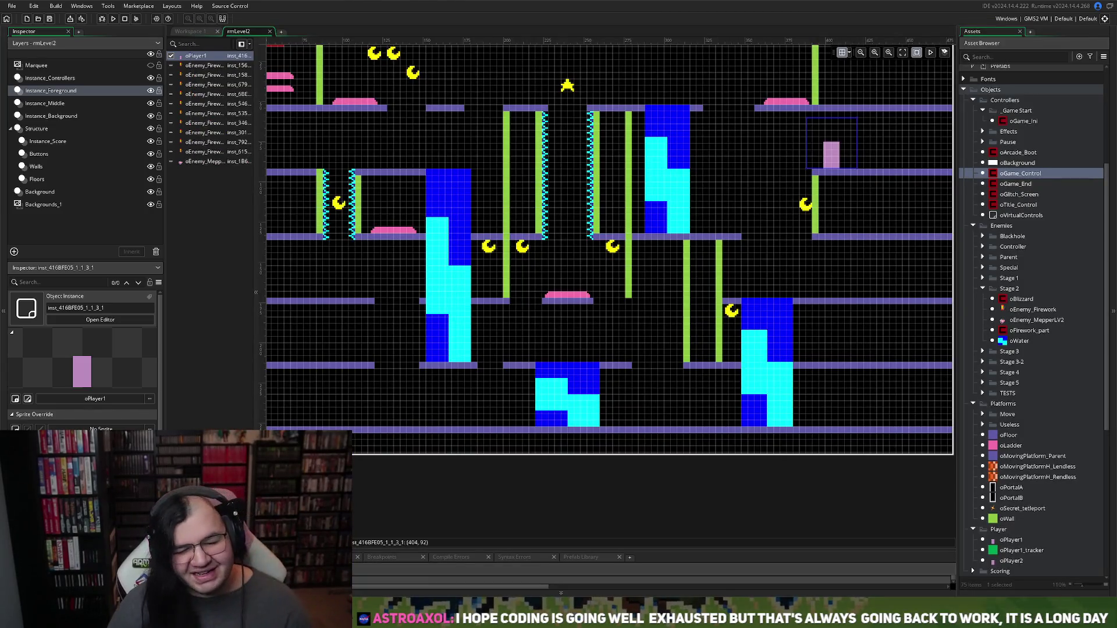
Step: Zoom to the second-row shaft and delete its left oEnemy_Spike column on Instance_Background
scroll(609, 245, up, 3)
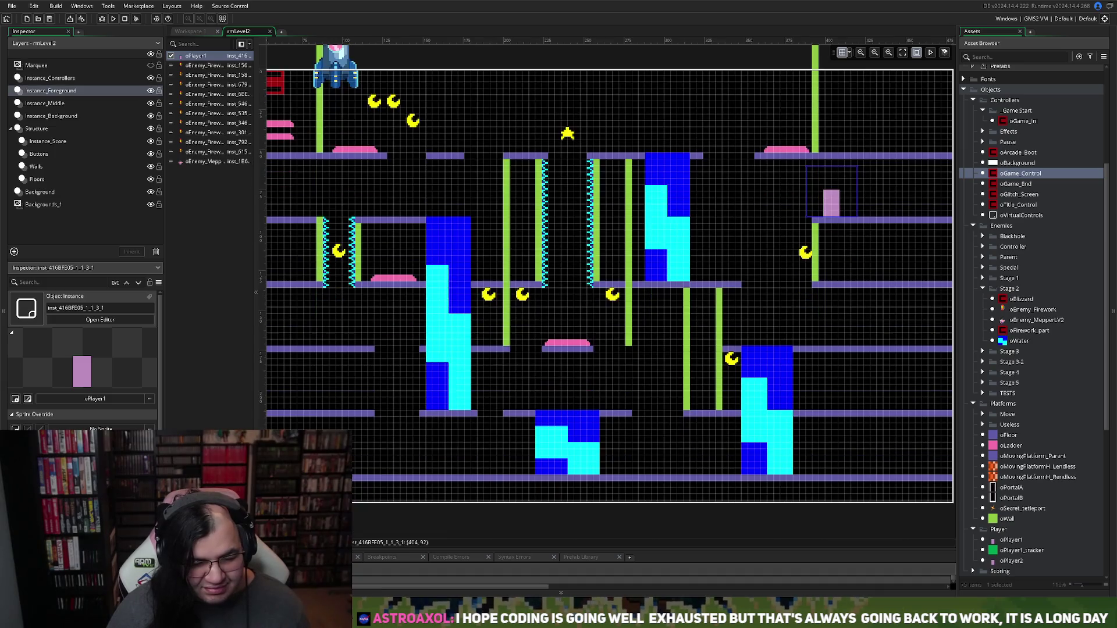
scroll(350, 302, left, 3)
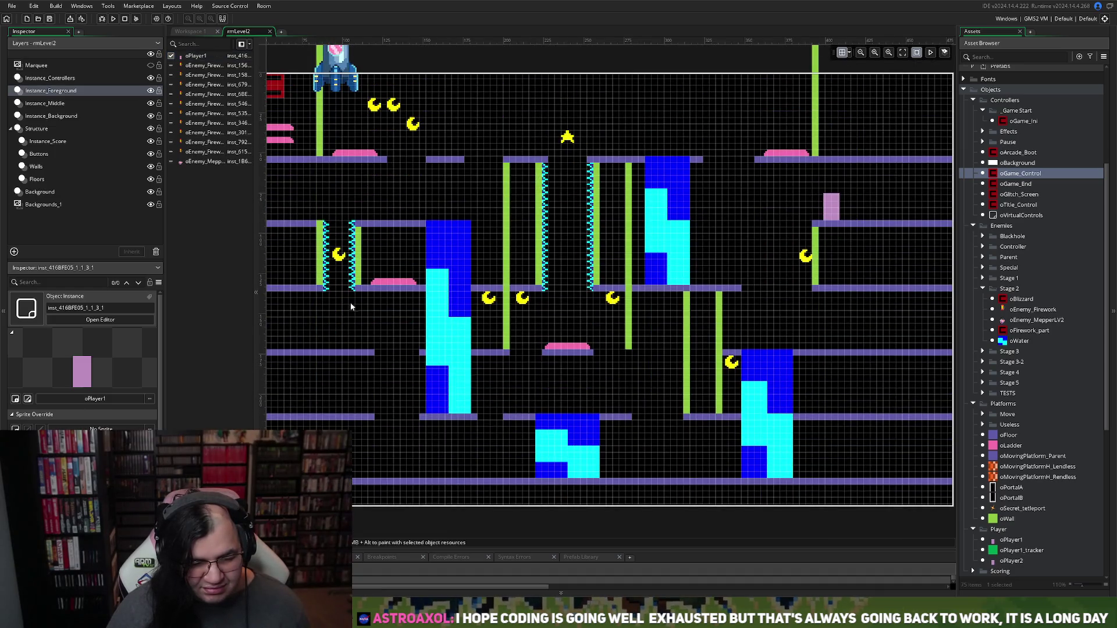
scroll(372, 293, left, 3)
scroll(442, 256, right, 3)
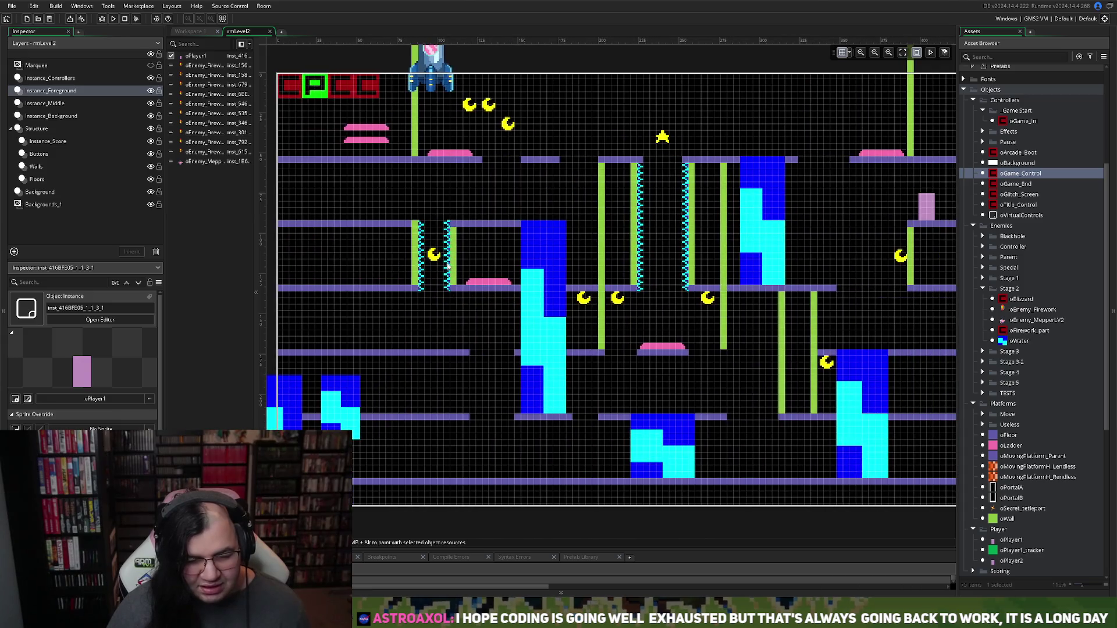
scroll(433, 297, up, 5)
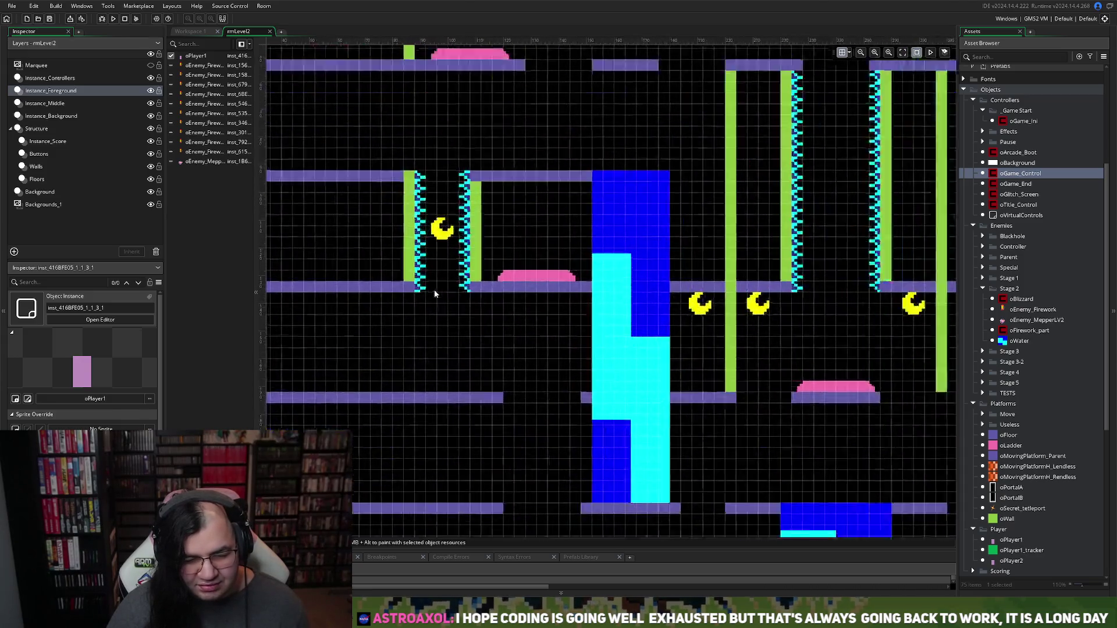
scroll(434, 293, up, 3)
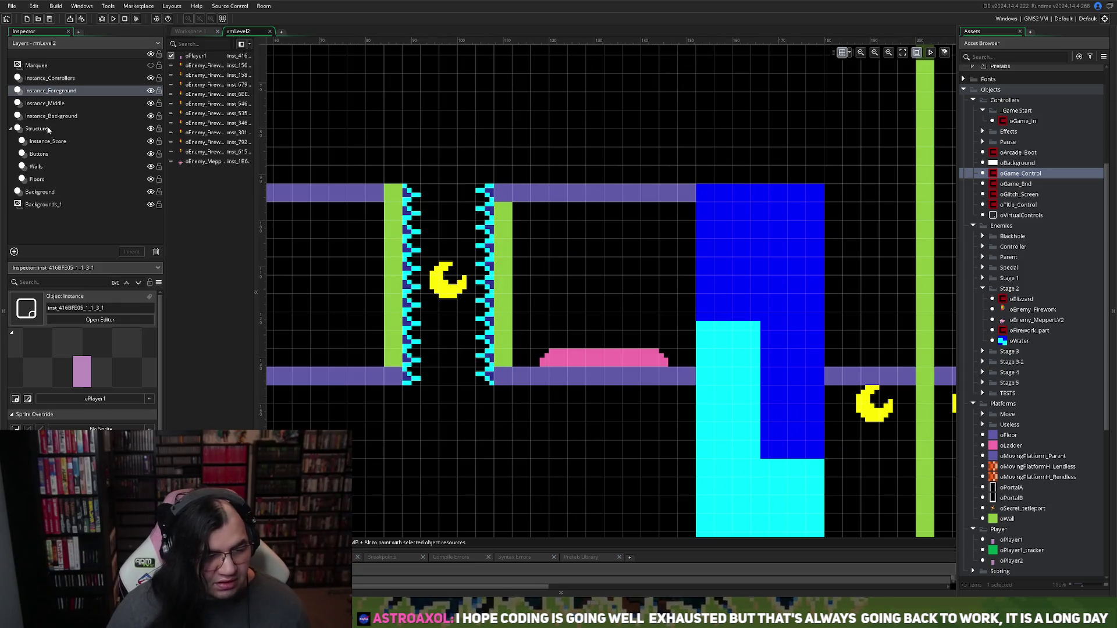
key(Down)
key(Down)
mouse_move(430, 190)
mouse_down()
mouse_move(401, 349)
mouse_move(407, 390)
mouse_up()
key(Delete)
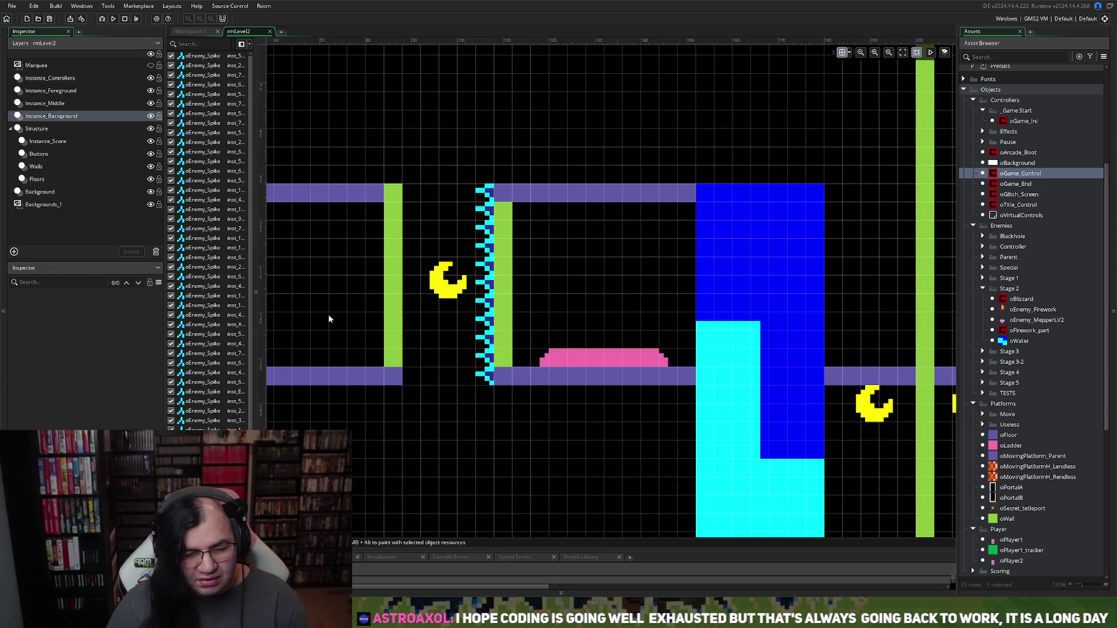
click(37, 105)
click(36, 129)
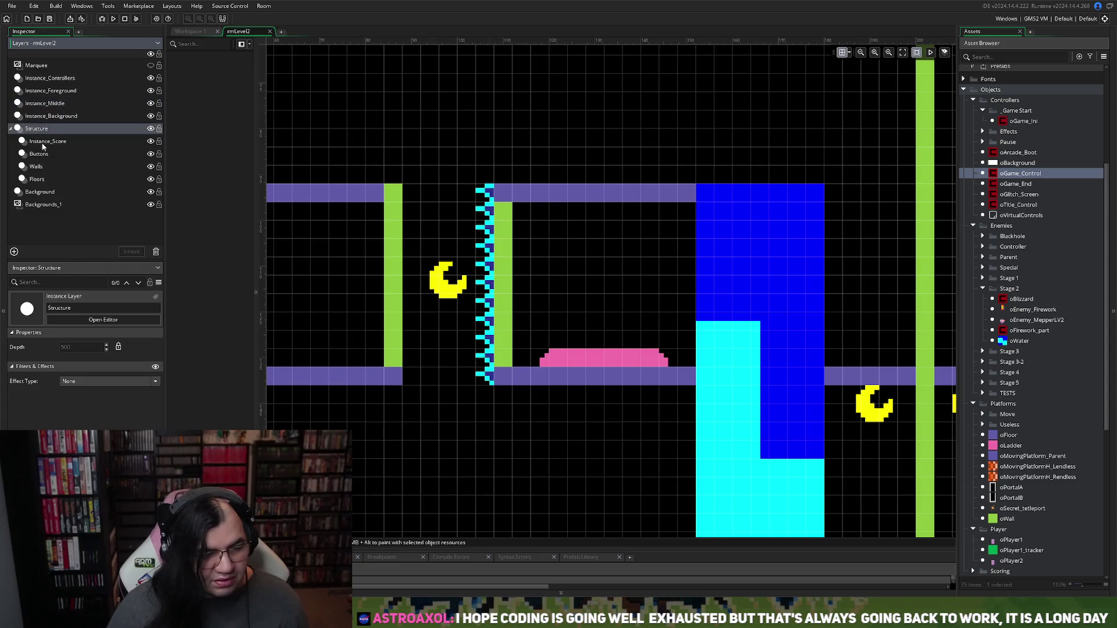
Step: On Instance_Score, nudge the oMoon in the gap slightly up and left
click(46, 141)
drag(452, 297, 442, 292)
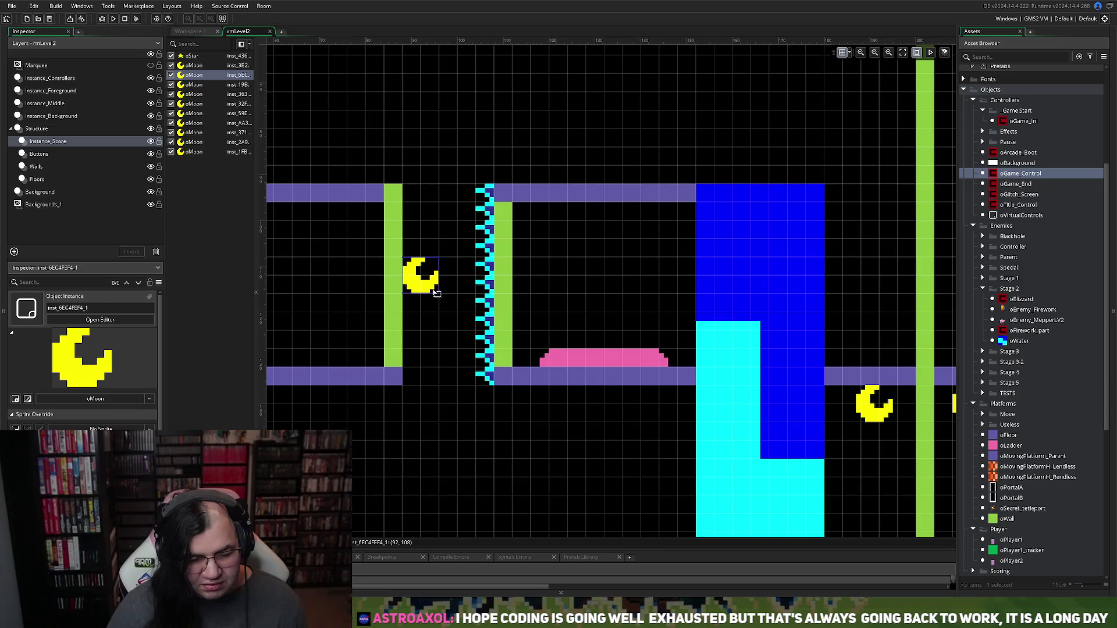
scroll(437, 335, up, 4)
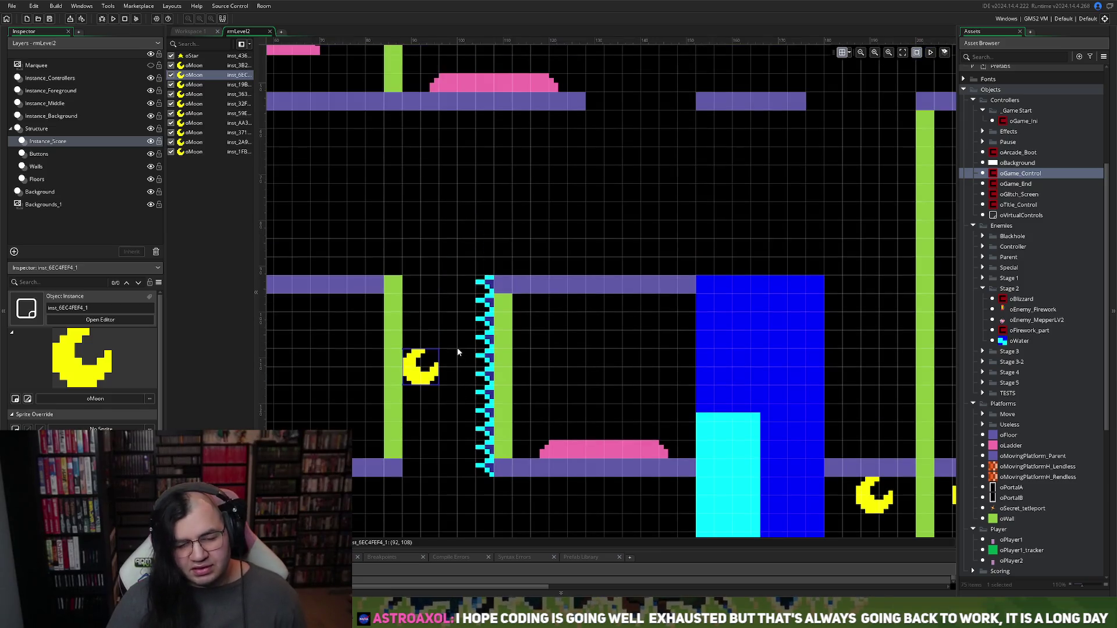
scroll(453, 350, down, 3)
scroll(442, 353, up, 1)
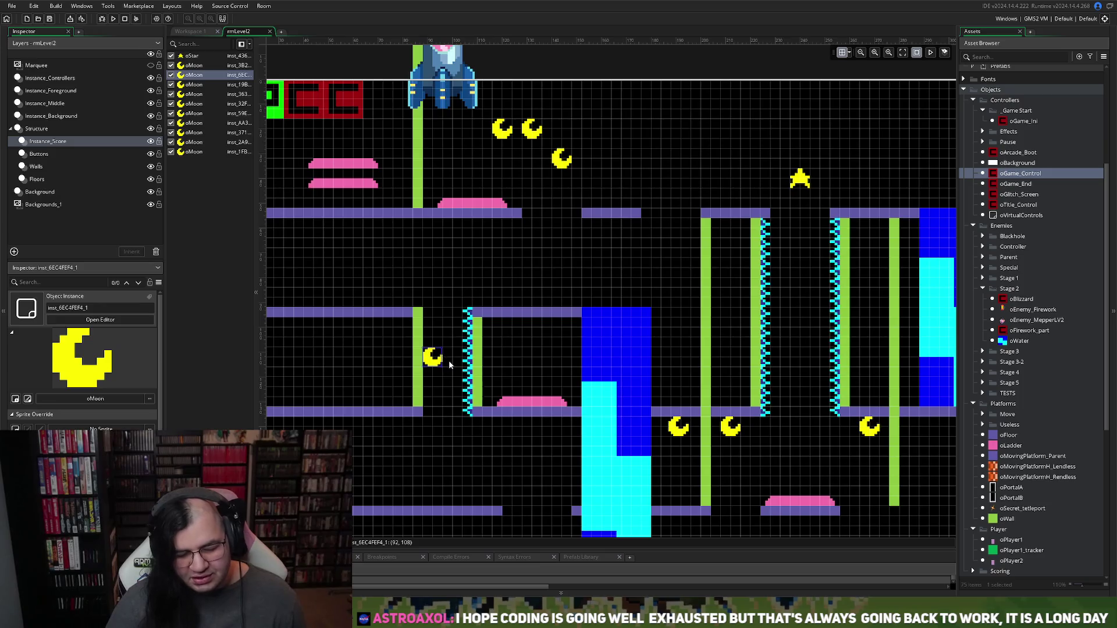
scroll(449, 363, down, 2)
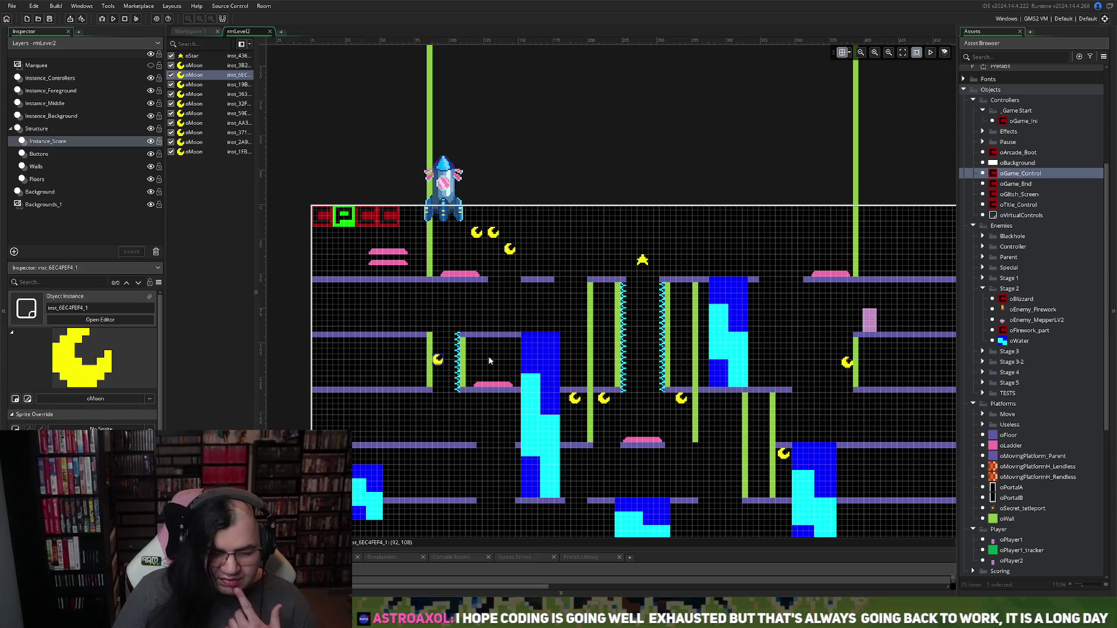
scroll(483, 339, down, 3)
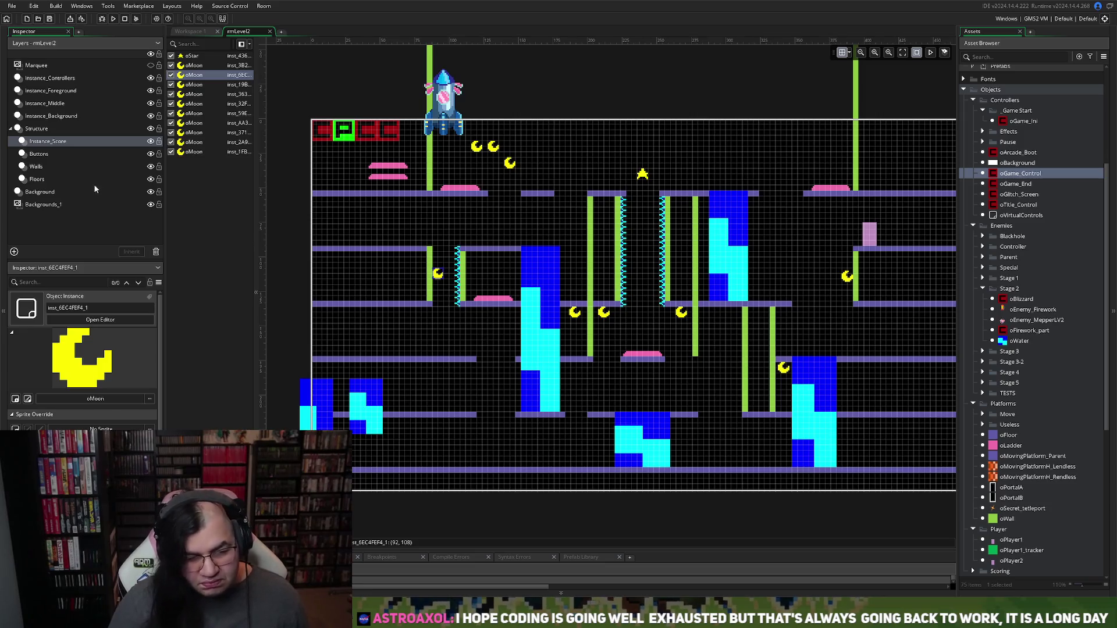
Step: Select a floor piece on Floors, then run the game and open its stage-select menu
click(38, 179)
click(518, 249)
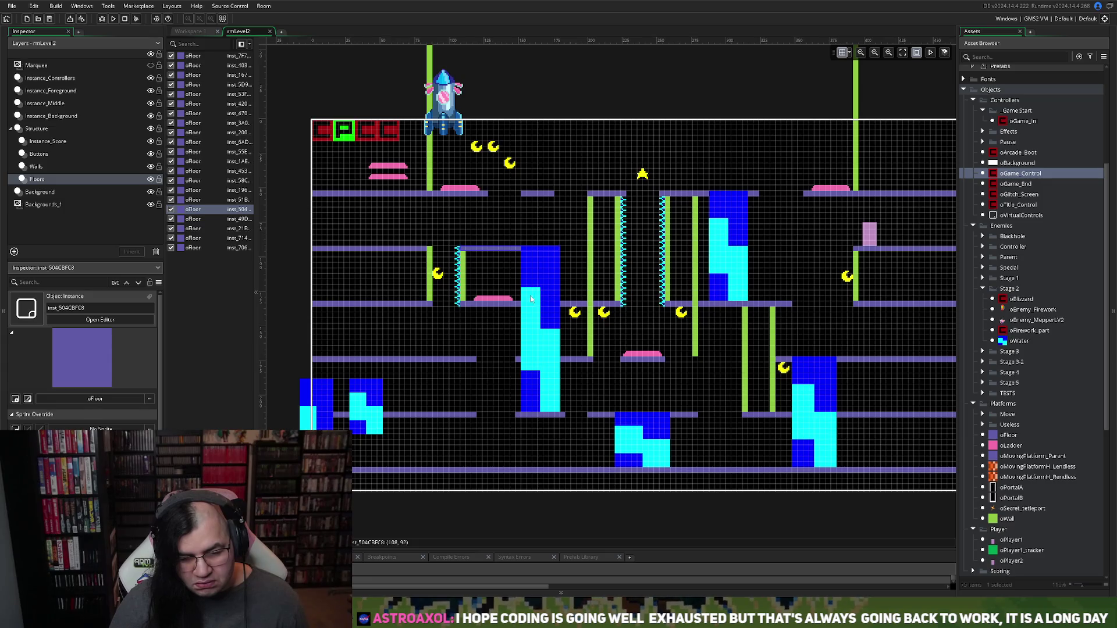
click(112, 19)
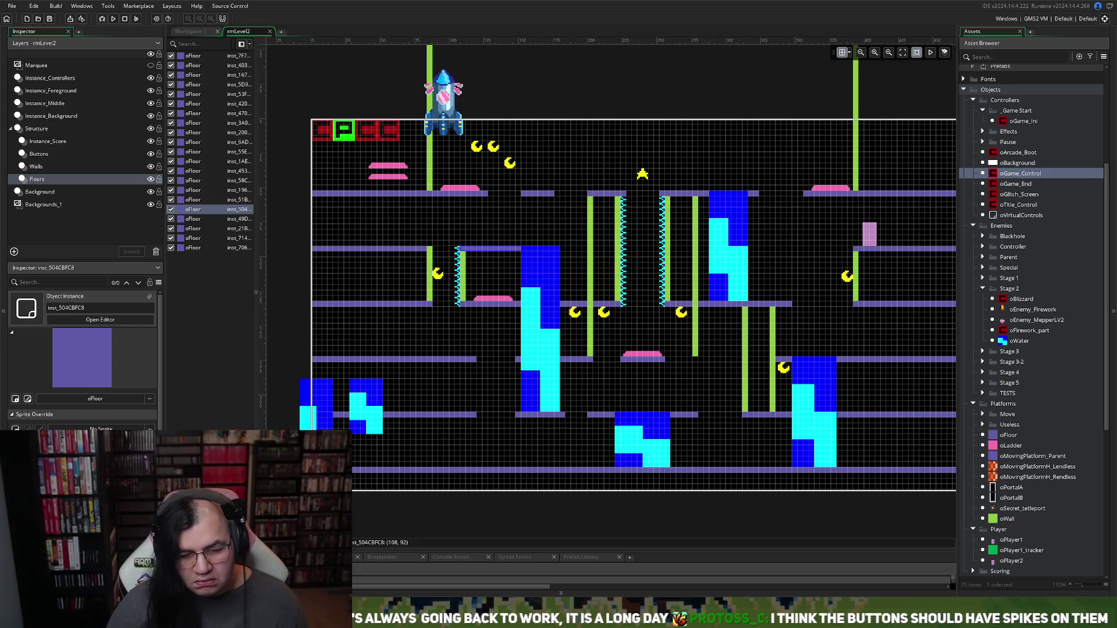
key(Return)
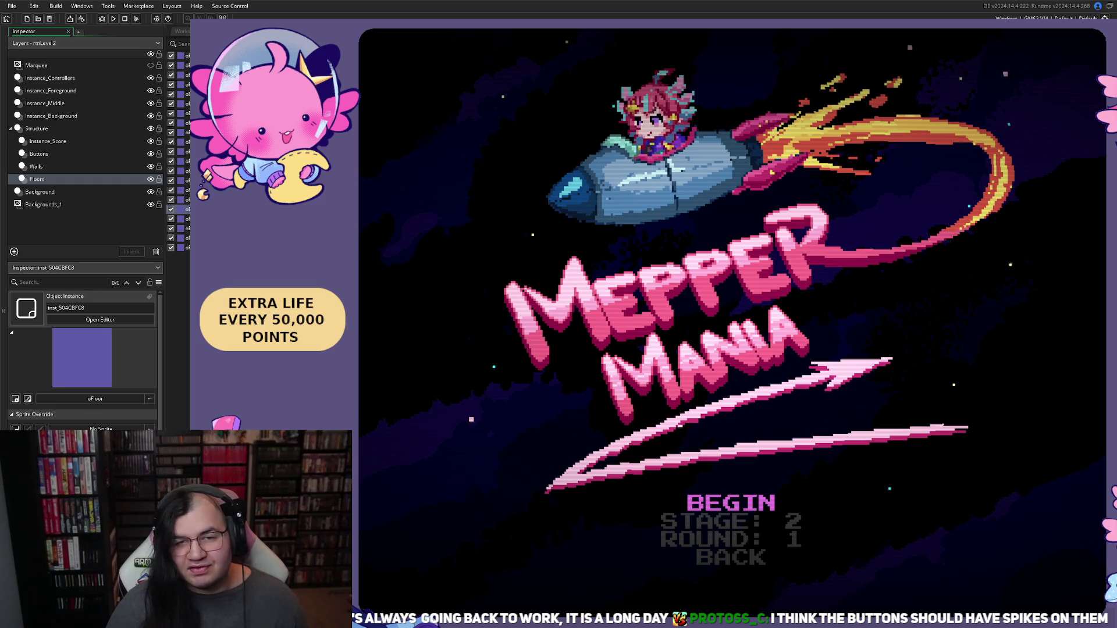
Step: Start stage 2, play until GAME OVER at 32650 points, then close the game
key(Return)
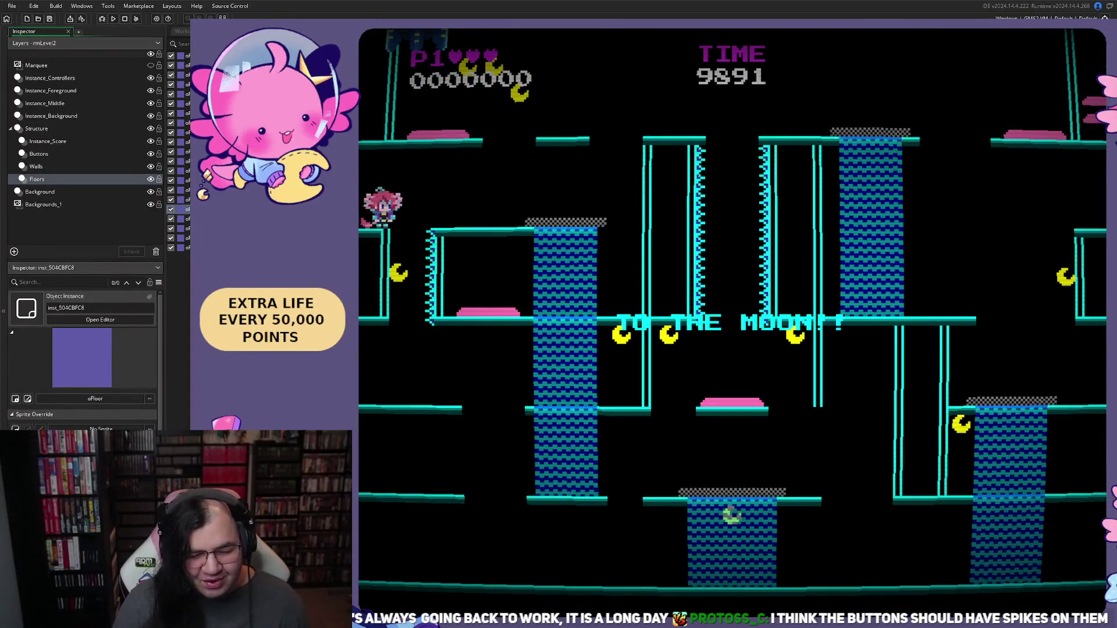
key(Right)
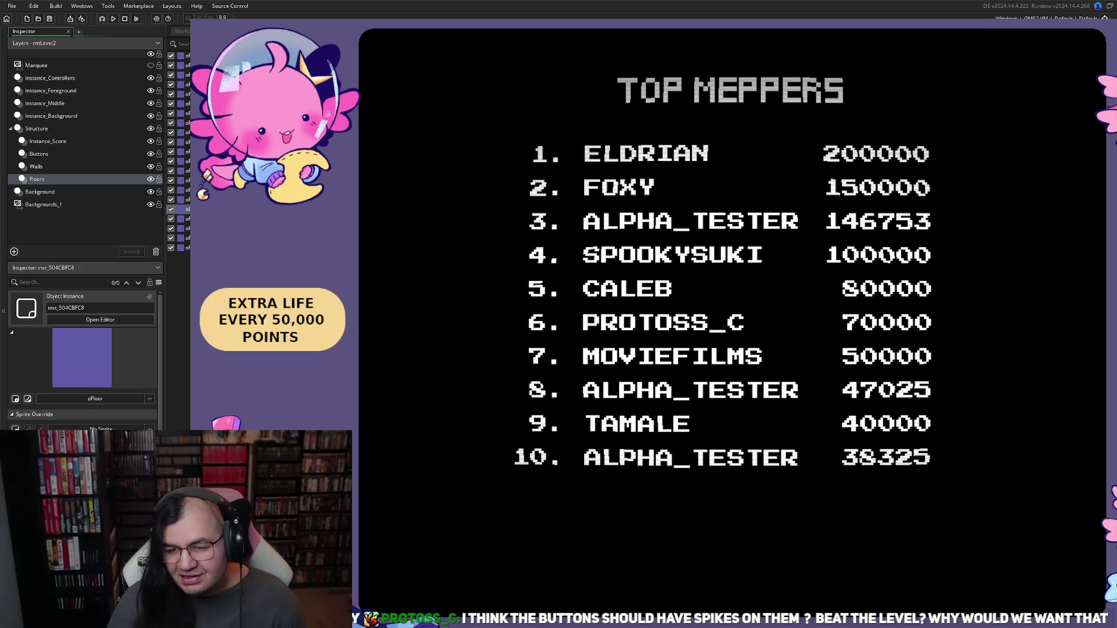
key(Escape)
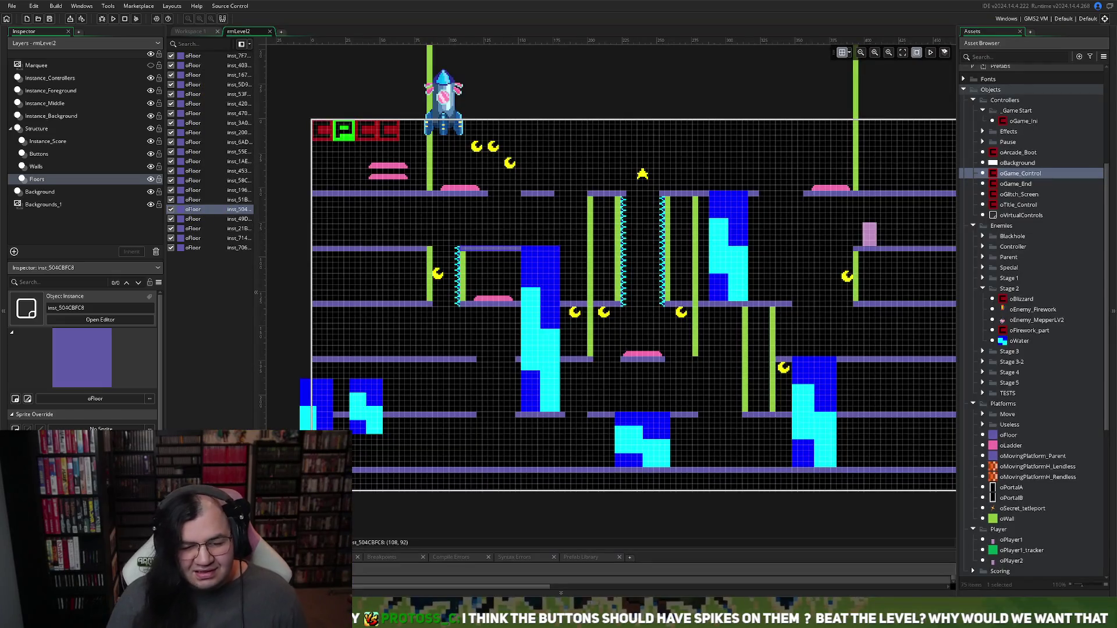
Step: Open oBlizzard and review its Create and Step event code at full size
click(192, 32)
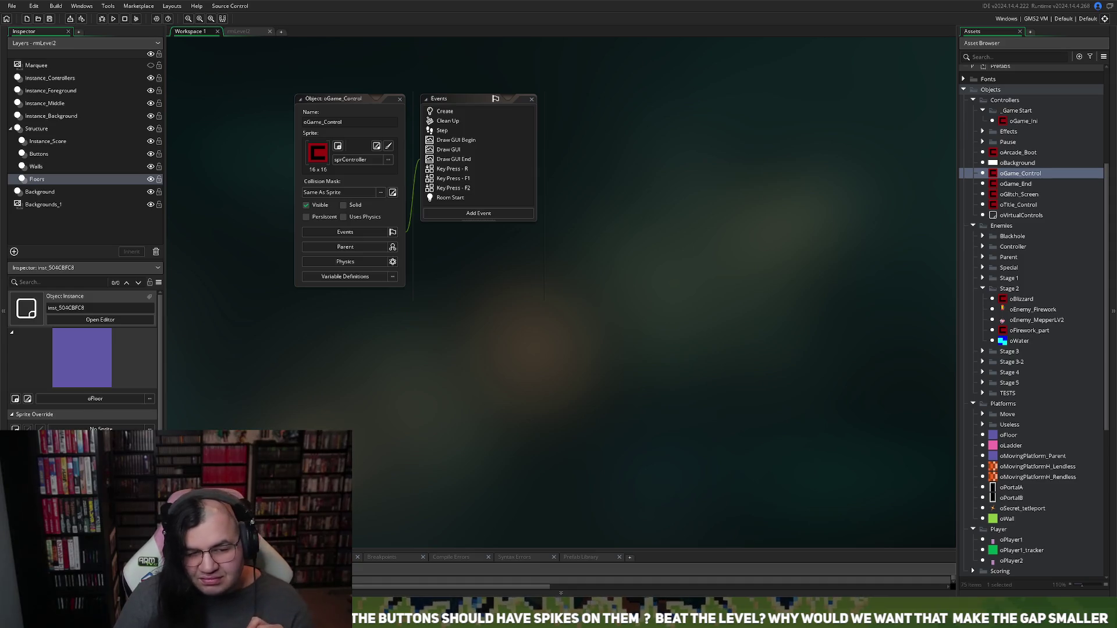
double_click(1021, 299)
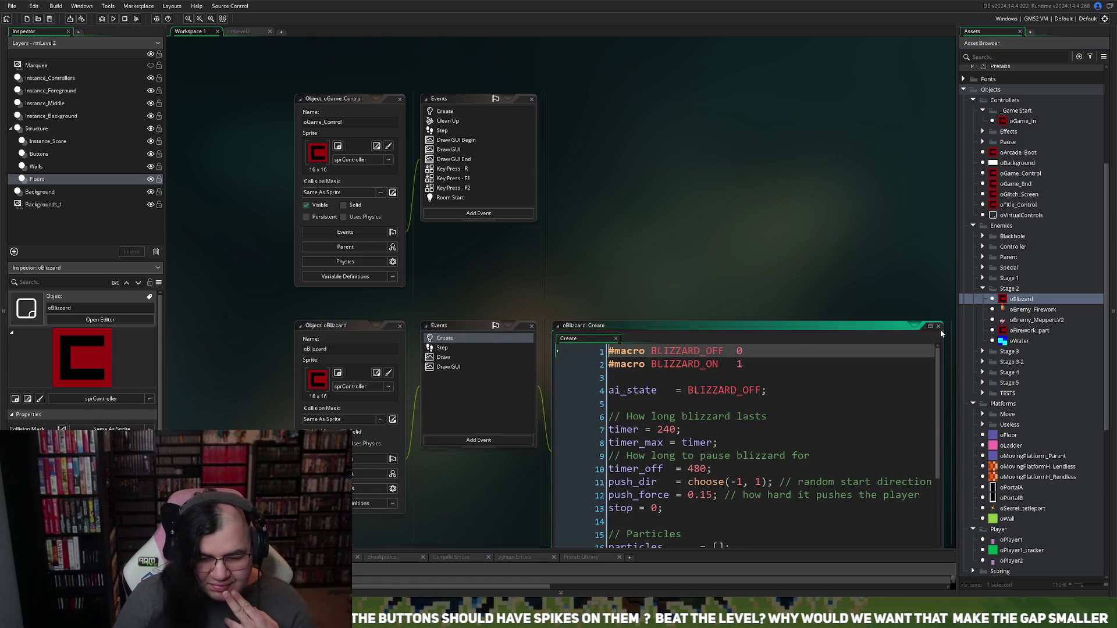
click(929, 328)
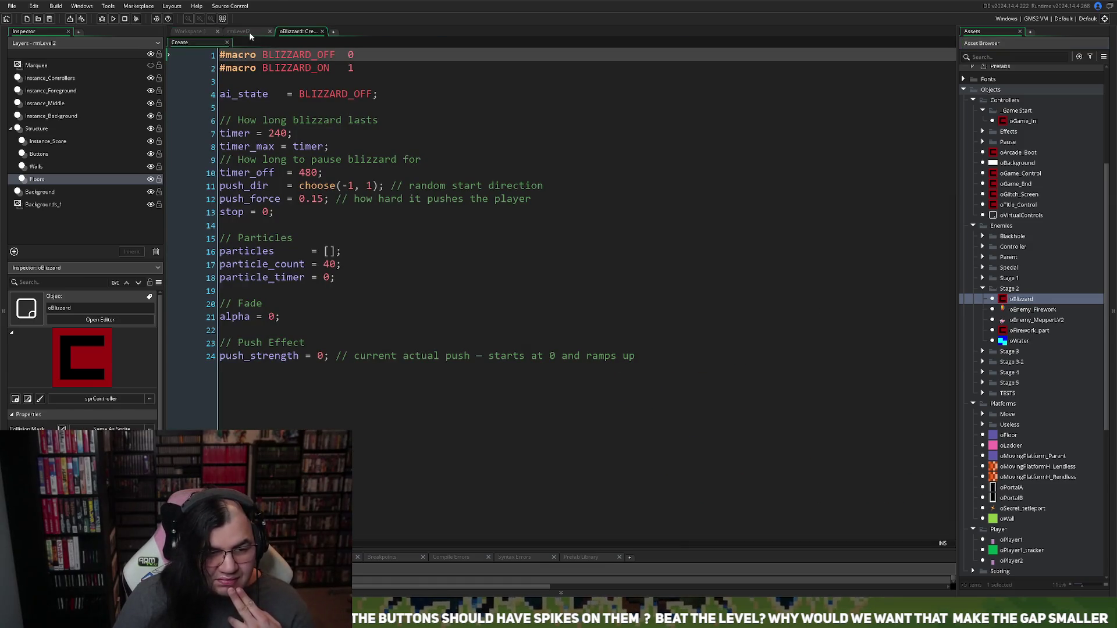
click(250, 33)
key(ctrl+Tab)
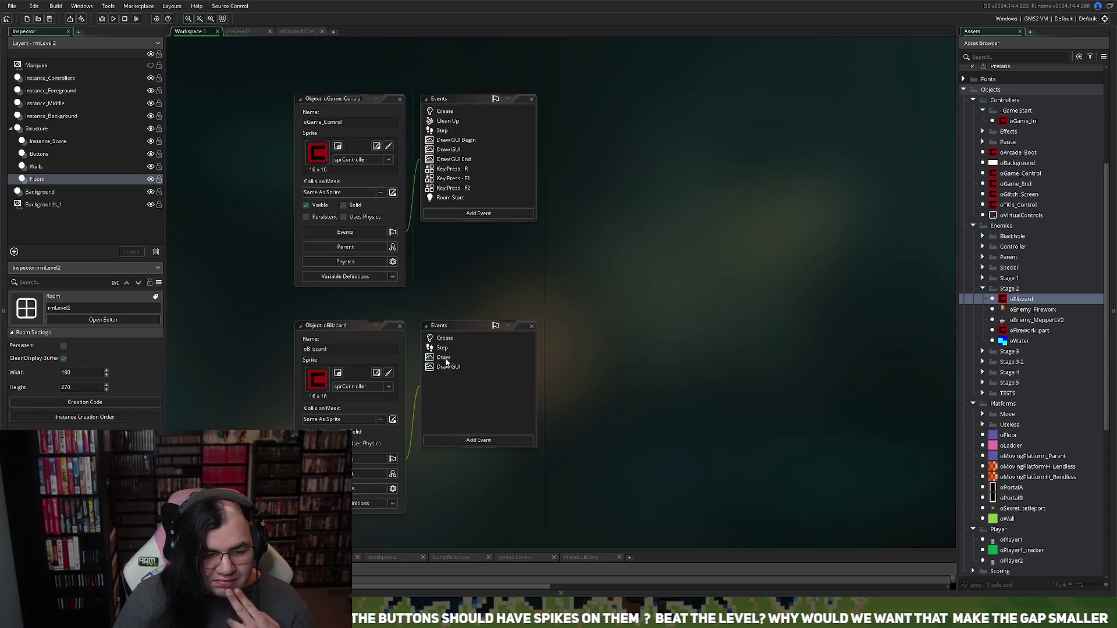
click(442, 350)
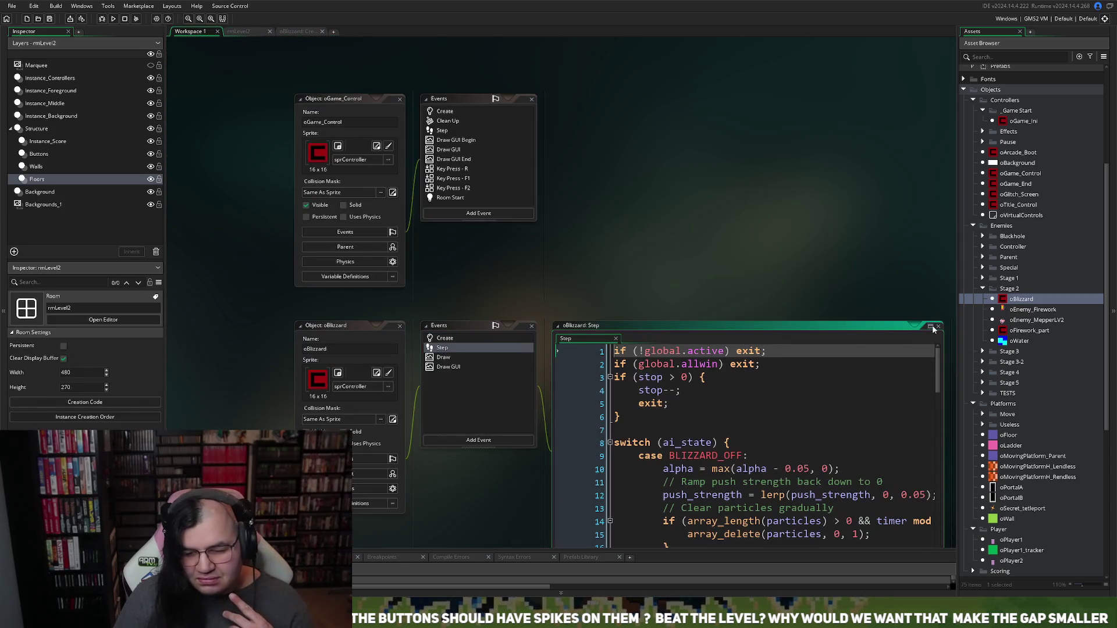
click(931, 327)
scroll(573, 337, down, 2)
scroll(573, 337, up, 2)
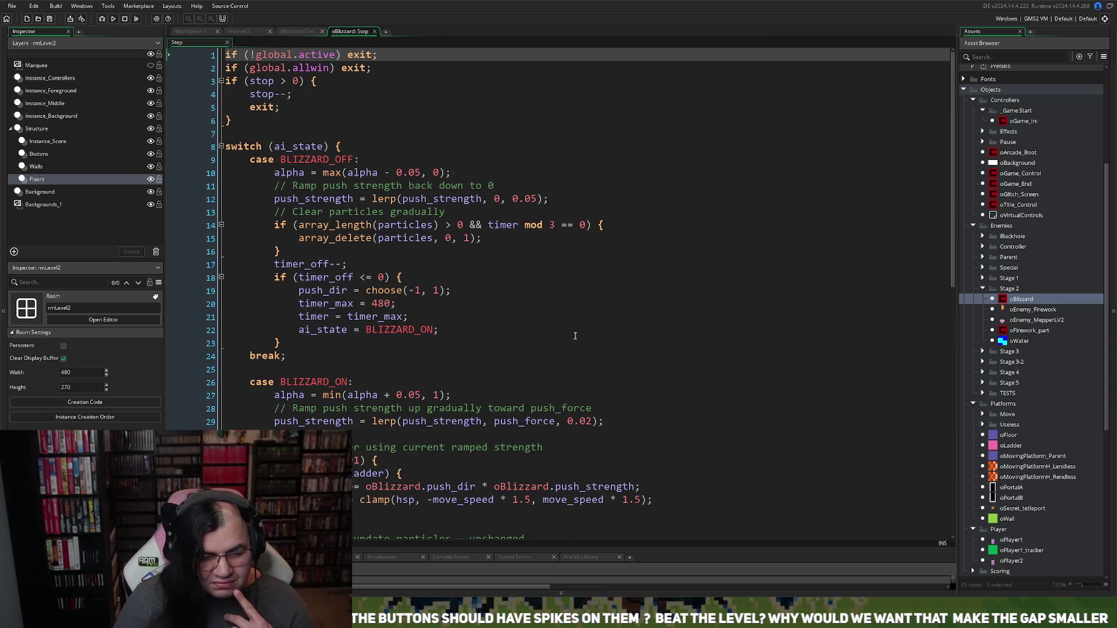
scroll(347, 254, down, 13)
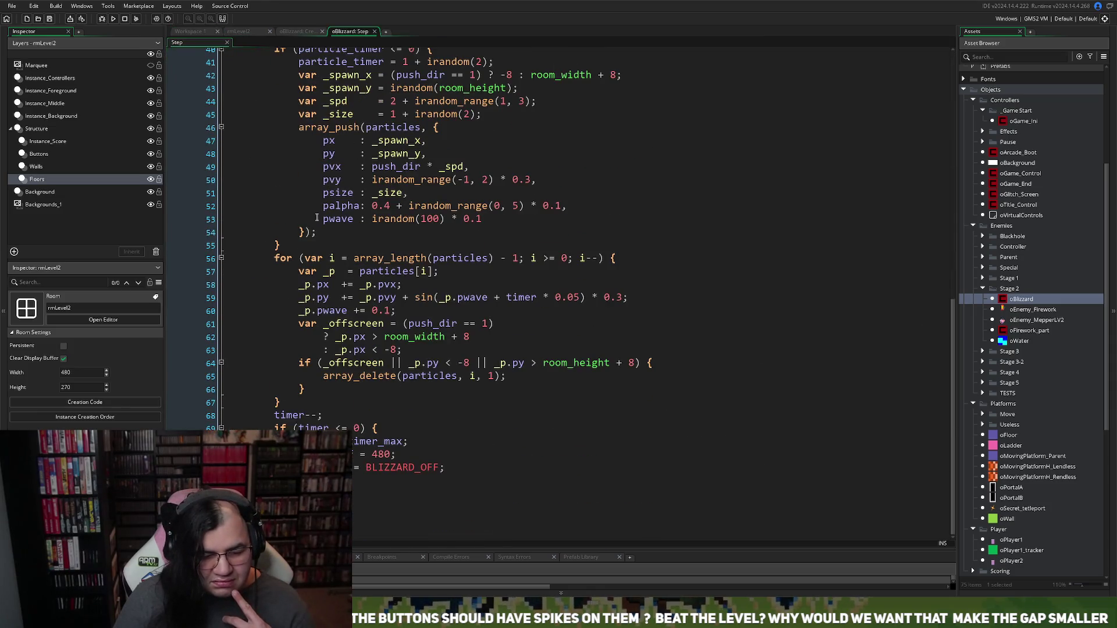
Step: Open the oPlayer1 object and maximize its Step event with the moving-platform and ladder logic
click(244, 32)
click(298, 32)
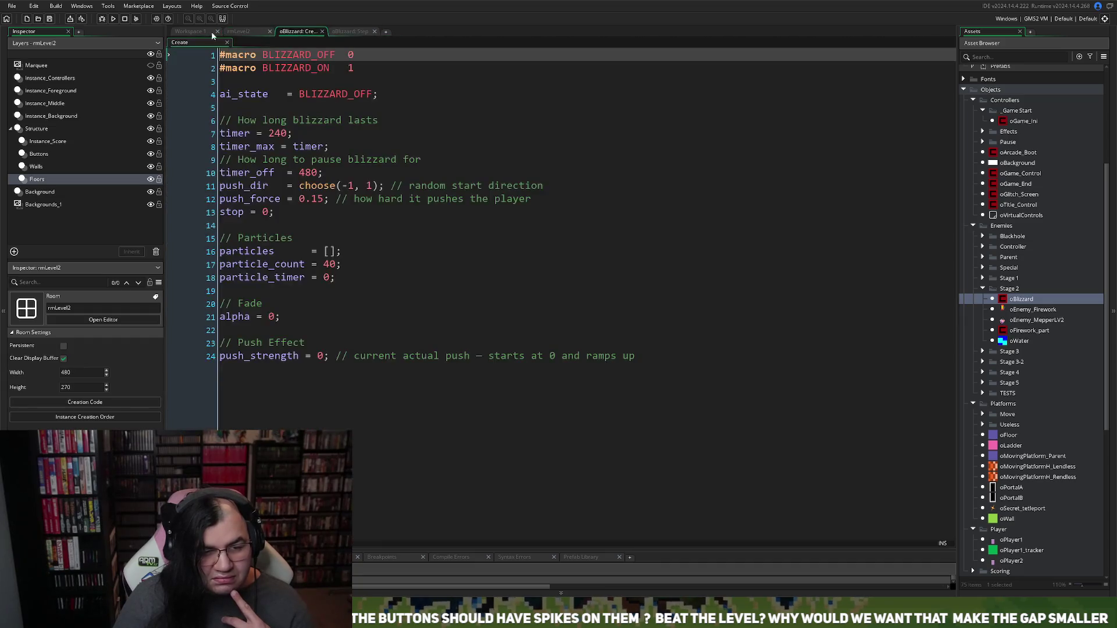
click(189, 31)
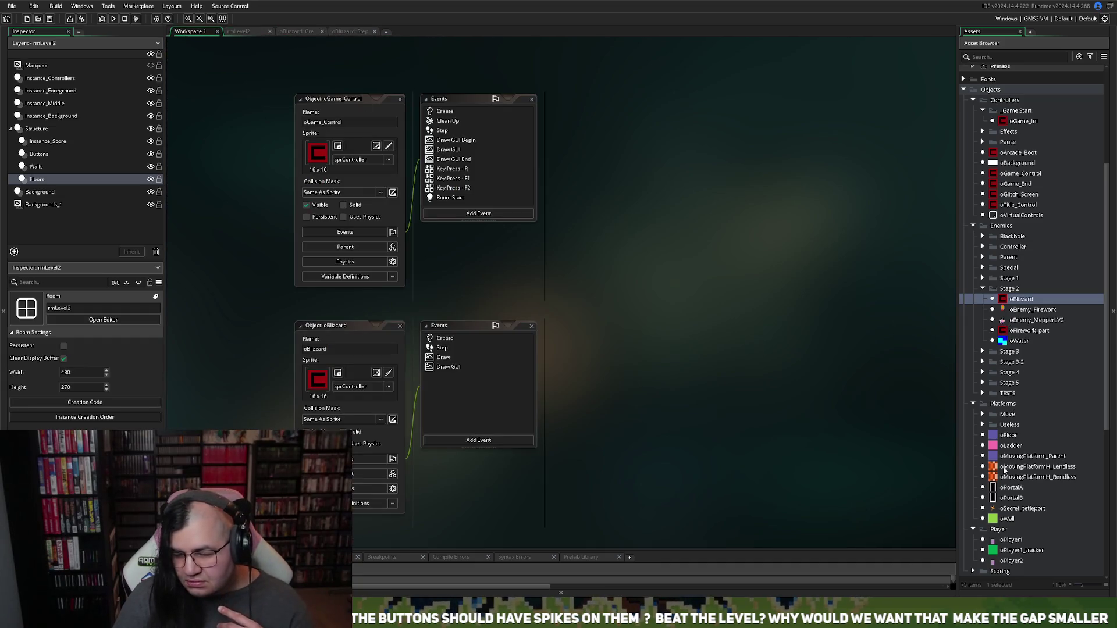
scroll(1001, 484, down, 3)
double_click(1011, 433)
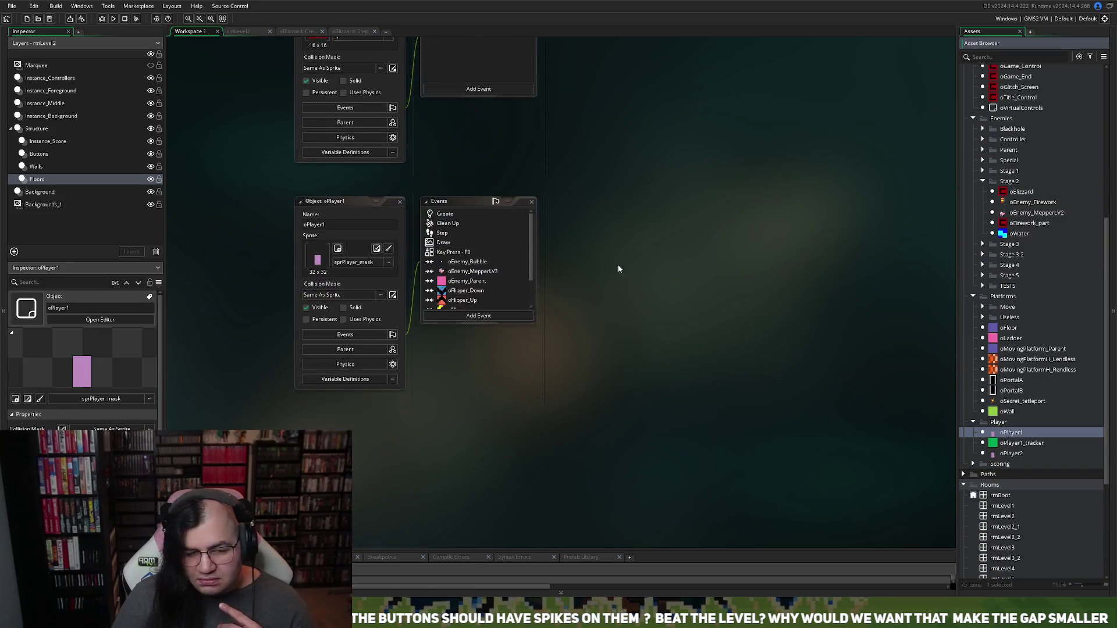
click(457, 226)
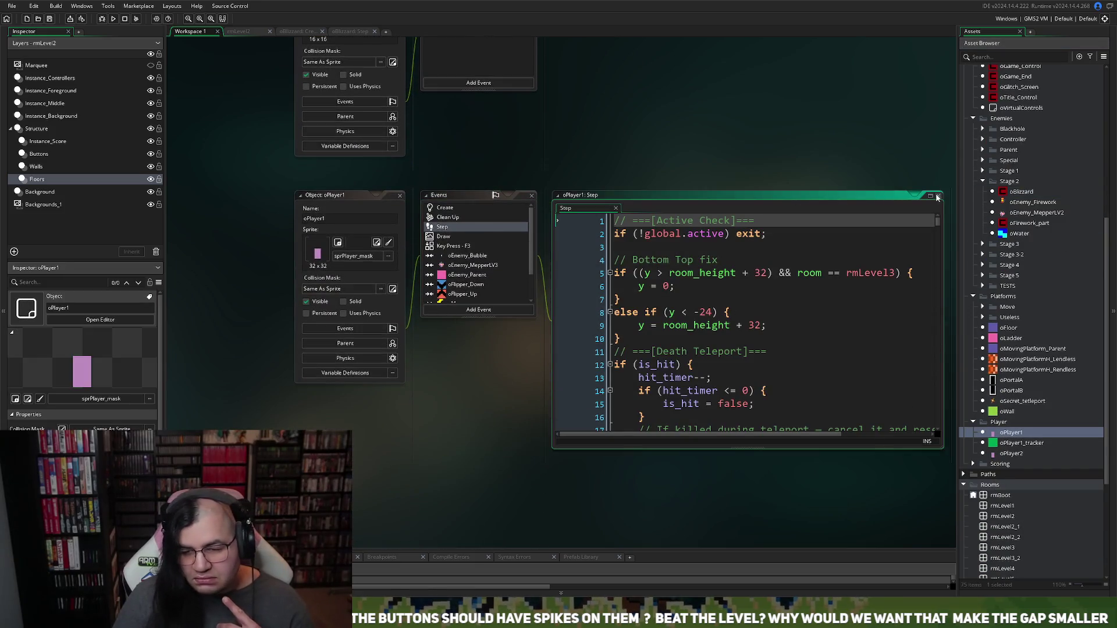
click(936, 198)
mouse_move(952, 74)
mouse_down()
mouse_move(925, 326)
mouse_move(894, 359)
mouse_move(869, 211)
mouse_up()
Step: Scroll the oPlayer1 Step code to the 'If Blizzard is on' accel/fric/skid section near line 535
scroll(867, 201, up, 9)
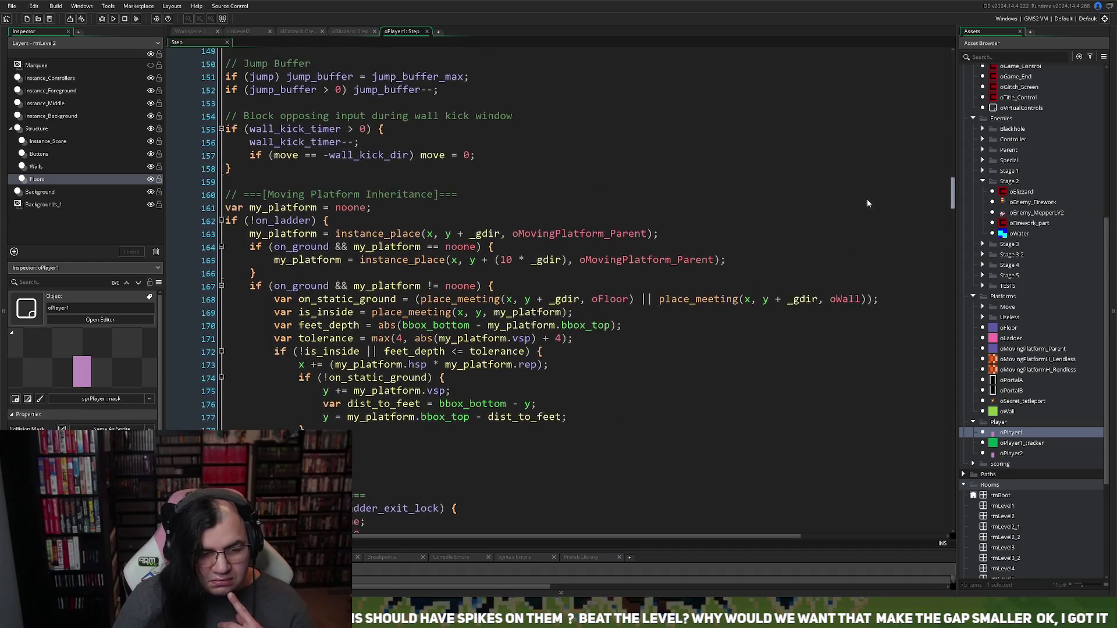
scroll(864, 187, up, 20)
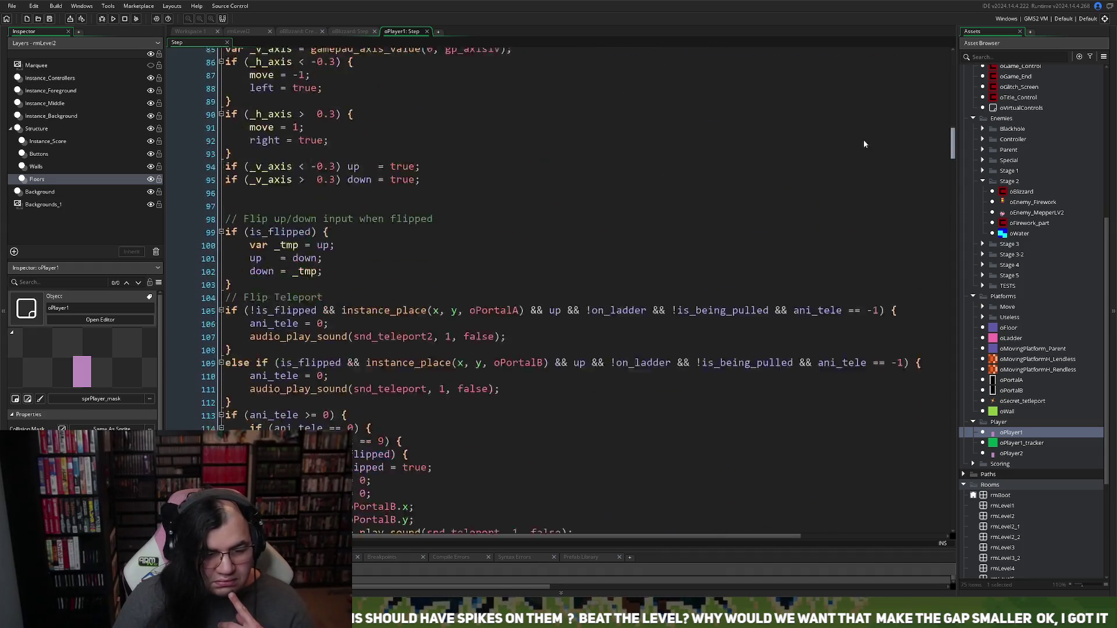
scroll(868, 136, up, 20)
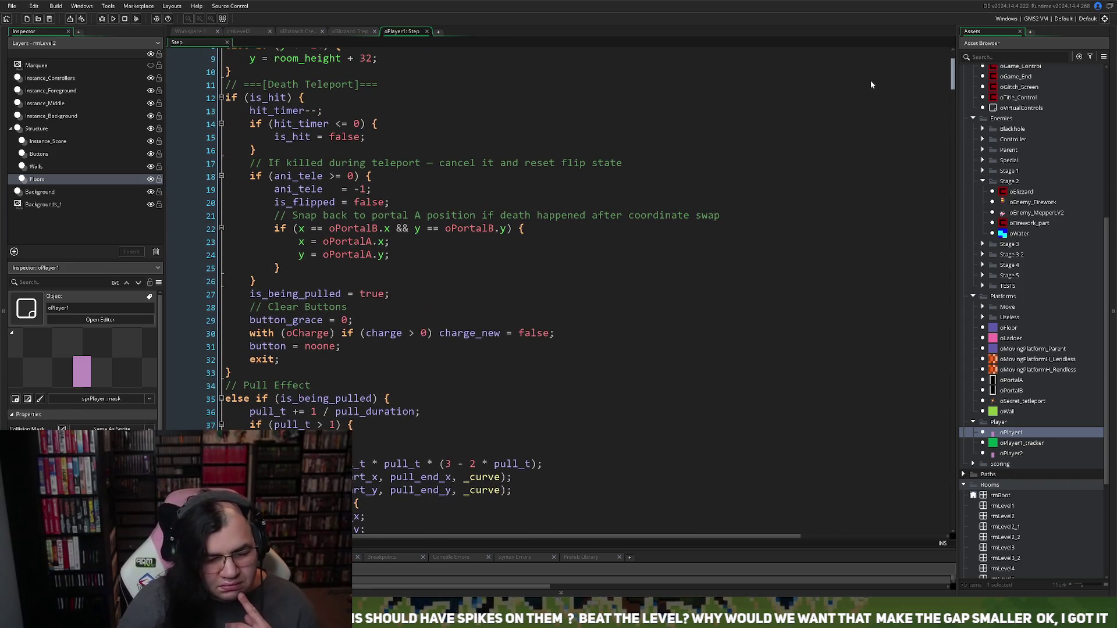
scroll(871, 80, up, 3)
scroll(871, 72, down, 20)
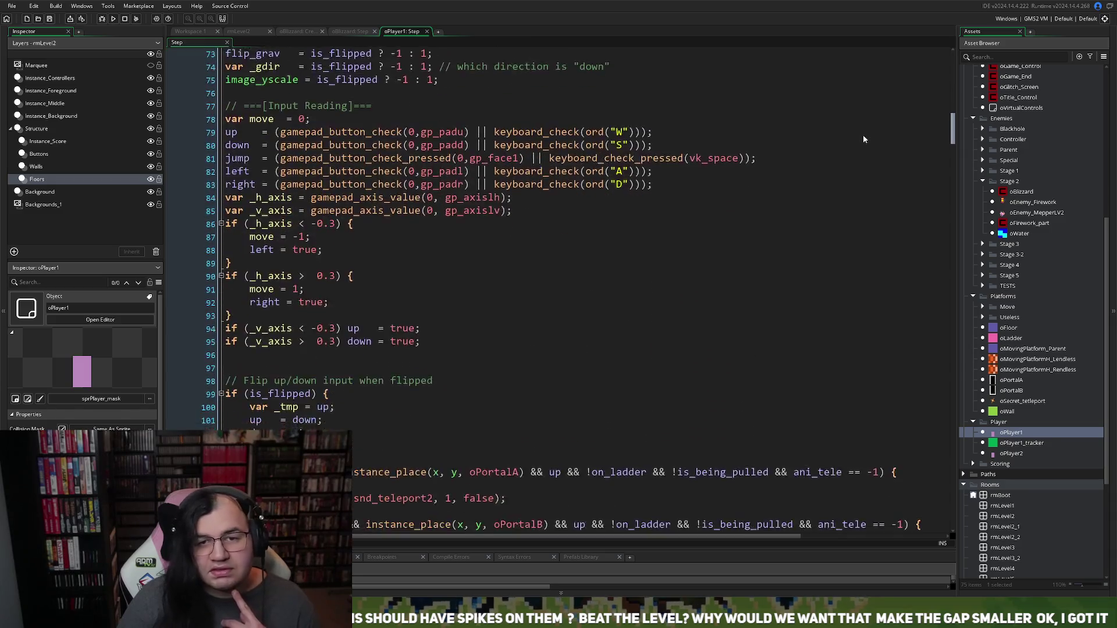
scroll(861, 149, down, 9)
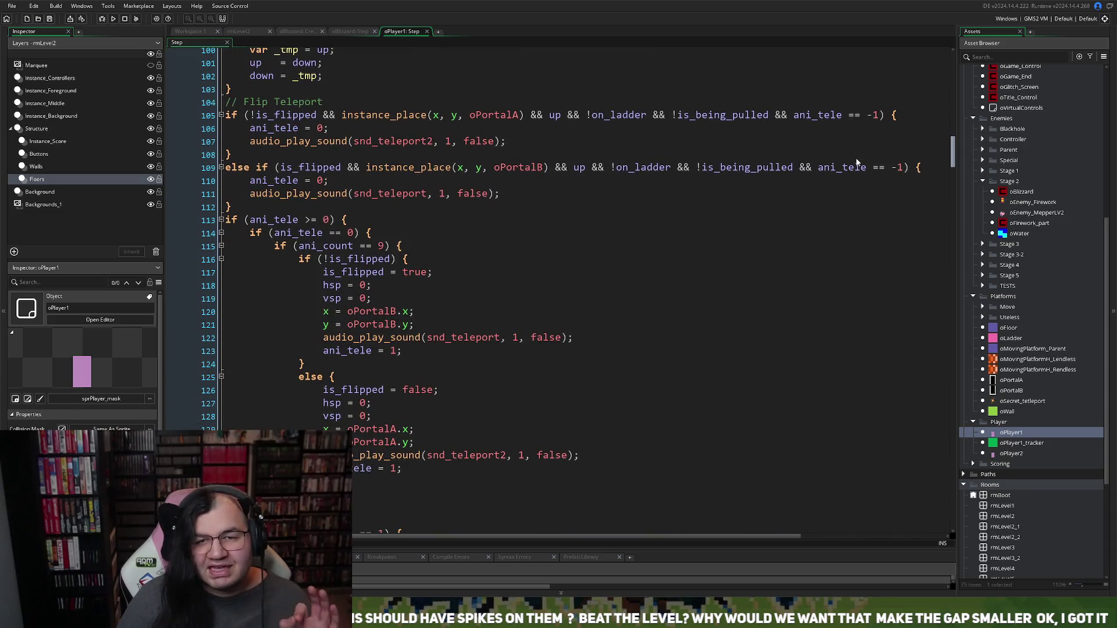
scroll(856, 162, down, 8)
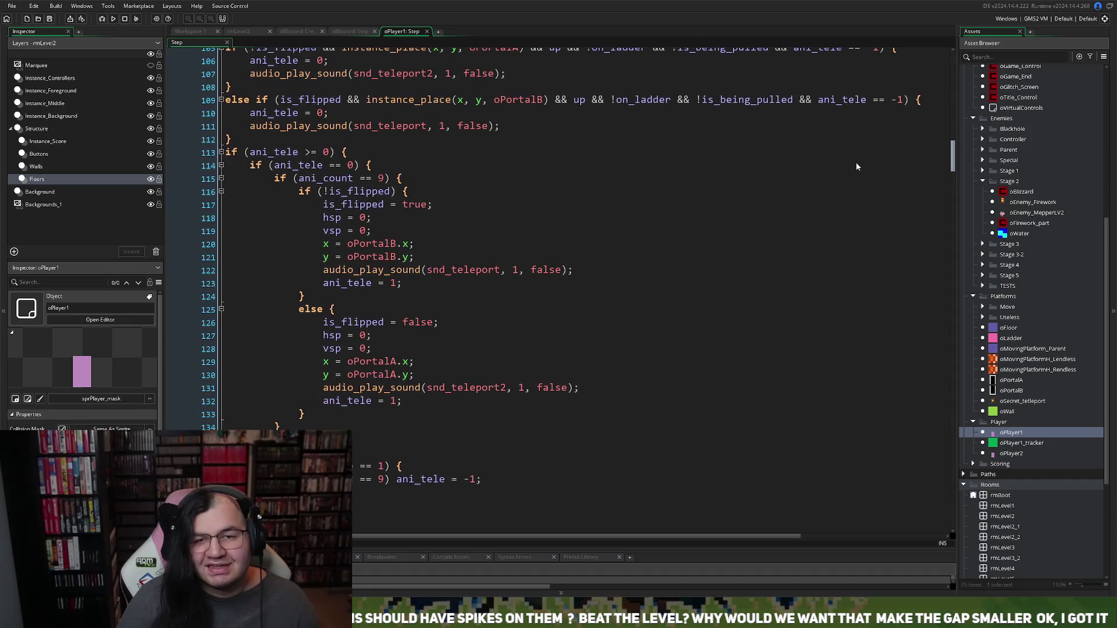
scroll(851, 183, down, 12)
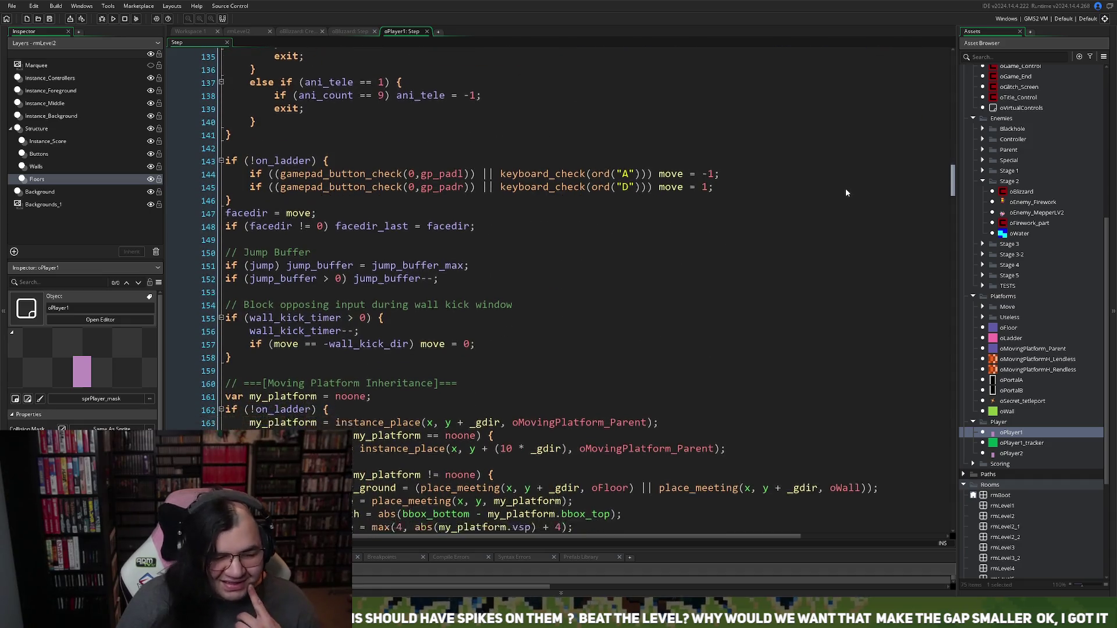
scroll(844, 211, down, 19)
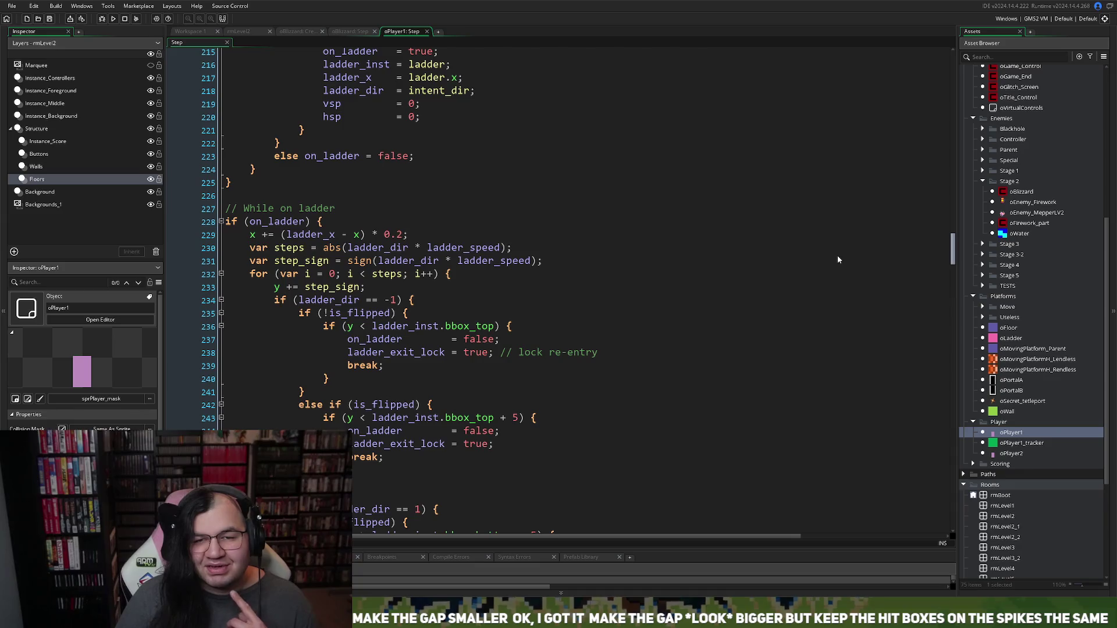
scroll(836, 258, down, 10)
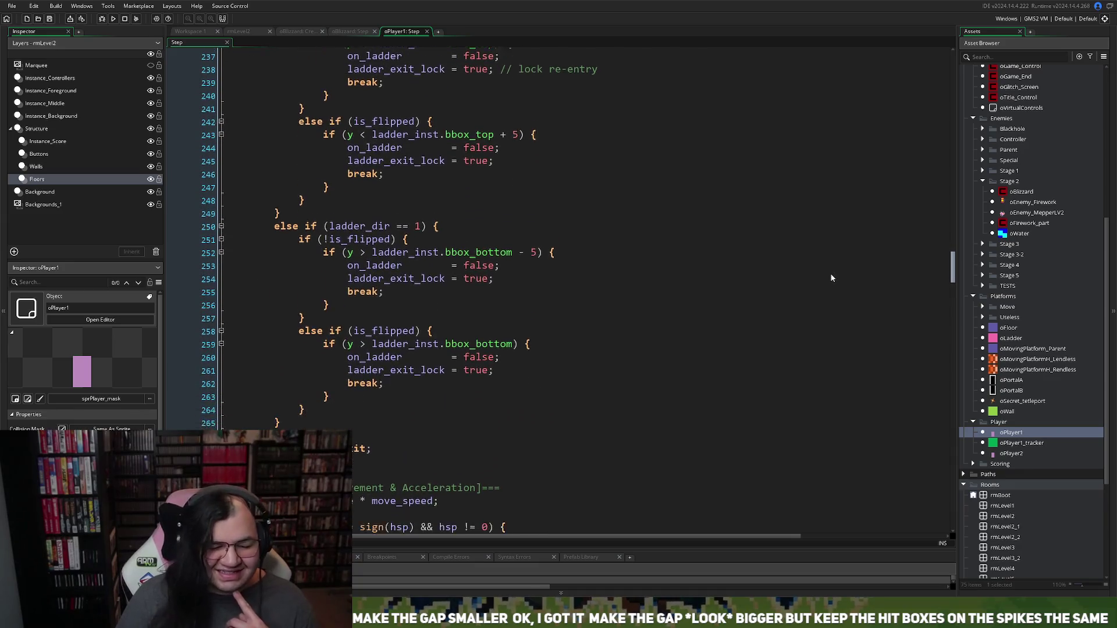
scroll(827, 274, up, 7)
scroll(822, 288, down, 16)
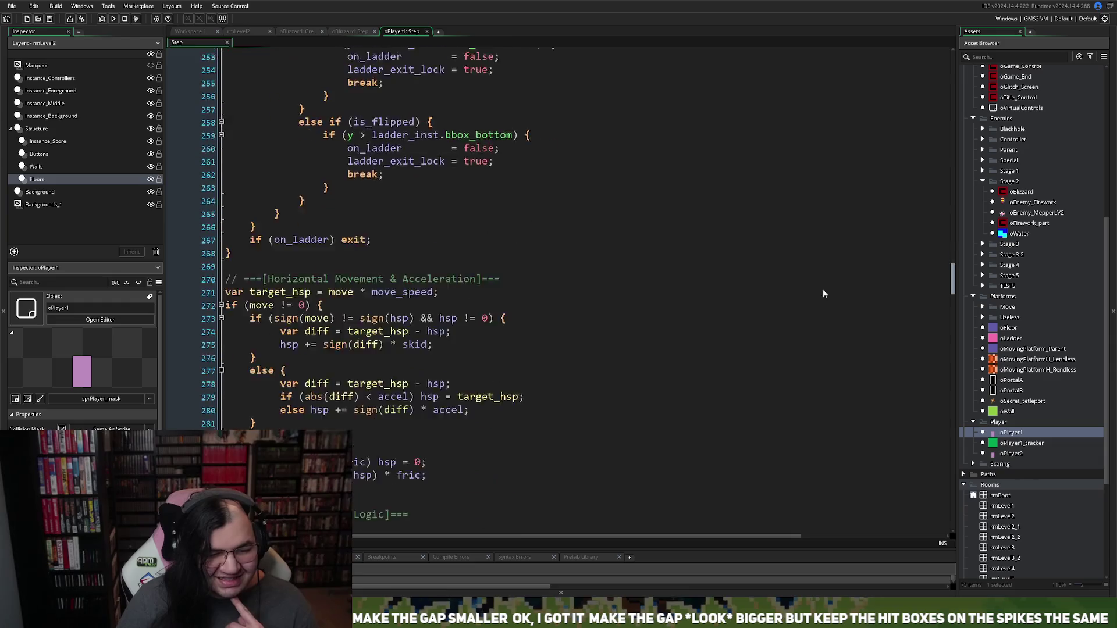
scroll(821, 314, down, 9)
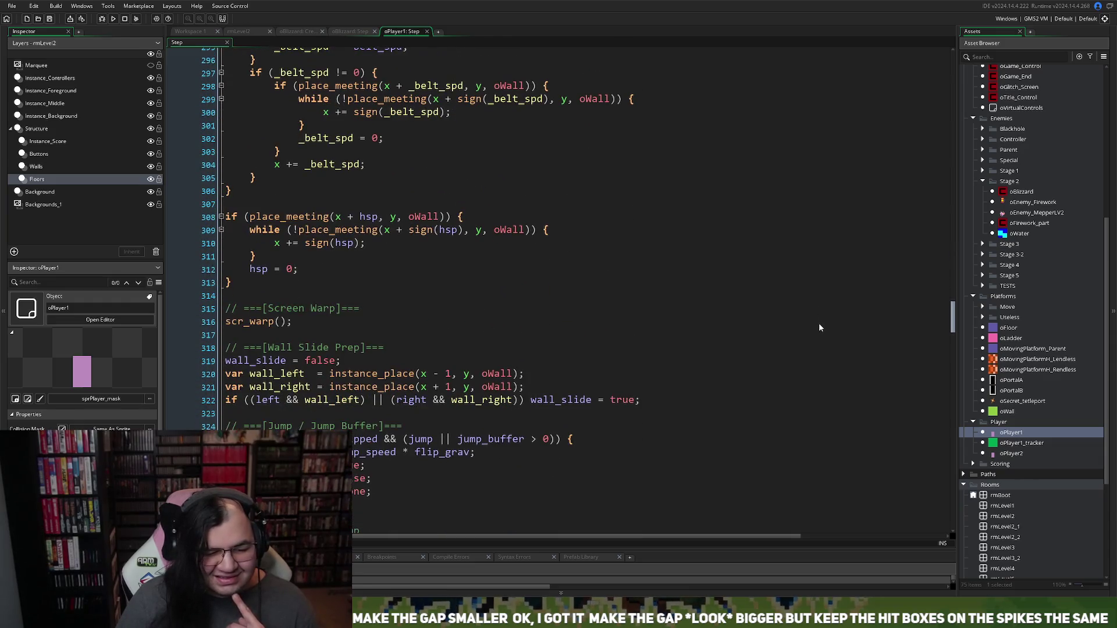
scroll(819, 332, down, 1)
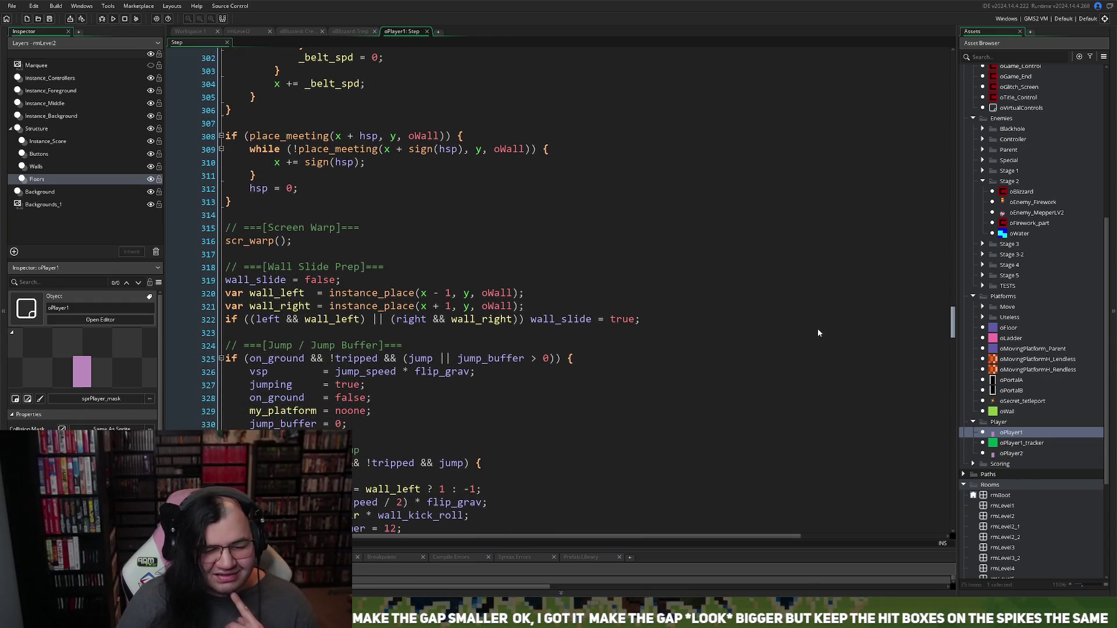
scroll(818, 332, down, 3)
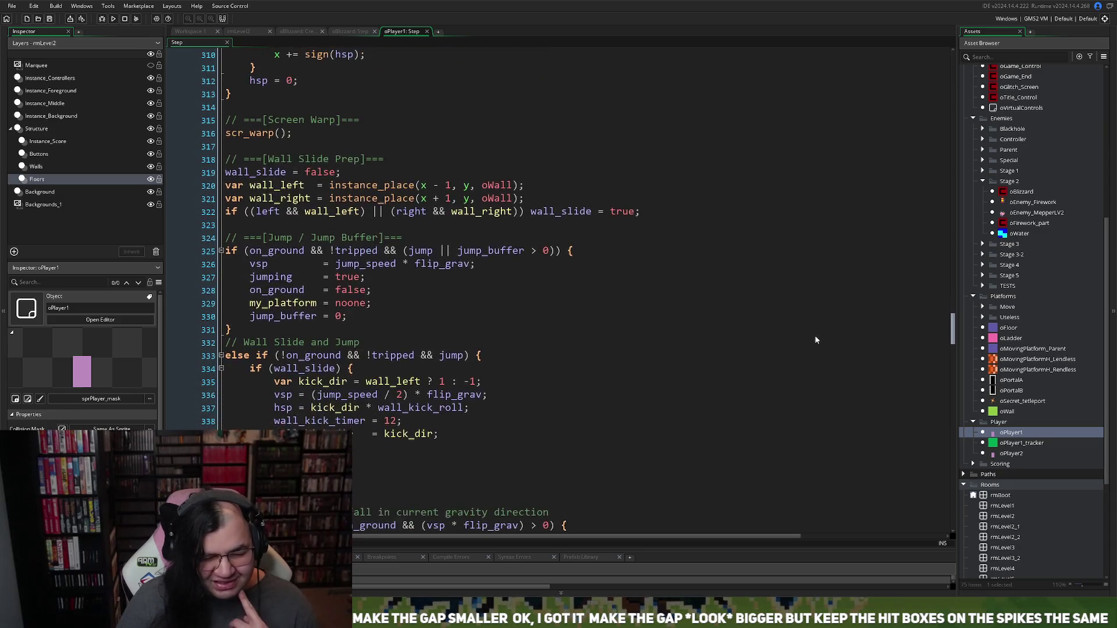
scroll(814, 343, down, 3)
scroll(811, 347, down, 6)
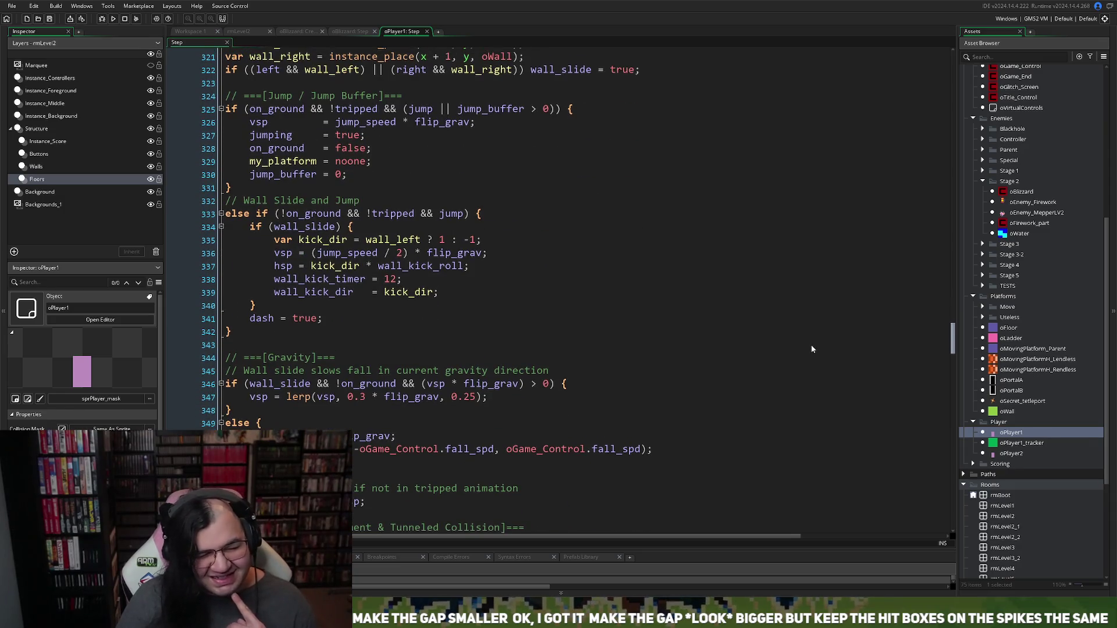
scroll(810, 366, down, 15)
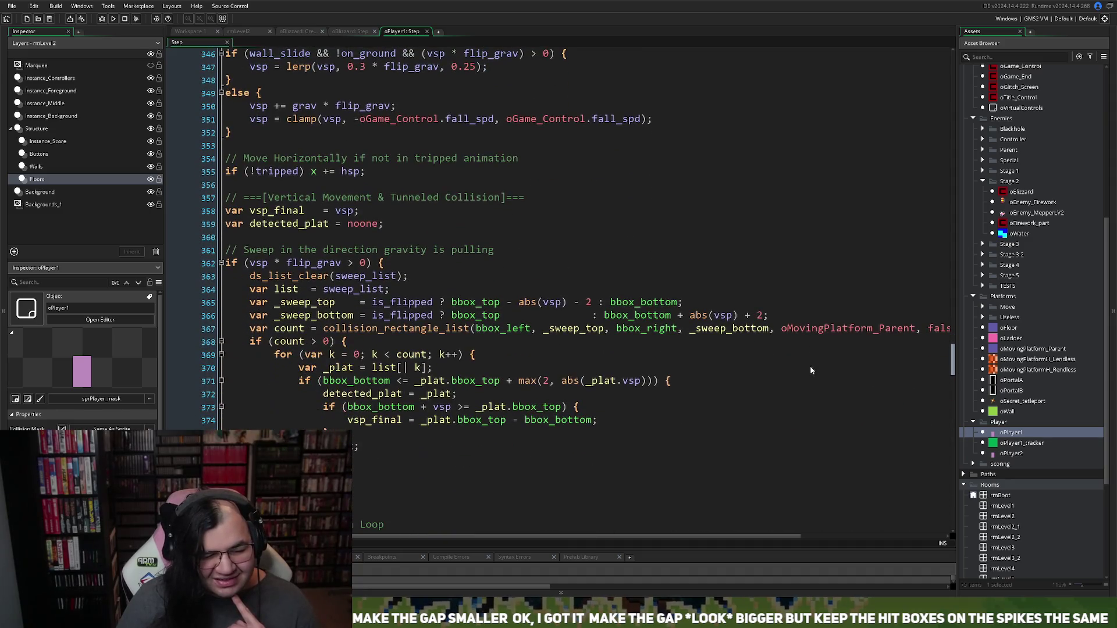
scroll(805, 402, down, 20)
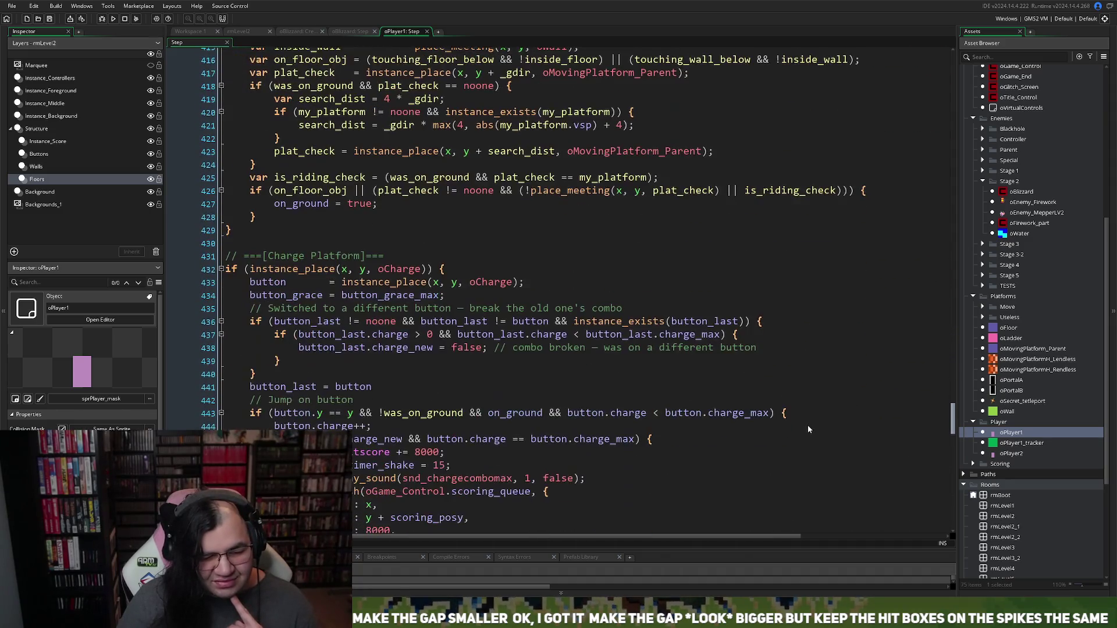
scroll(808, 468, down, 15)
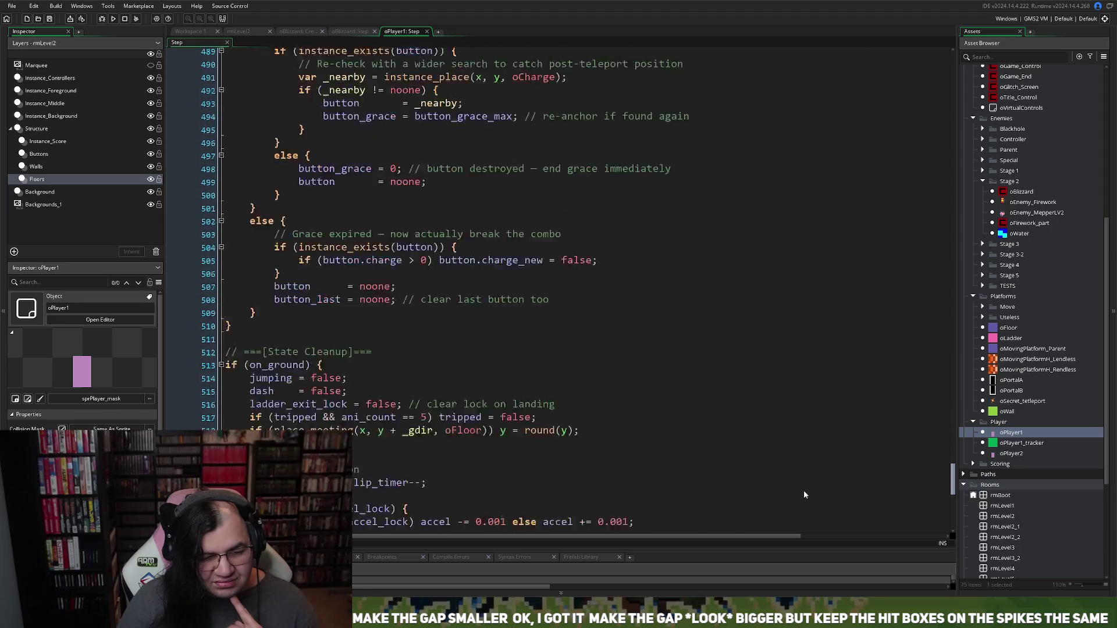
scroll(802, 505, down, 5)
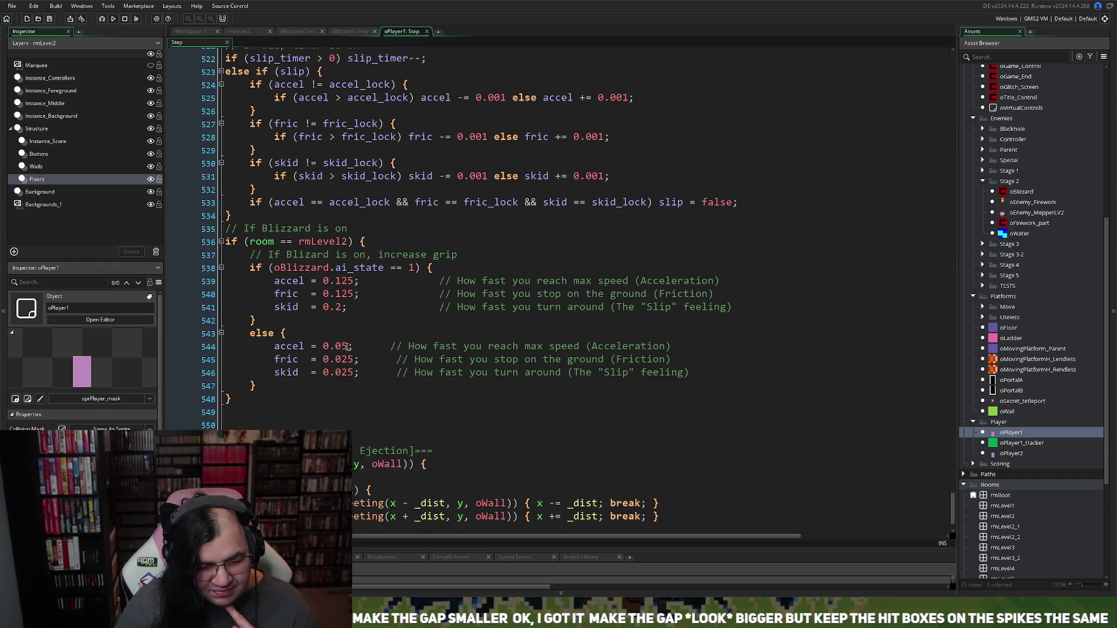
Step: Change blizzard accel to 0.2 and fric to 0.0125, then save and run the game
click(390, 346)
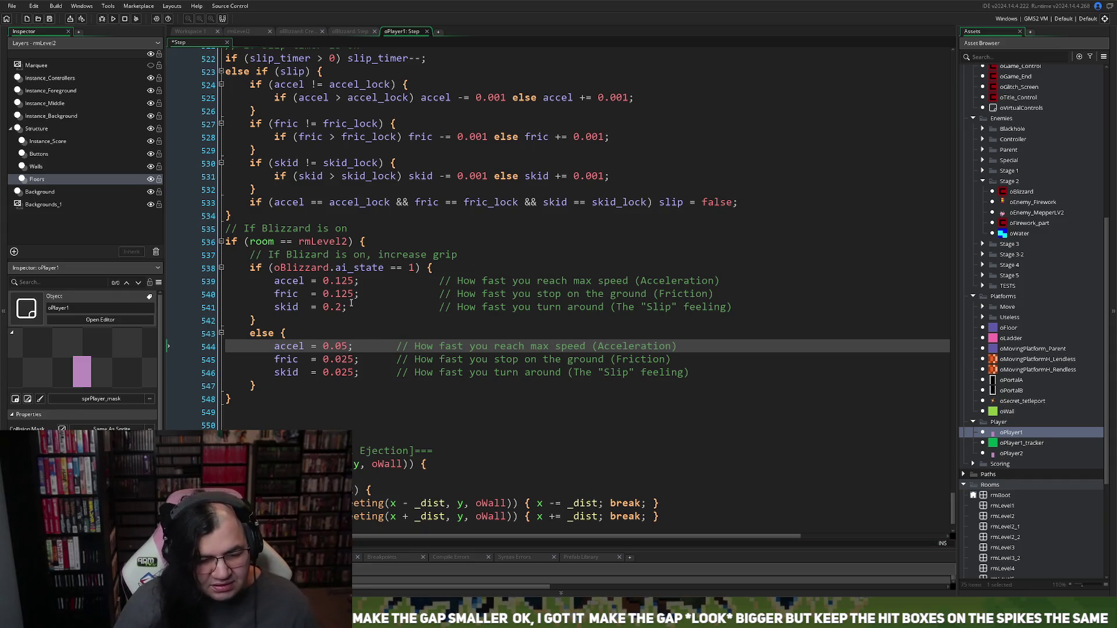
click(351, 281)
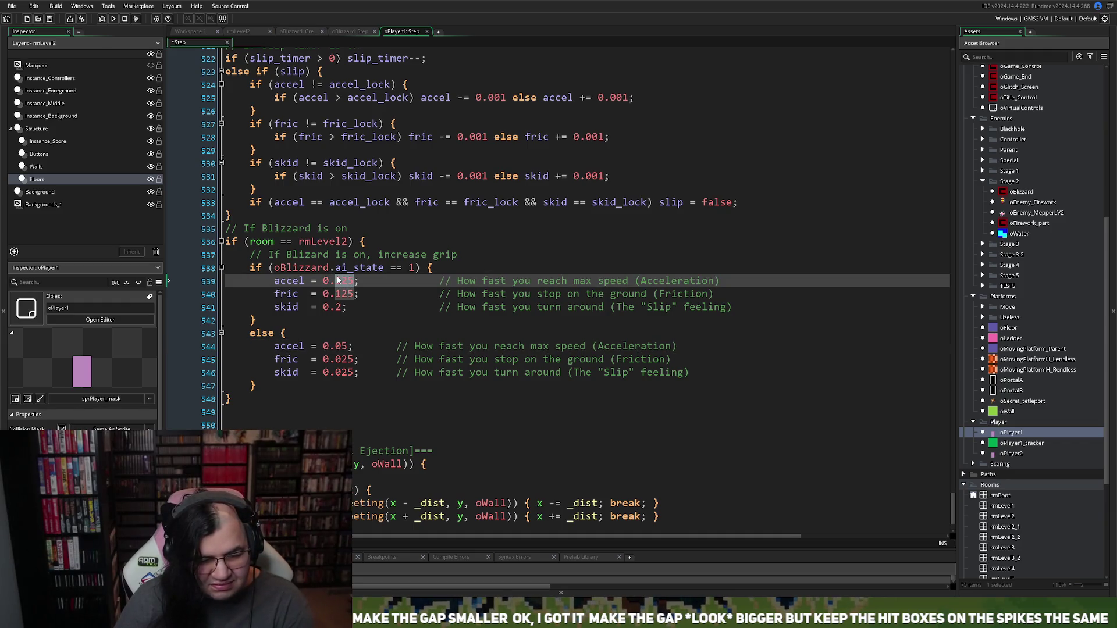
text(2)
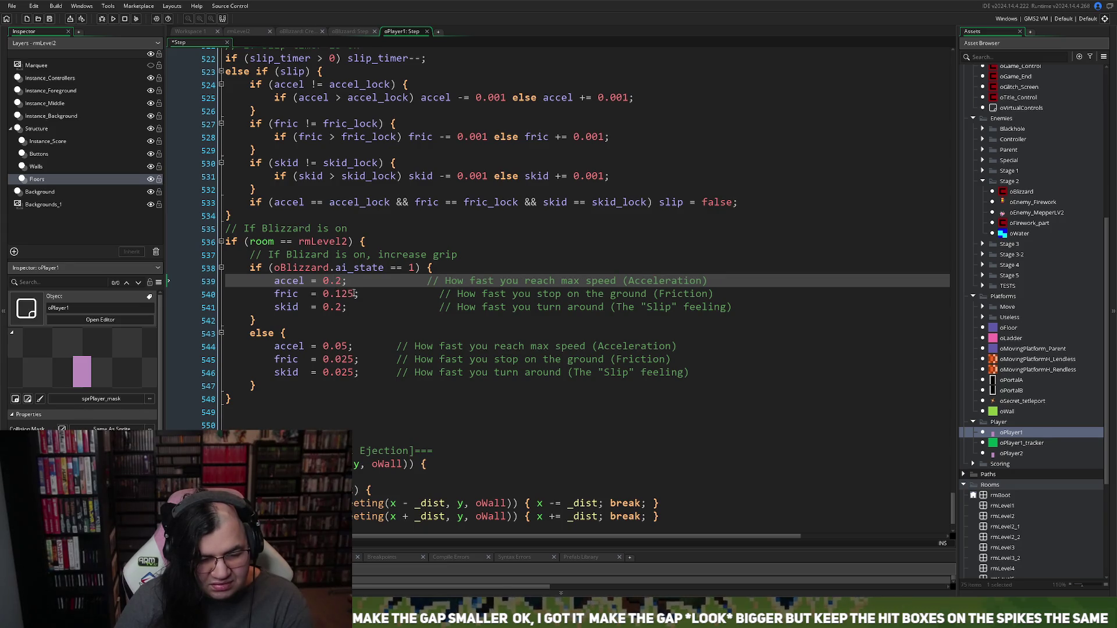
drag(354, 294, 342, 293)
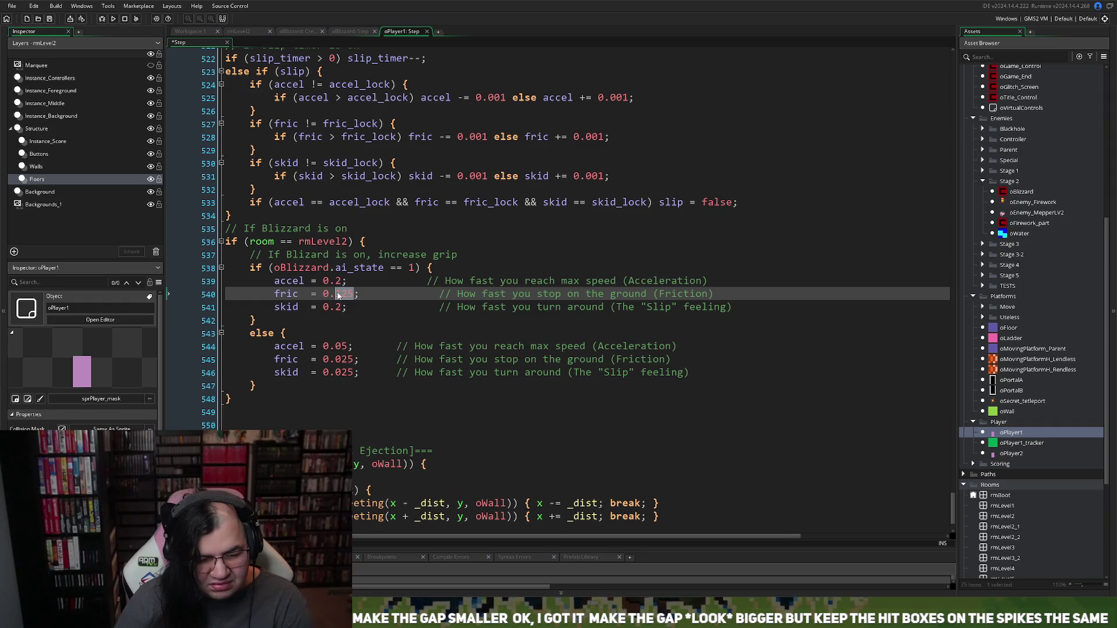
text(0)
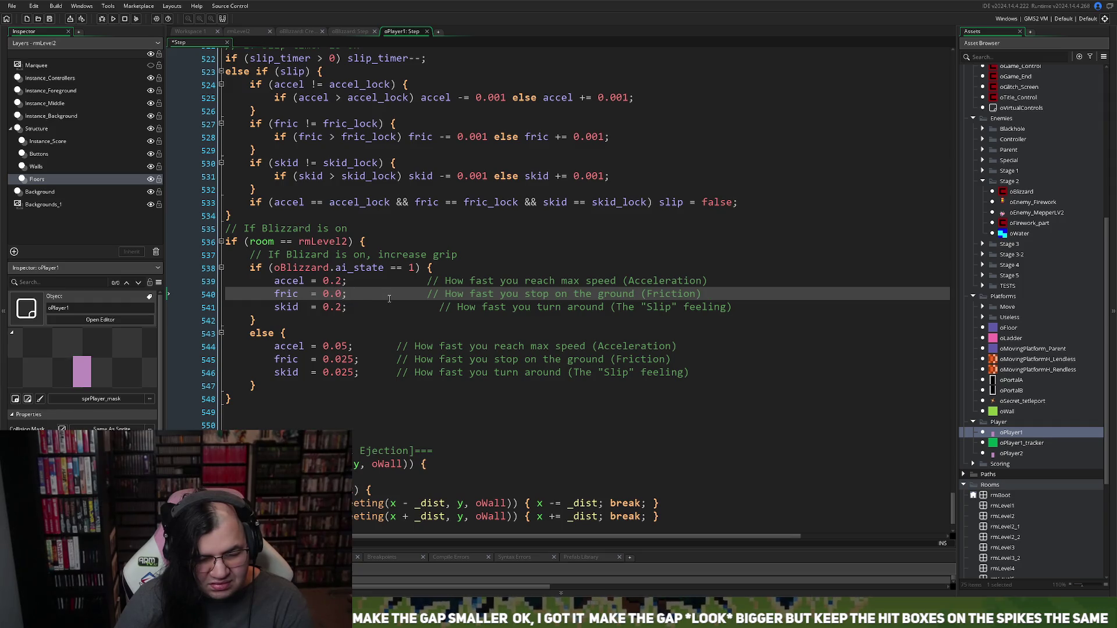
text(125)
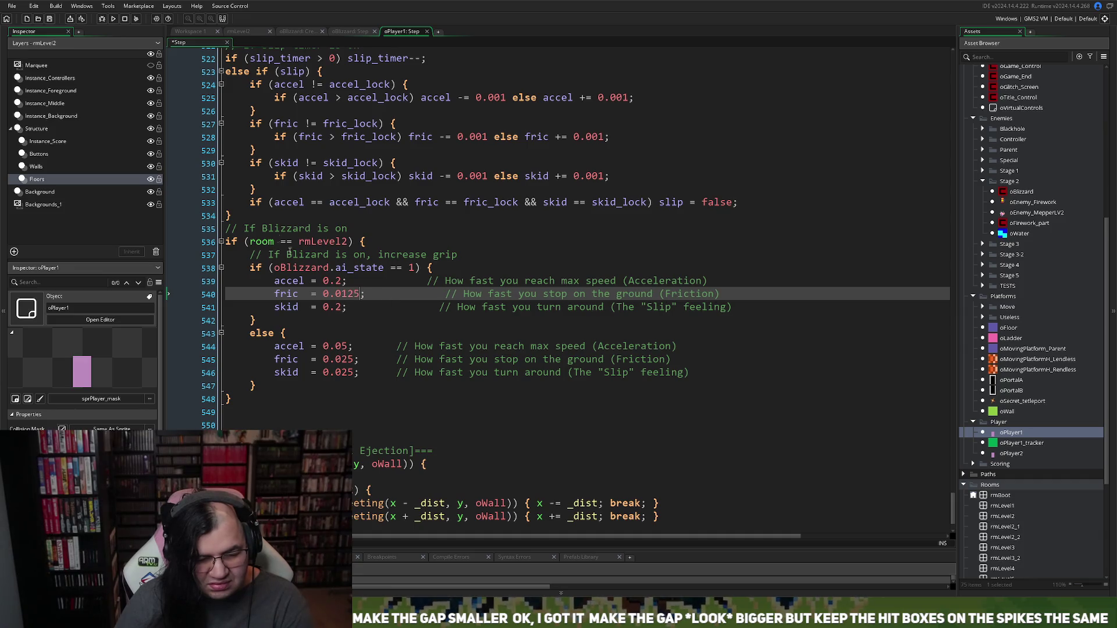
click(113, 18)
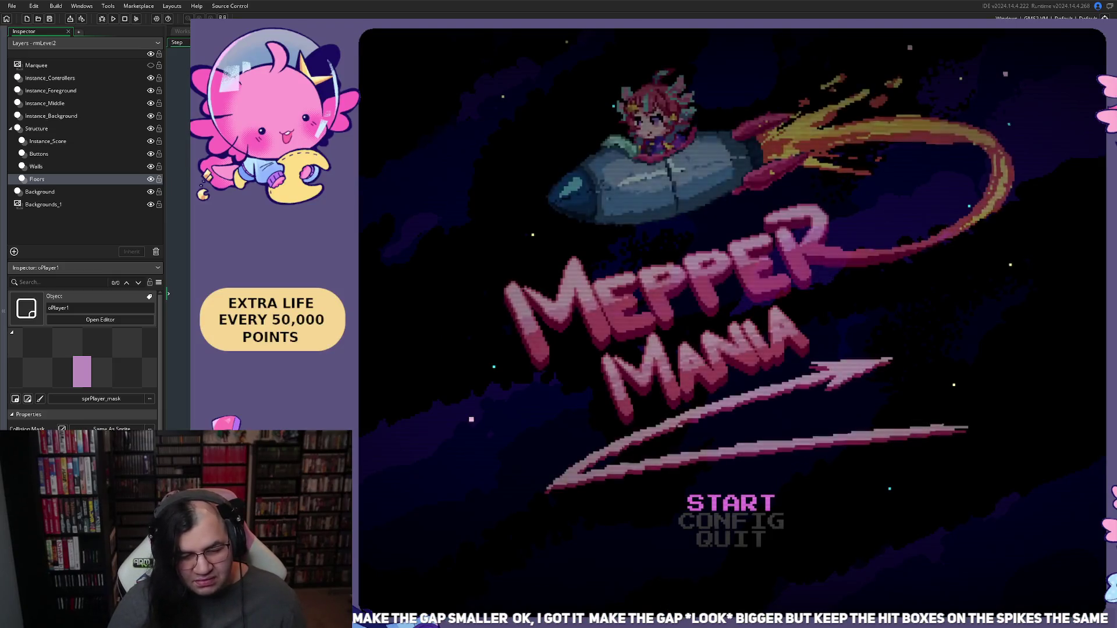
Step: Start the game on STAGE 2, walk left briefly, then close the running game
key(Down)
key(Right)
key(Up)
key(Return)
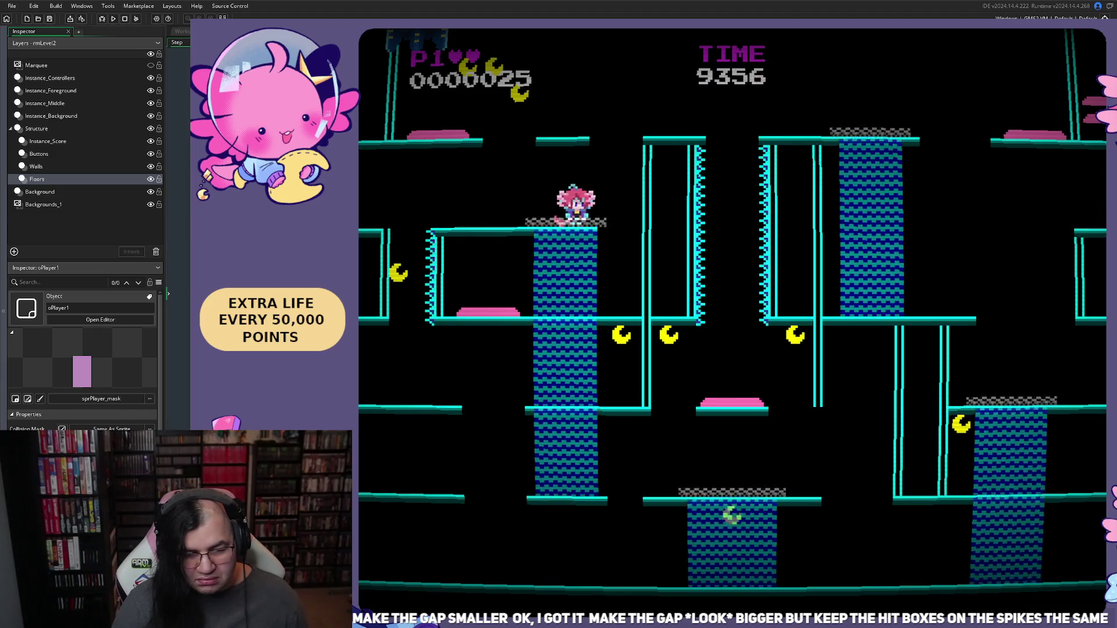
key(Left)
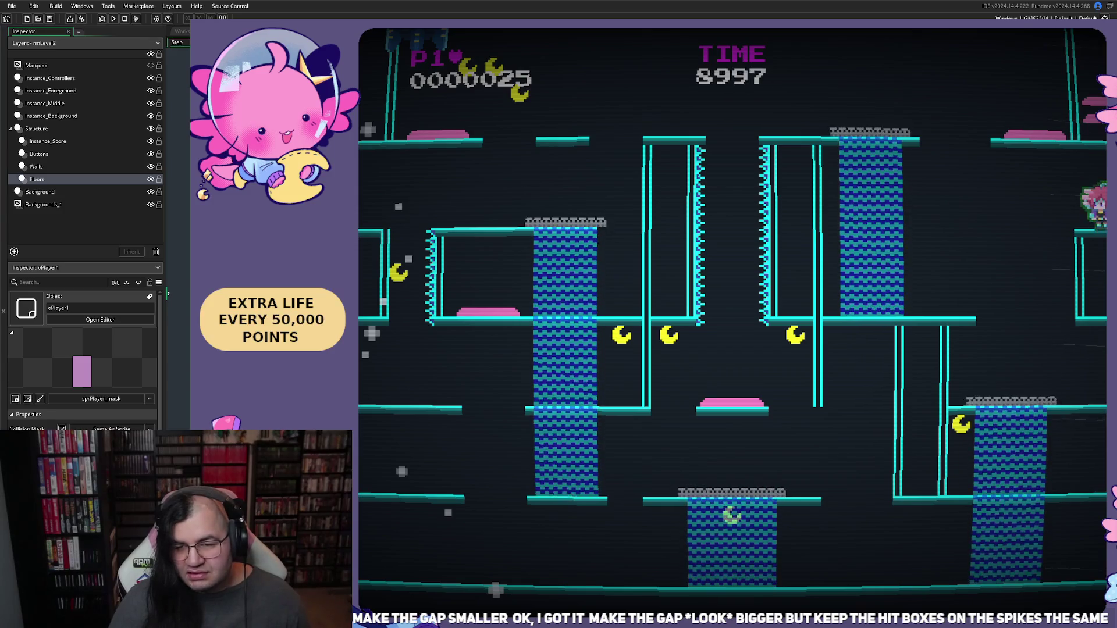
key(Escape)
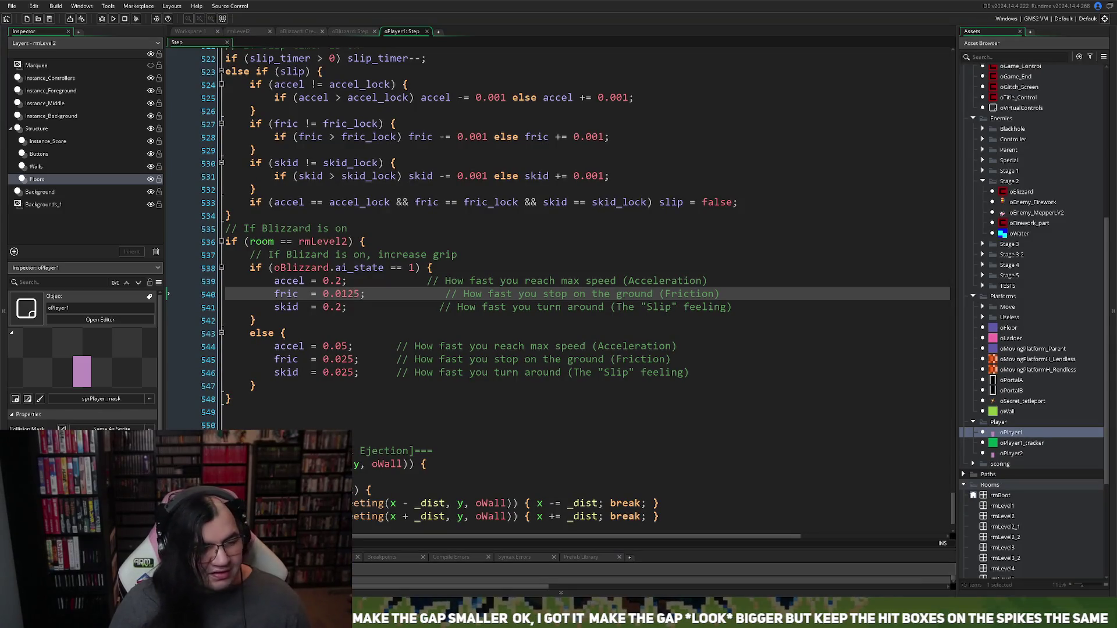
Step: Look over the oBlizzard Step and Create code, then bring up the rmLevel2 room
click(351, 31)
click(297, 33)
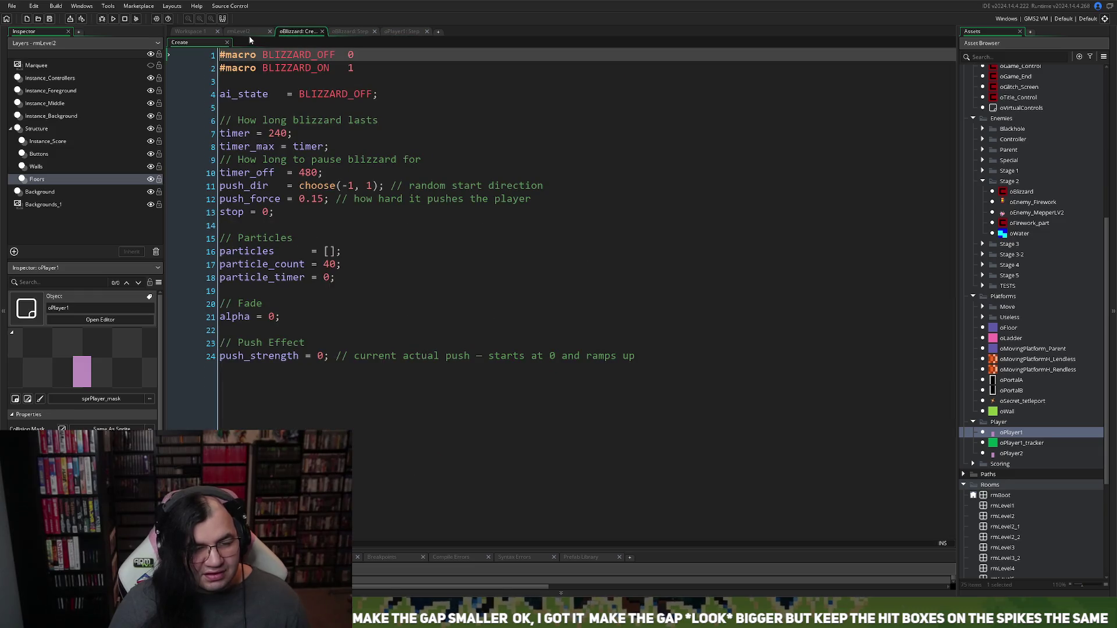
click(241, 31)
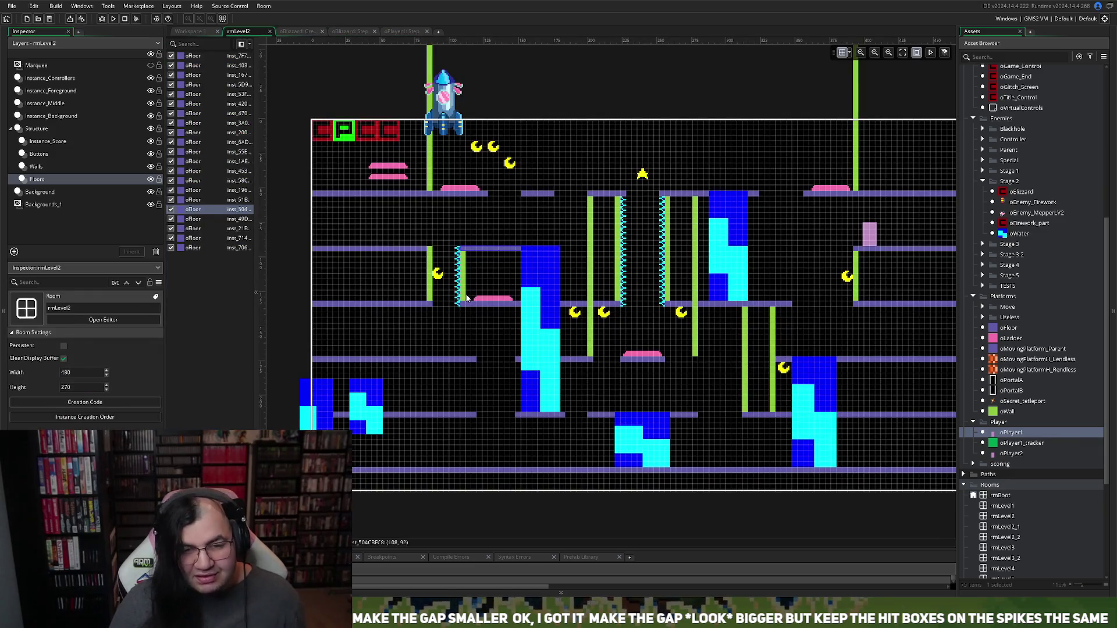
Step: Zoom in on the spike column and shorten the top oFloor bar from its left end
scroll(465, 298, up, 6)
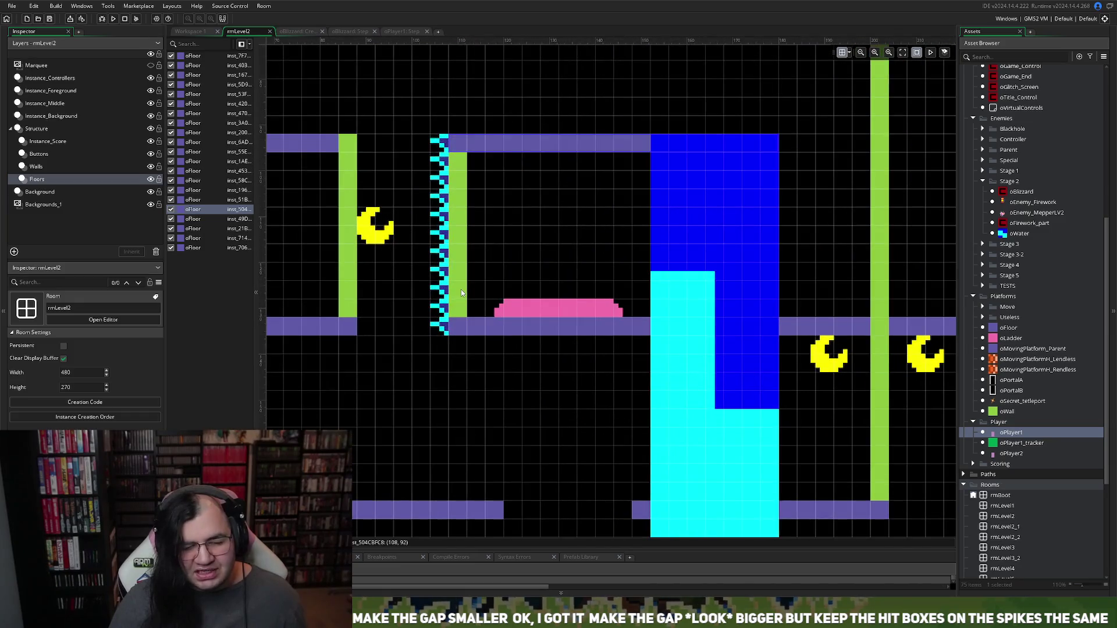
scroll(461, 291, left, 2)
scroll(486, 279, up, 1)
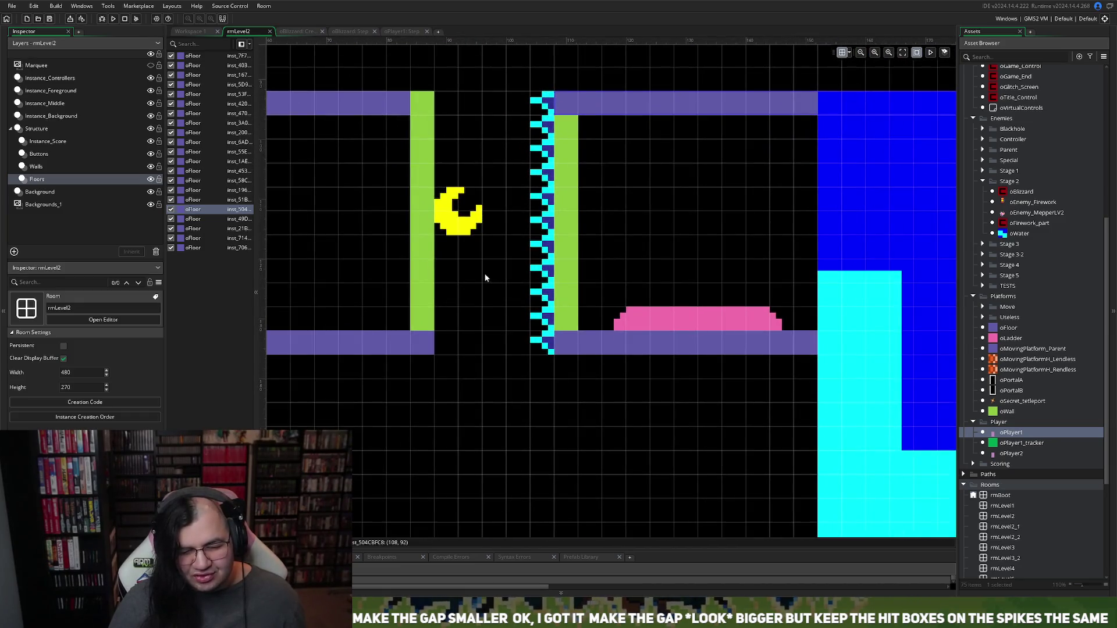
scroll(483, 279, up, 1)
scroll(481, 276, right, 5)
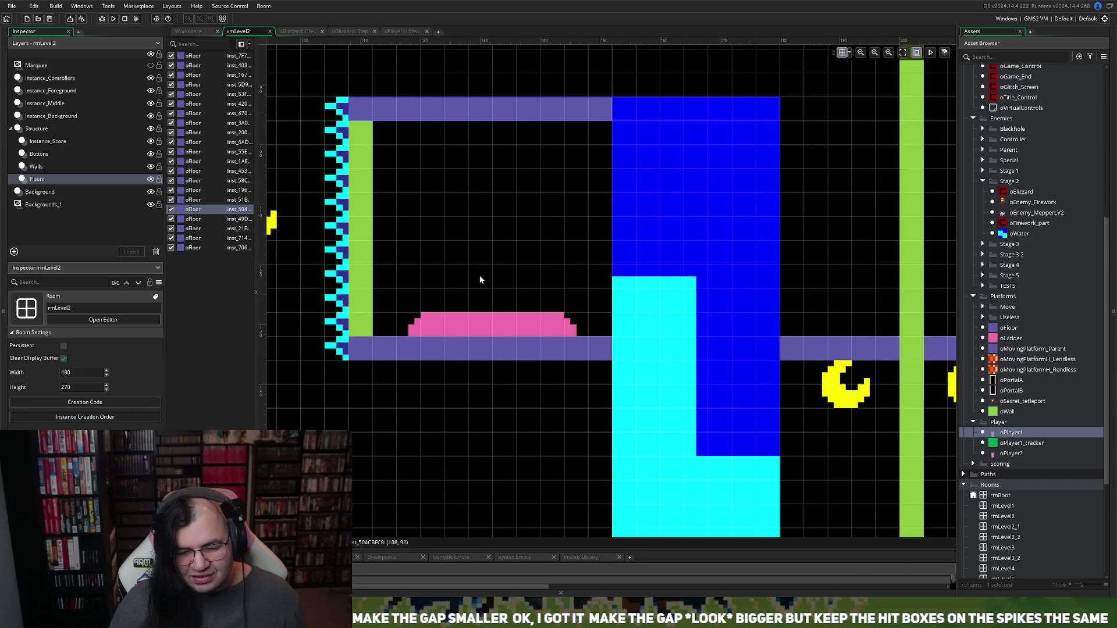
scroll(479, 275, left, 2)
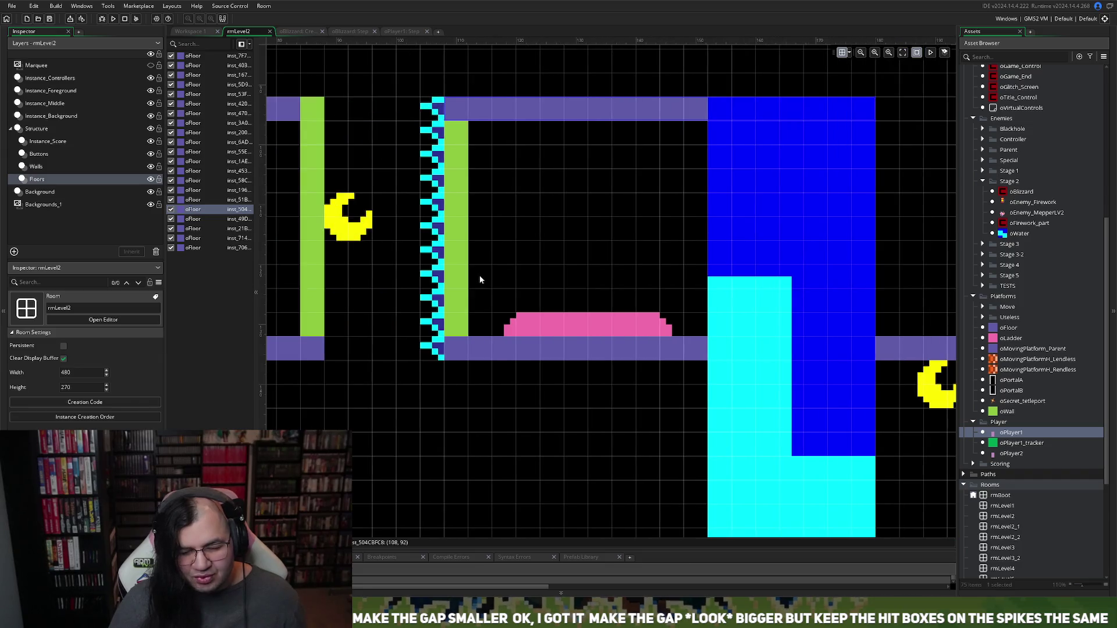
click(637, 117)
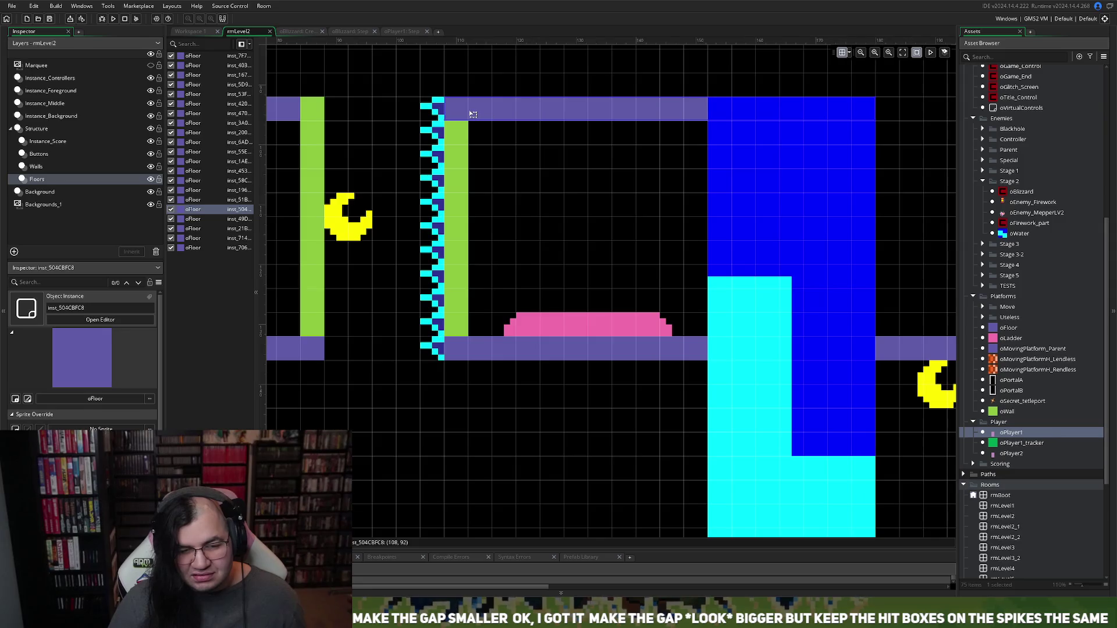
drag(445, 109, 669, 118)
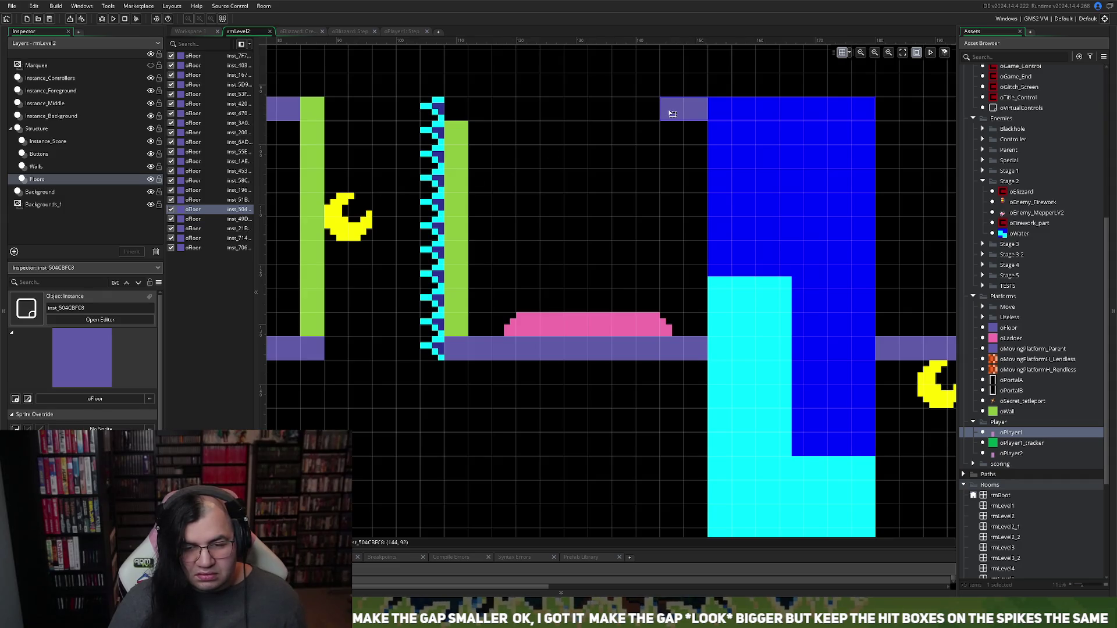
Step: Paste a copy of the oFloor bar and place it over the spike column as a short ledge
key(ctrl+v)
mouse_move(722, 116)
mouse_down()
mouse_move(764, 116)
mouse_move(485, 115)
mouse_up()
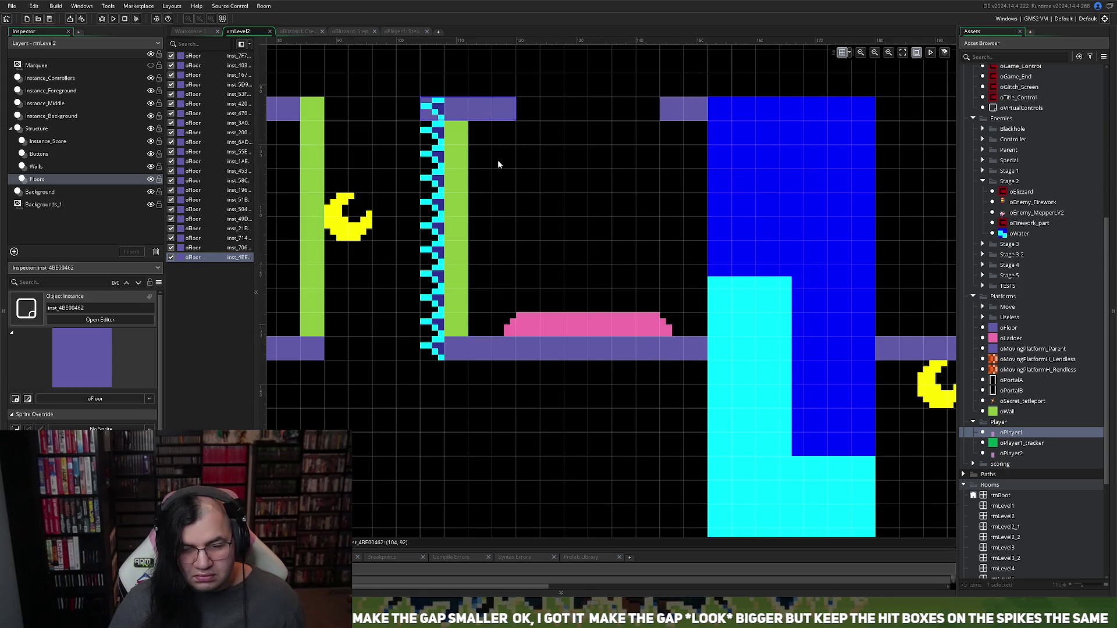
scroll(498, 165, up, 1)
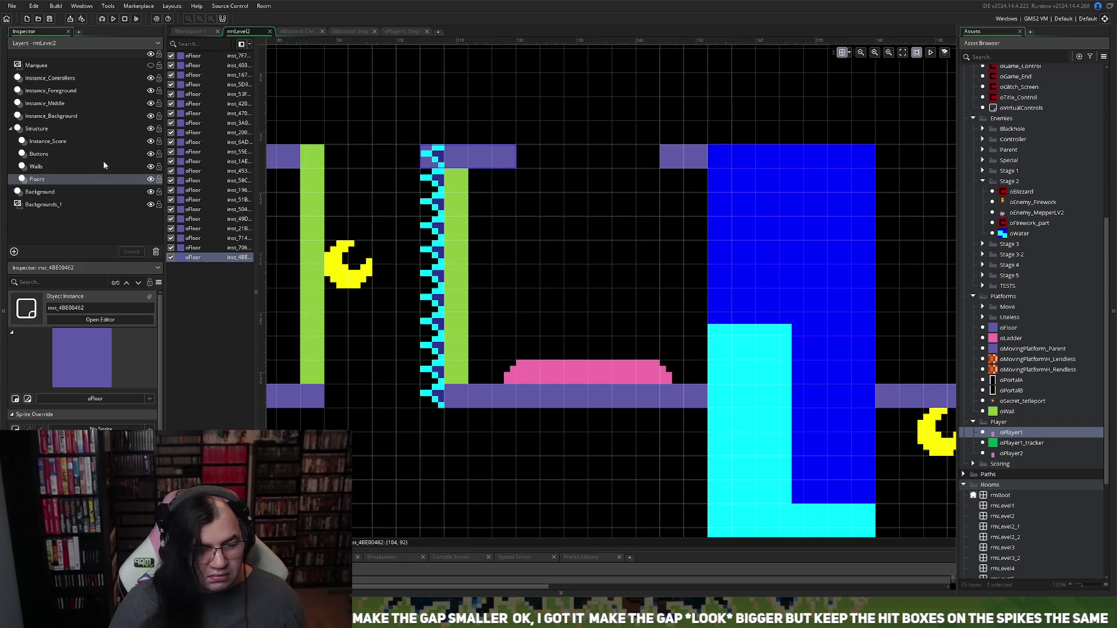
click(56, 116)
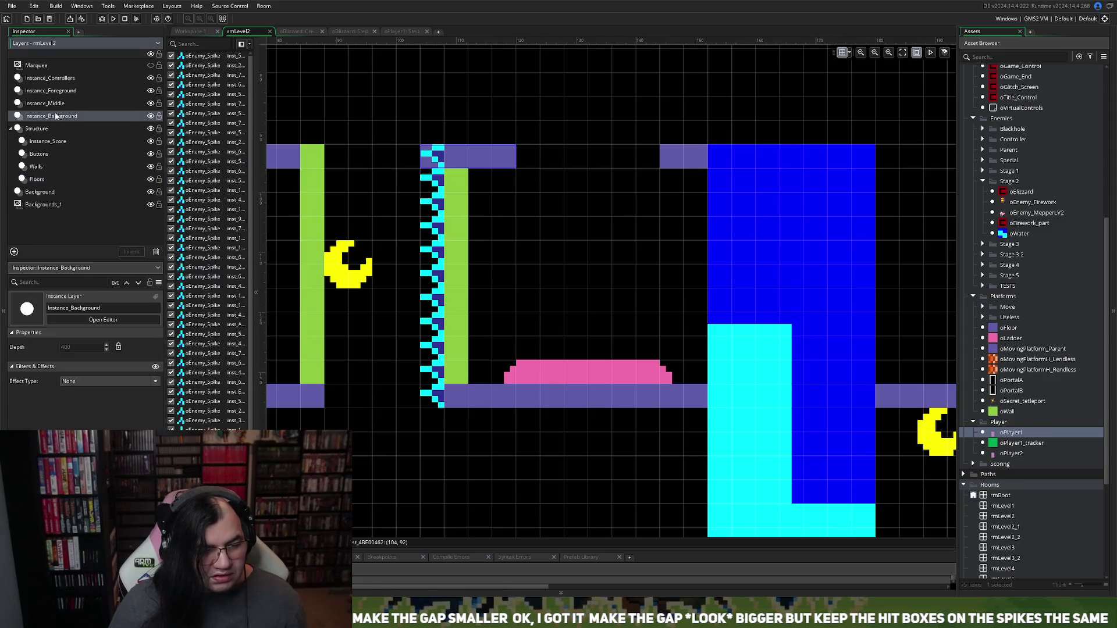
Step: Delete the topmost oEnemy_Spike under the new ledge and zoom back out
click(434, 158)
key(Delete)
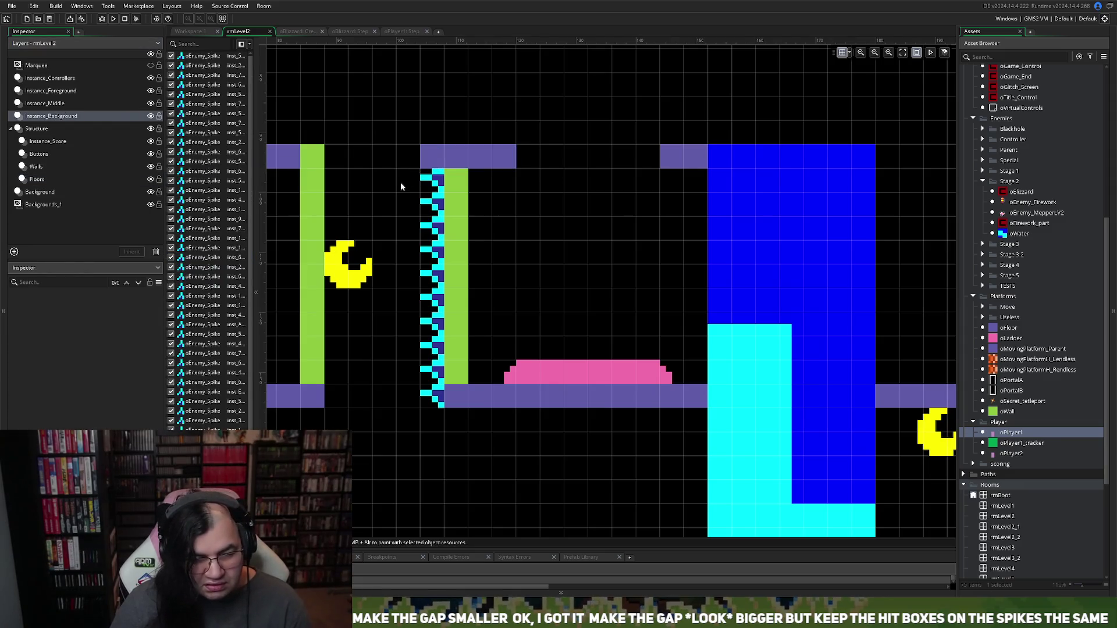
scroll(374, 219, down, 1)
scroll(379, 202, left, 5)
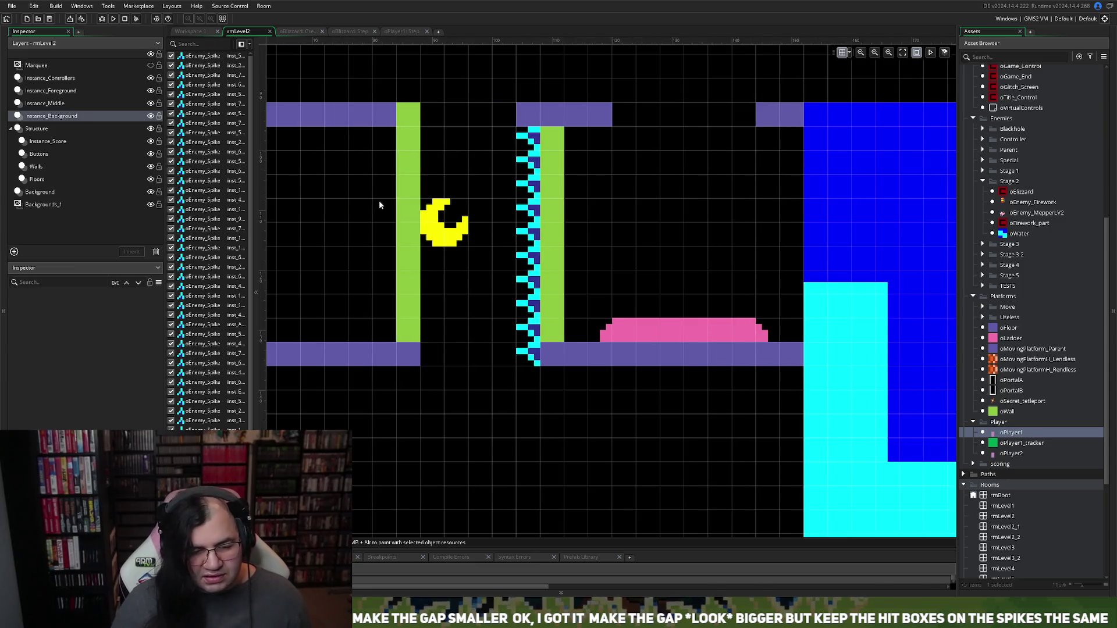
scroll(382, 205, up, 3)
scroll(384, 203, down, 5)
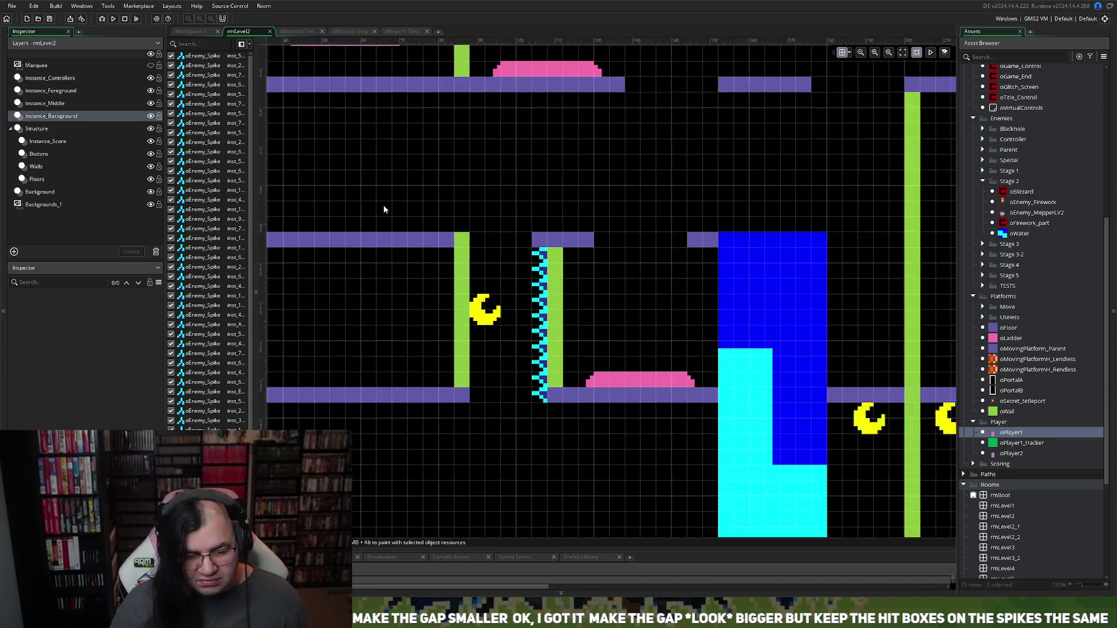
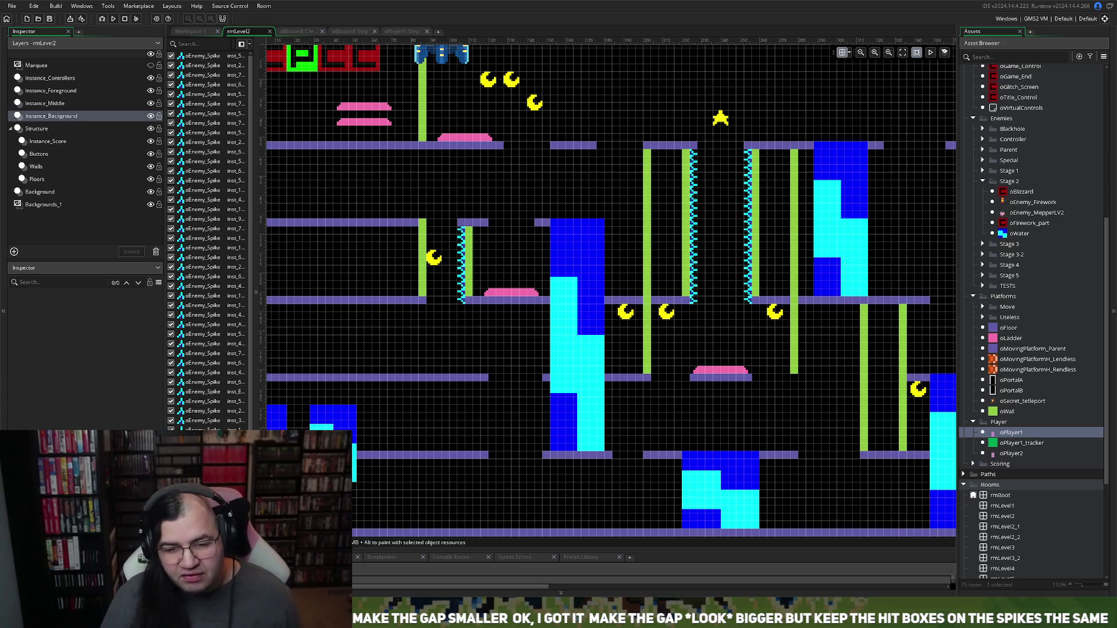
Step: Survey the room and the Floors layer instances, leaving the top-middle floor's width unchanged
scroll(610, 291, down, 2)
scroll(611, 291, up, 6)
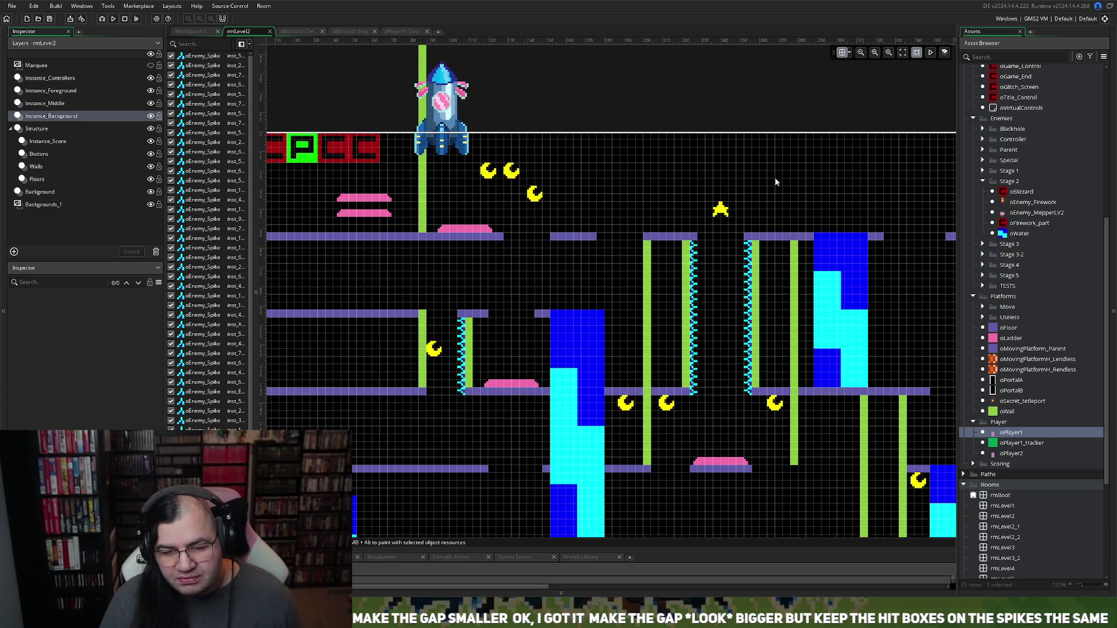
scroll(755, 191, right, 6)
scroll(664, 205, down, 2)
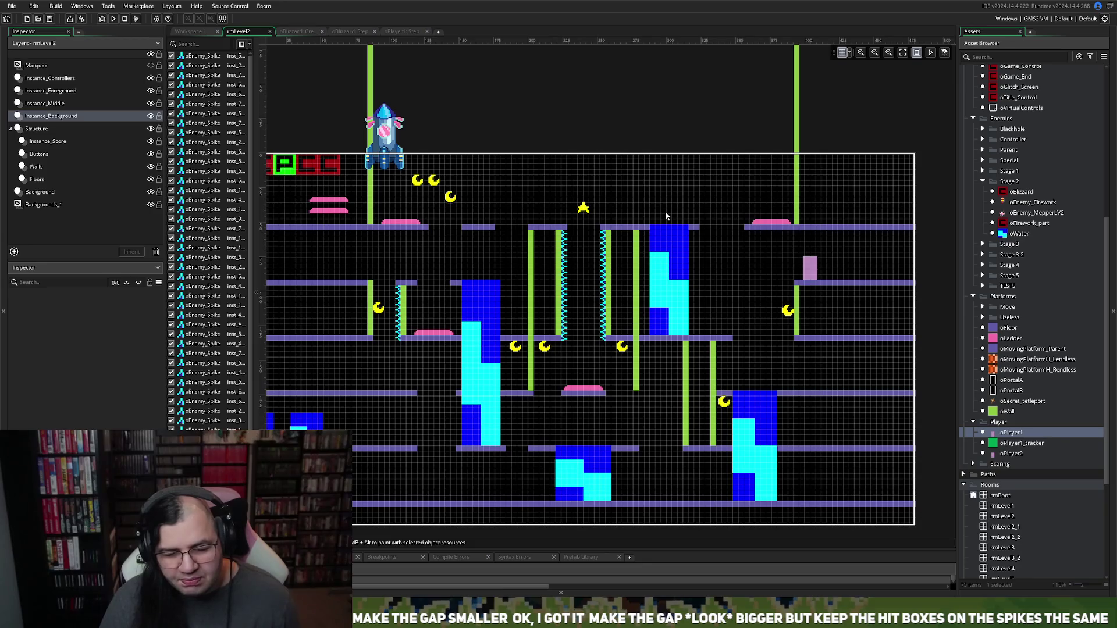
scroll(665, 211, up, 4)
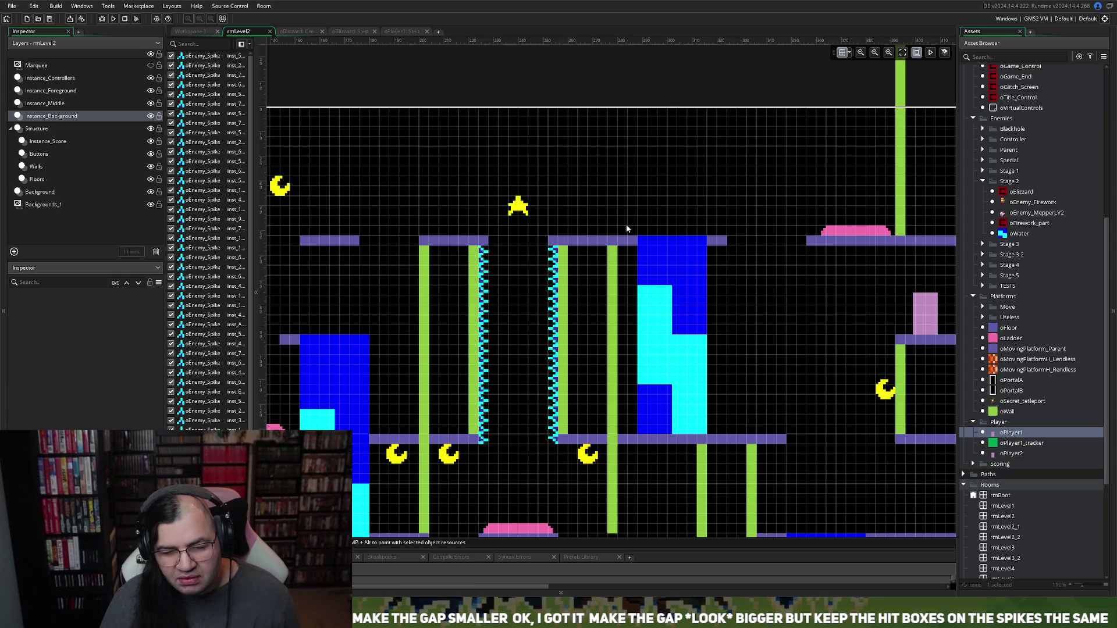
scroll(627, 227, down, 2)
scroll(626, 228, up, 2)
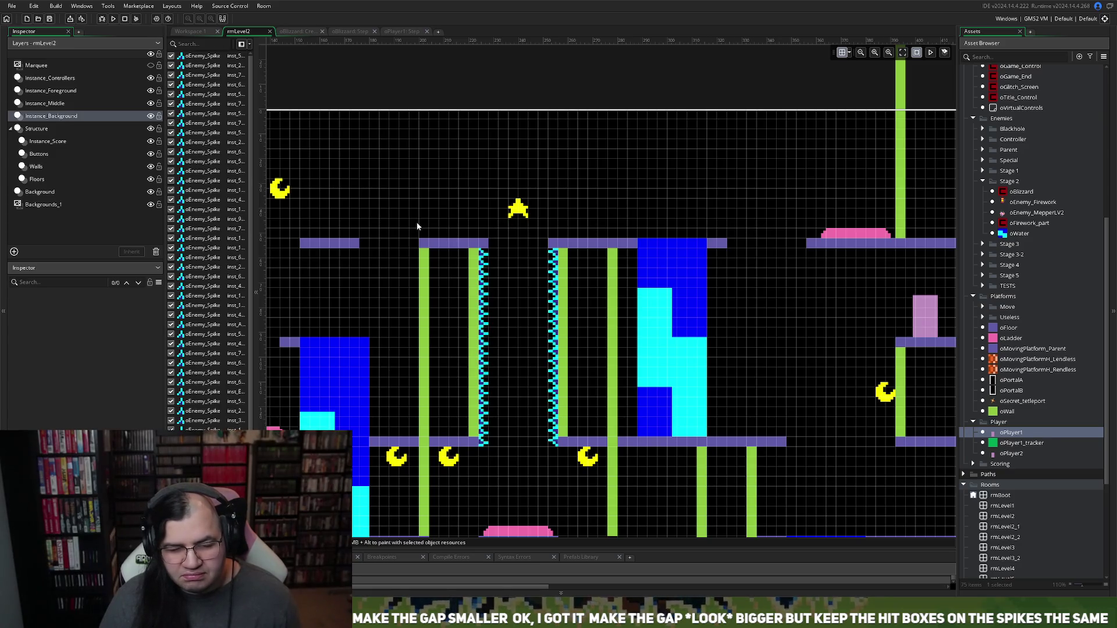
scroll(417, 224, up, 2)
scroll(417, 224, down, 3)
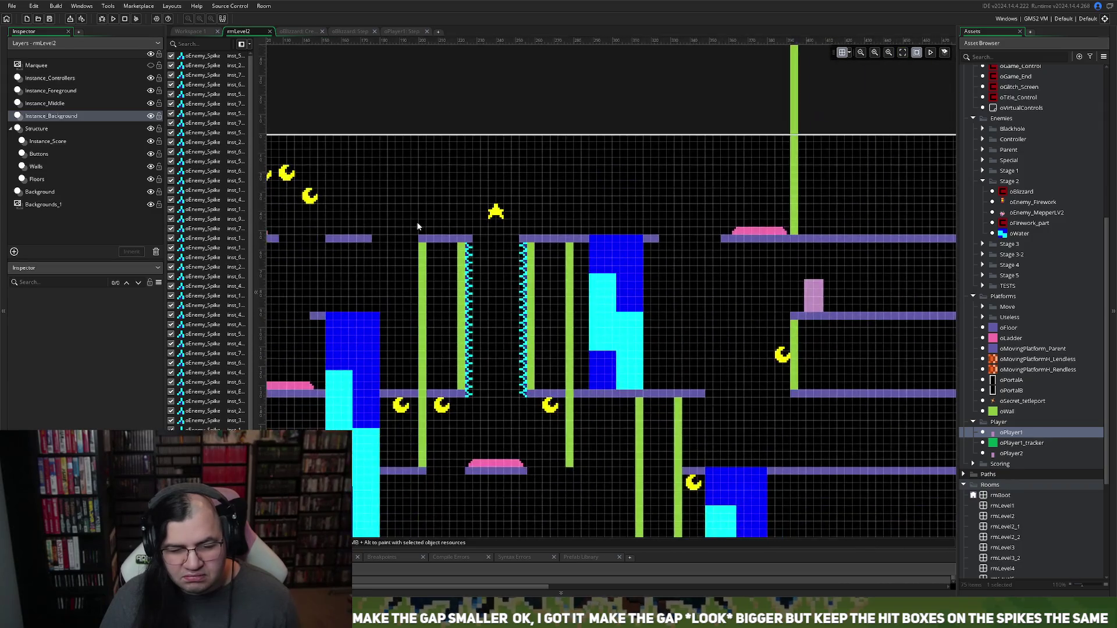
scroll(417, 226, left, 4)
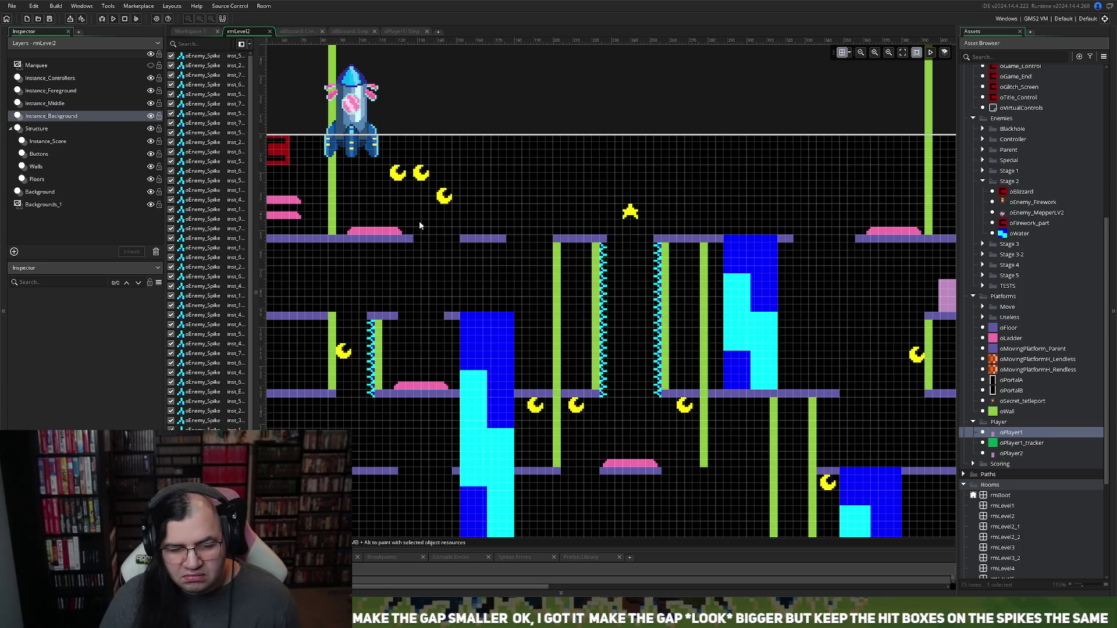
scroll(419, 221, left, 1)
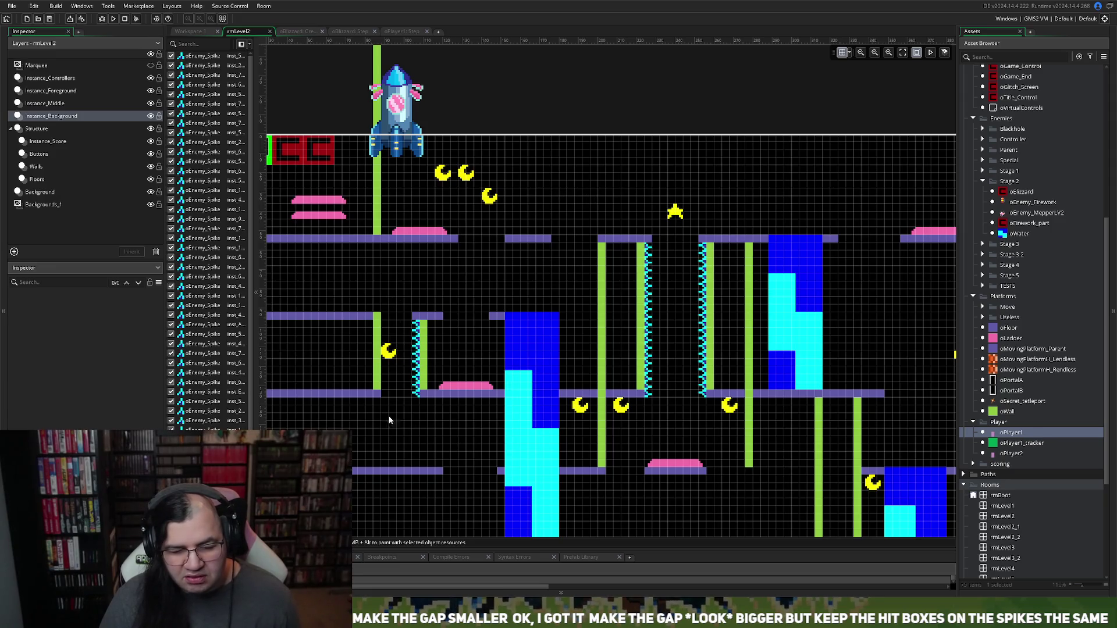
scroll(457, 491, down, 2)
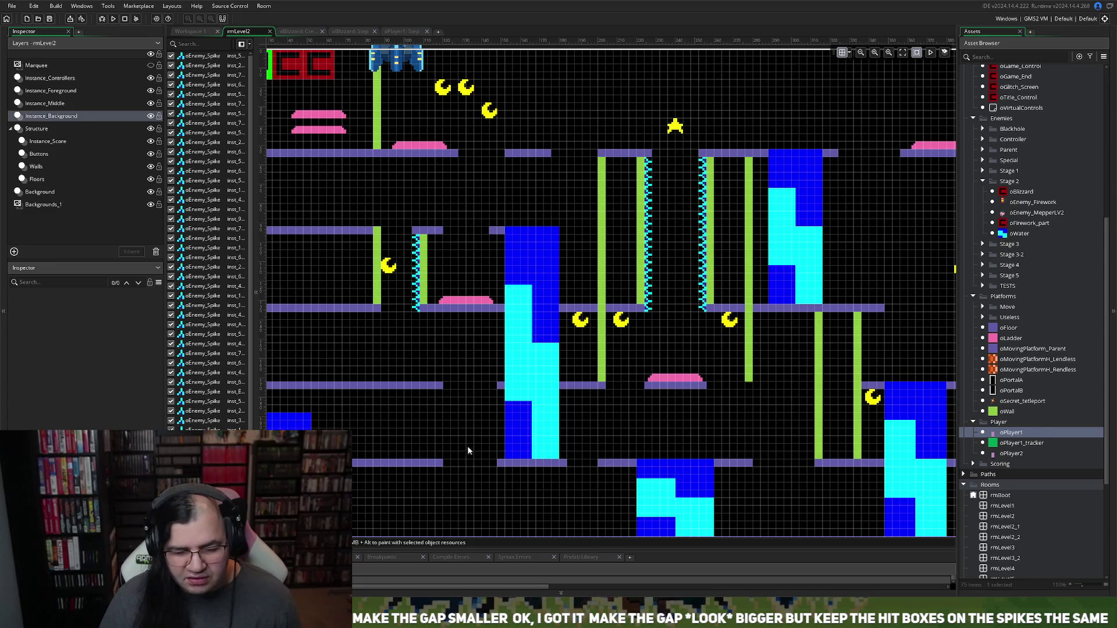
scroll(472, 473, down, 5)
scroll(495, 417, up, 3)
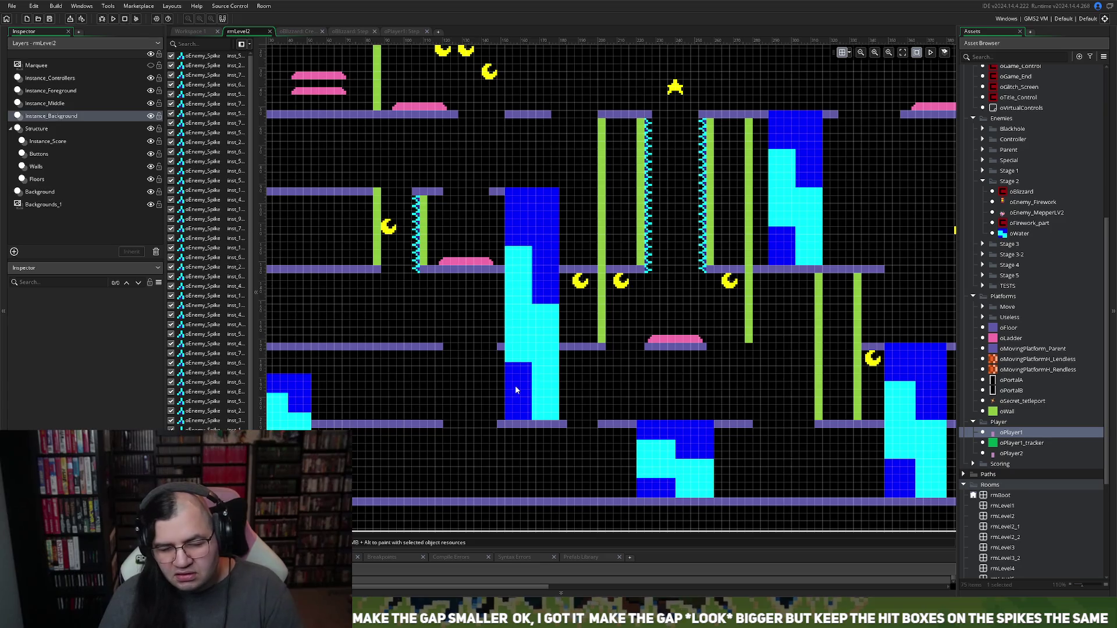
scroll(605, 340, up, 2)
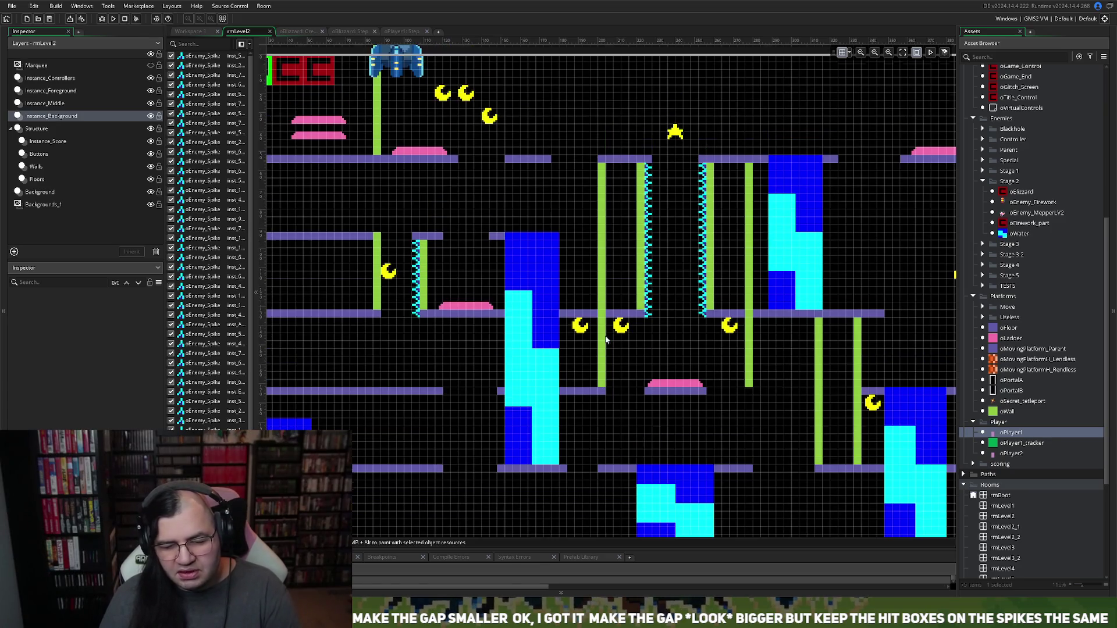
scroll(600, 344, down, 3)
scroll(597, 342, up, 6)
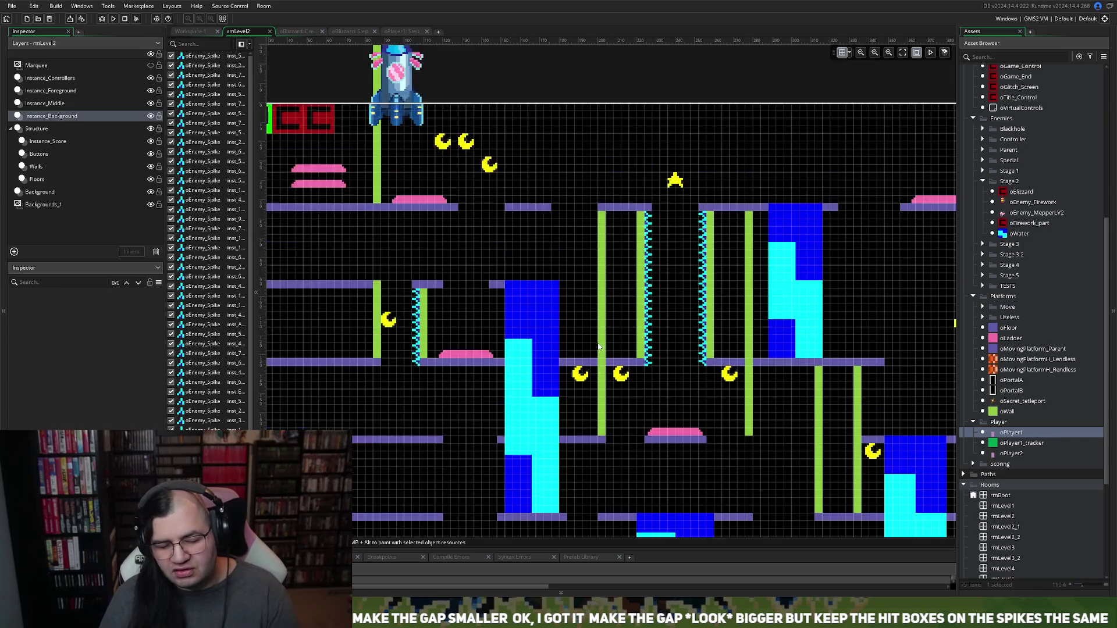
scroll(612, 285, down, 2)
scroll(613, 285, right, 2)
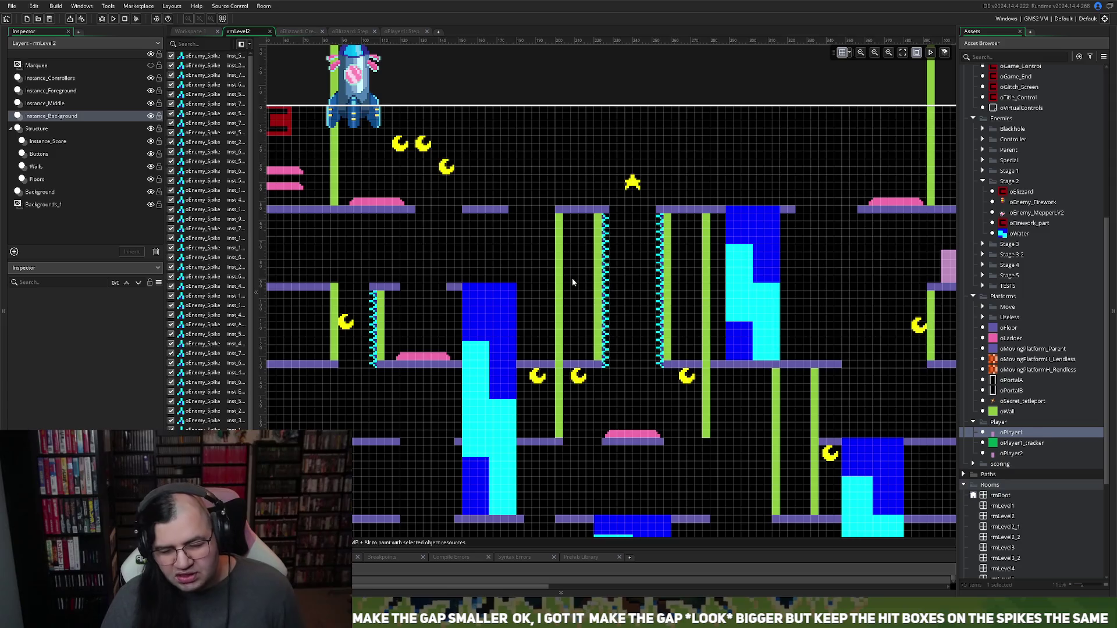
scroll(570, 273, down, 4)
scroll(567, 272, right, 4)
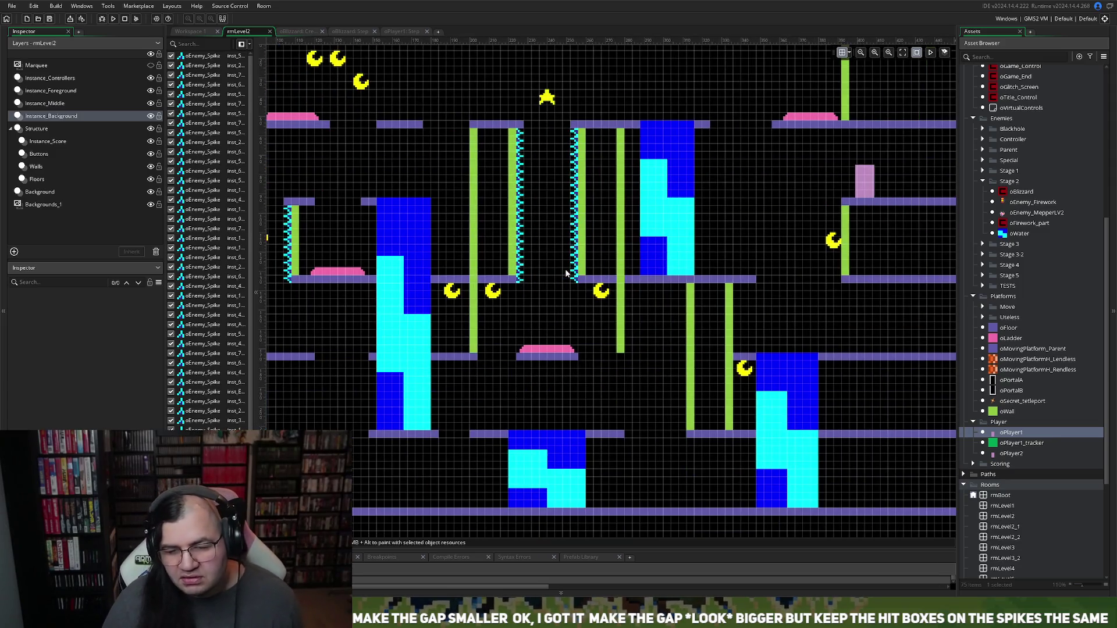
scroll(566, 272, right, 2)
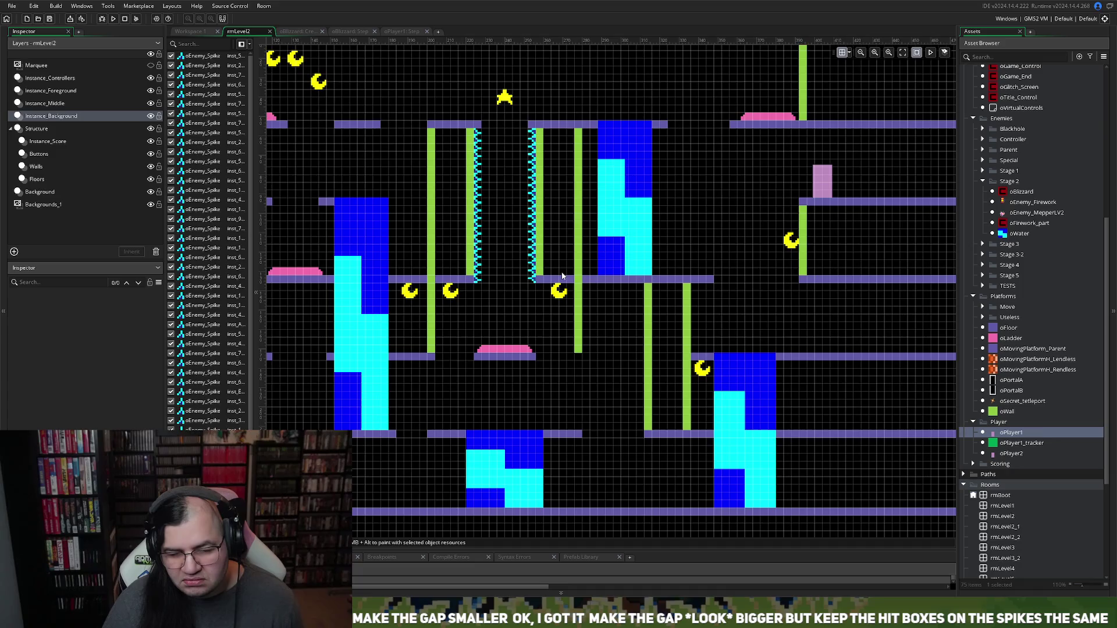
scroll(562, 272, left, 6)
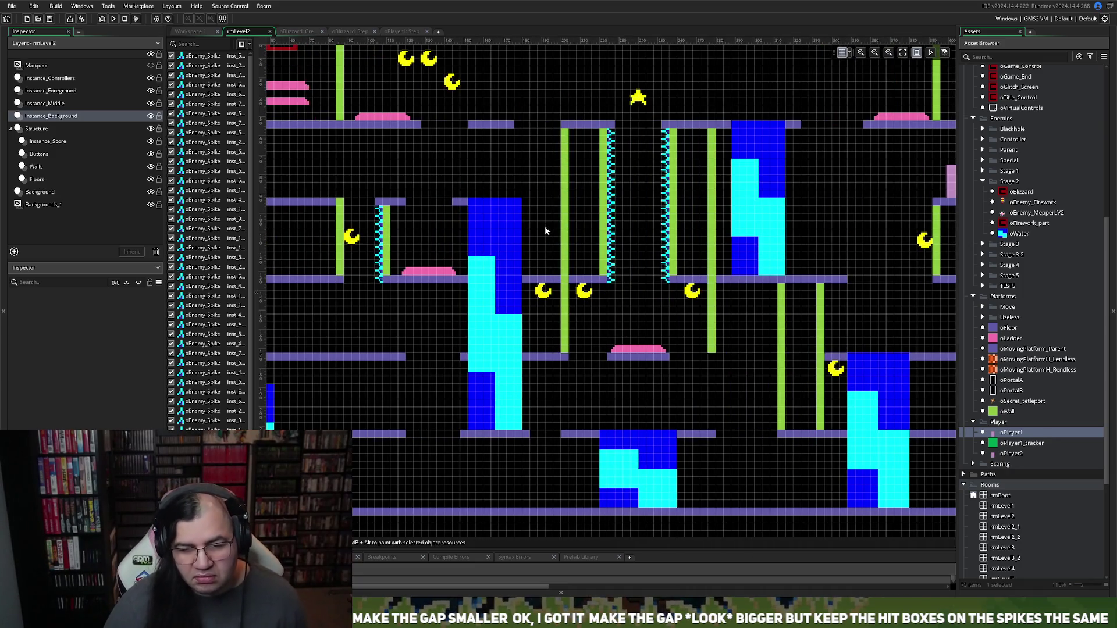
scroll(569, 225, up, 2)
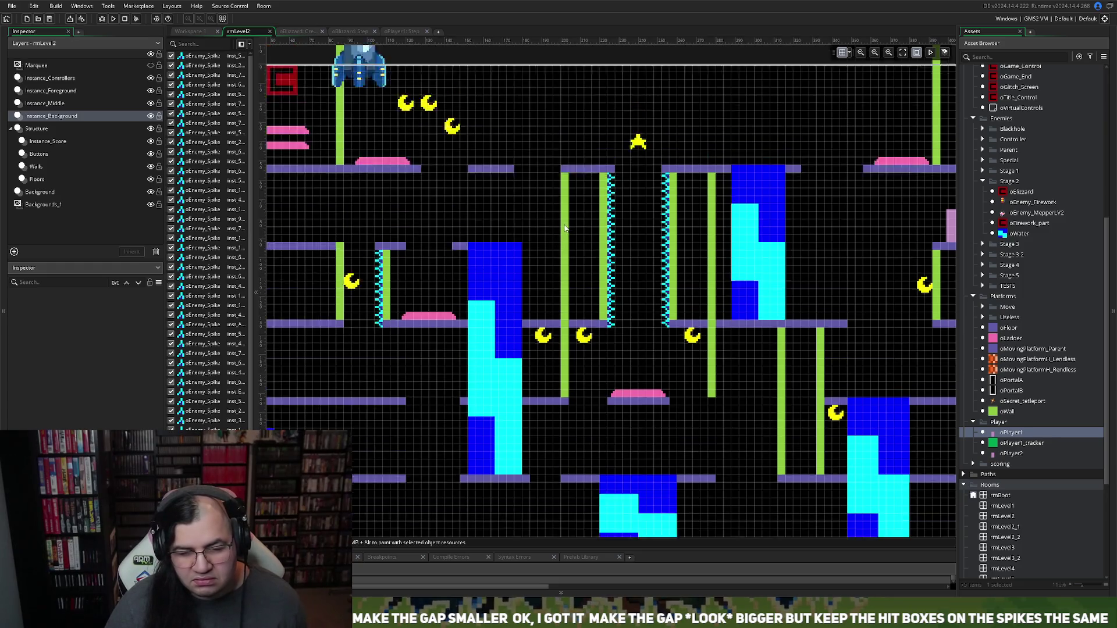
scroll(565, 234, right, 1)
scroll(564, 235, right, 3)
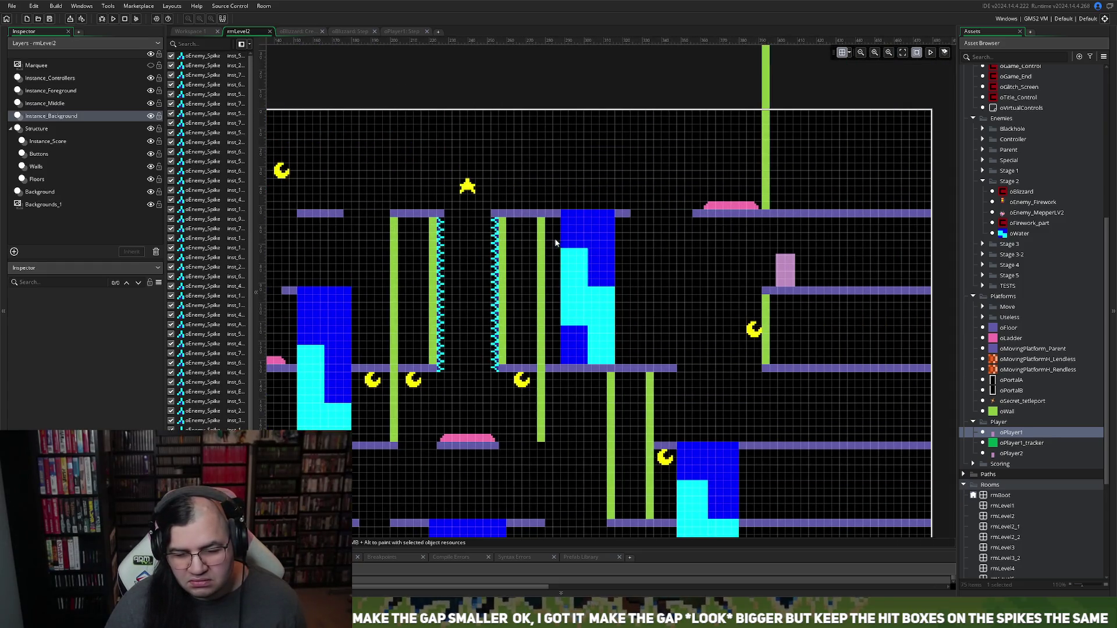
scroll(558, 241, down, 2)
scroll(553, 244, left, 3)
scroll(554, 243, left, 3)
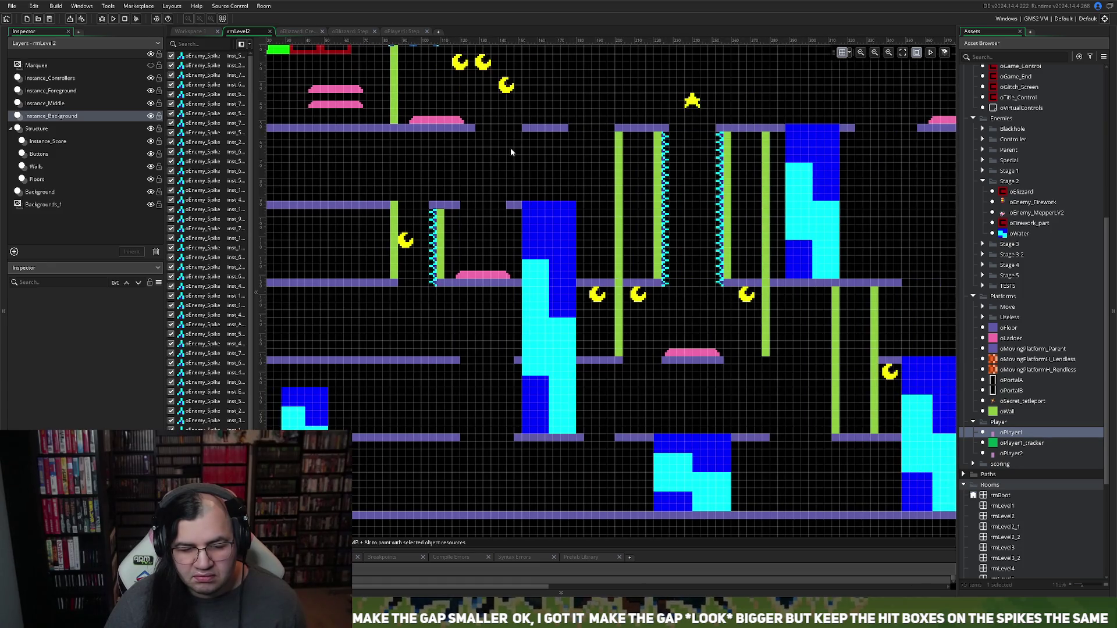
scroll(511, 154, down, 1)
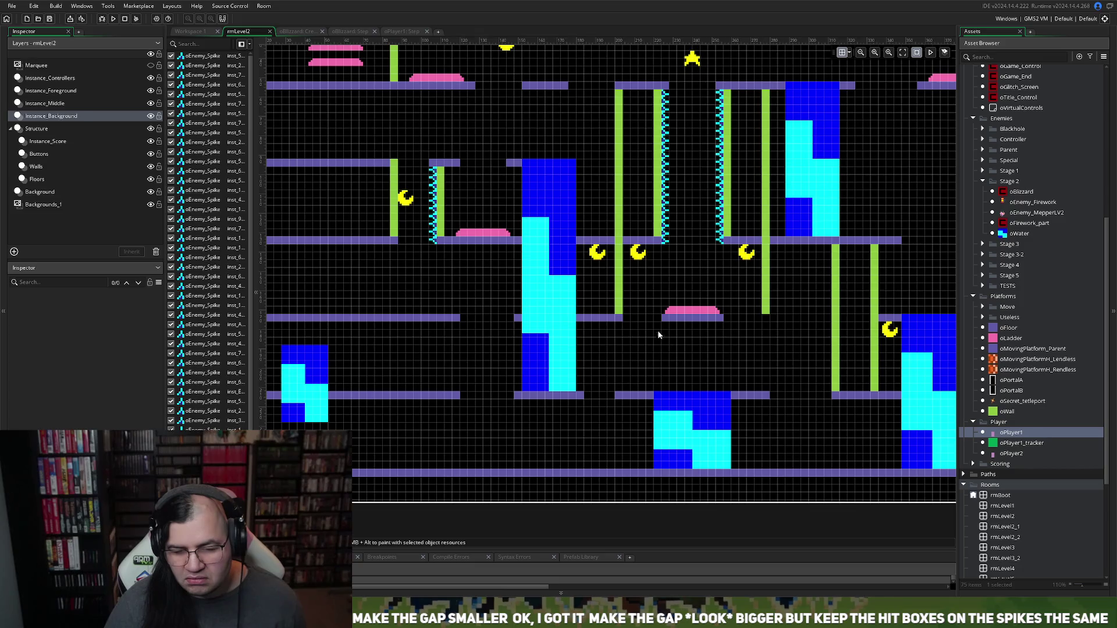
scroll(659, 335, up, 2)
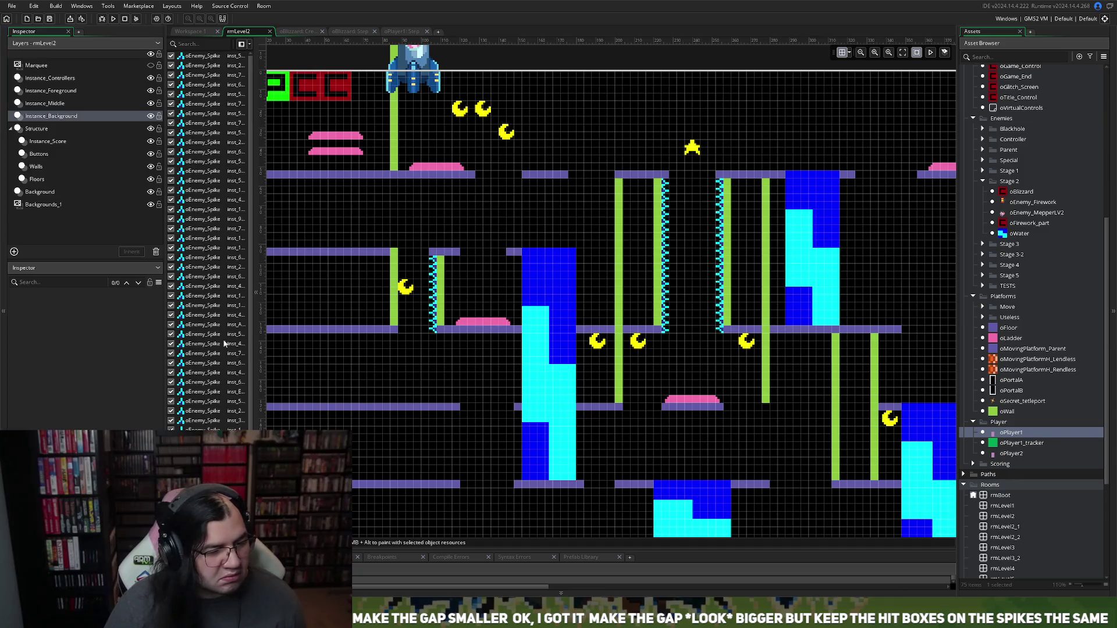
click(39, 179)
click(545, 178)
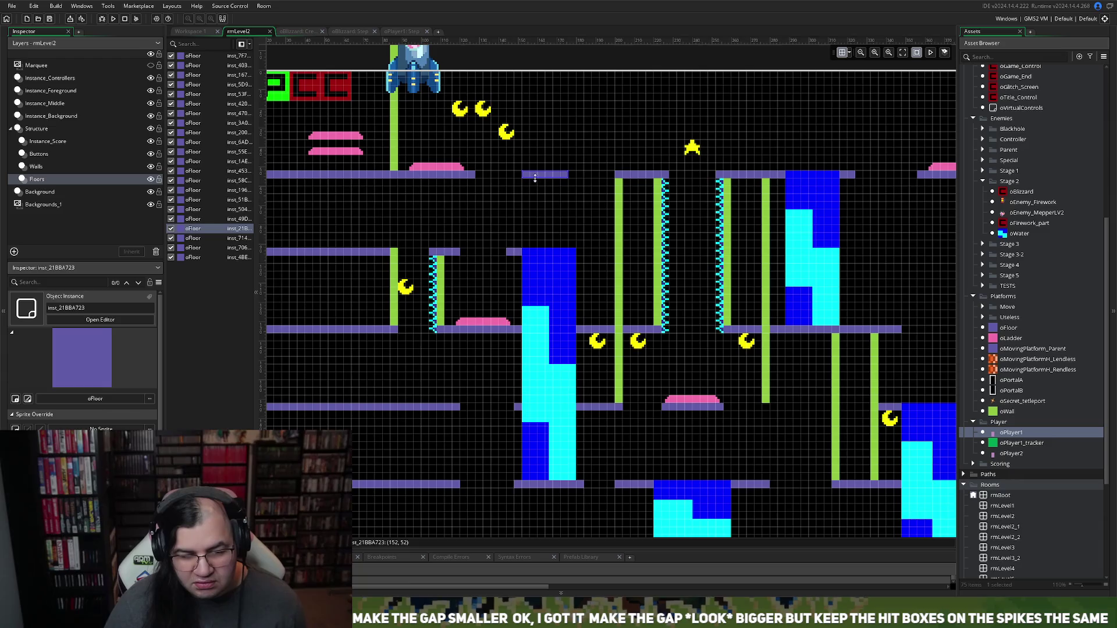
mouse_move(517, 176)
mouse_down()
mouse_move(500, 176)
mouse_move(518, 178)
mouse_up()
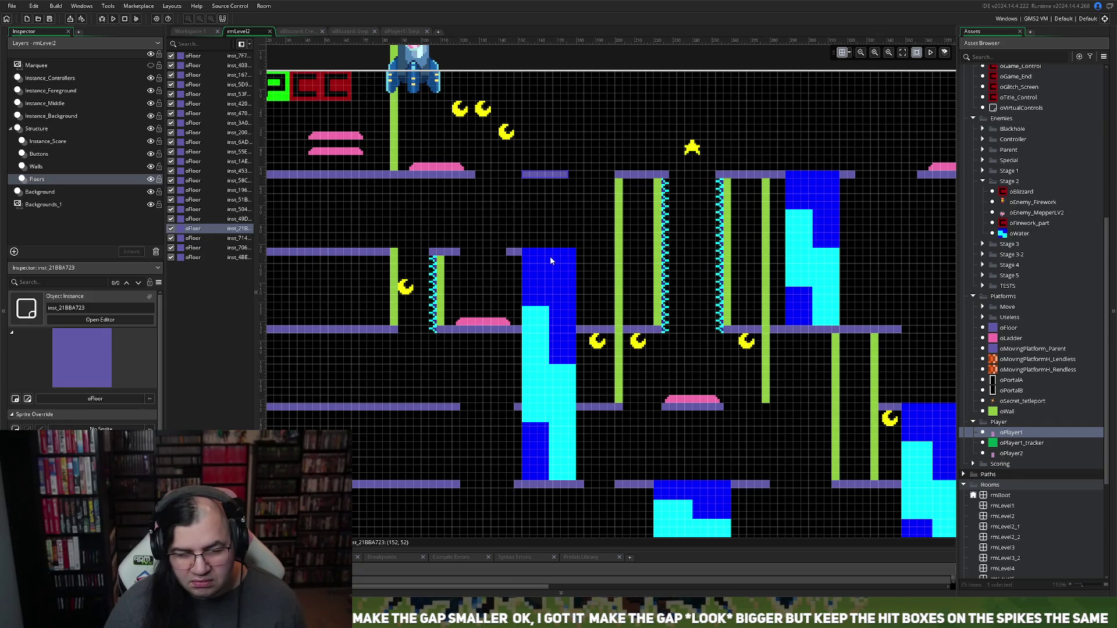
Step: Review the Buttons and Instance_Background layers, then add and discard a trial layer above Structure
click(56, 172)
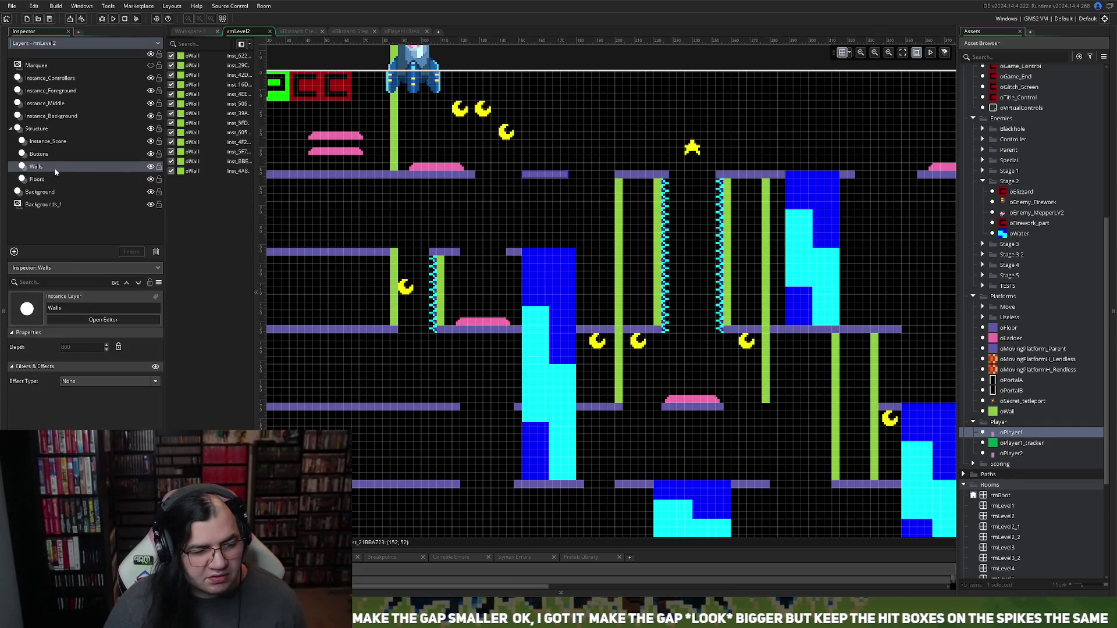
click(62, 153)
click(71, 120)
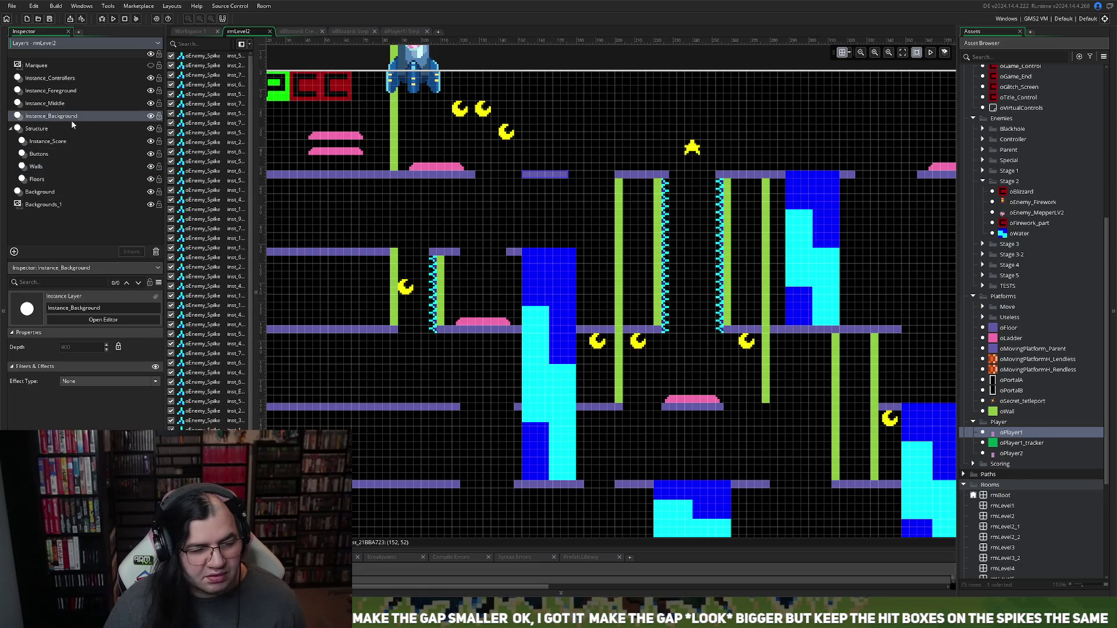
click(47, 128)
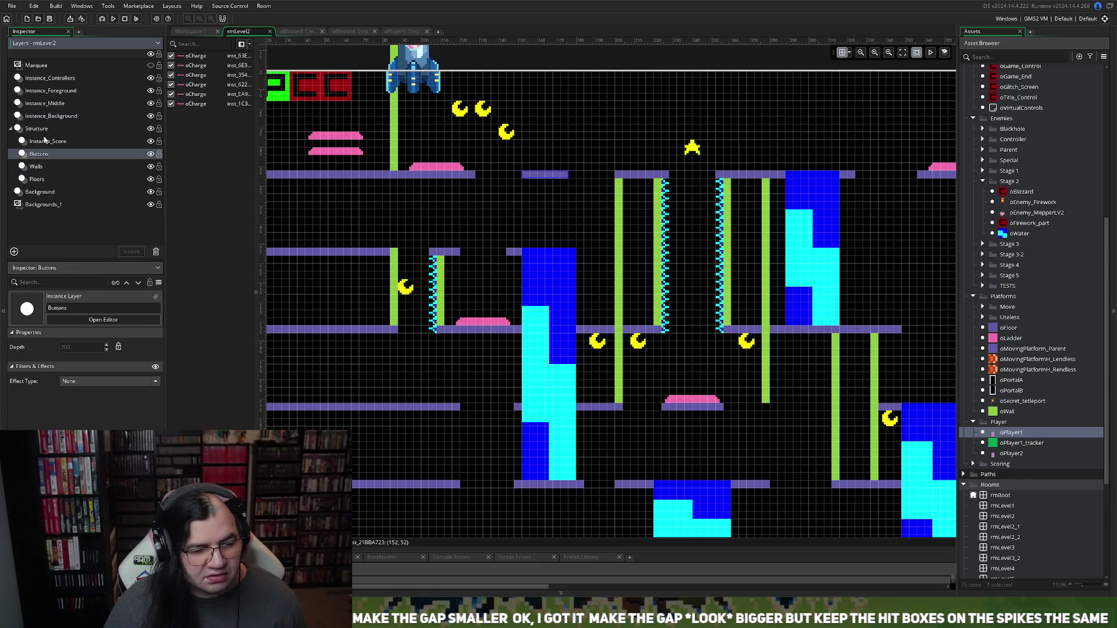
right_click(49, 130)
mouse_move(78, 174)
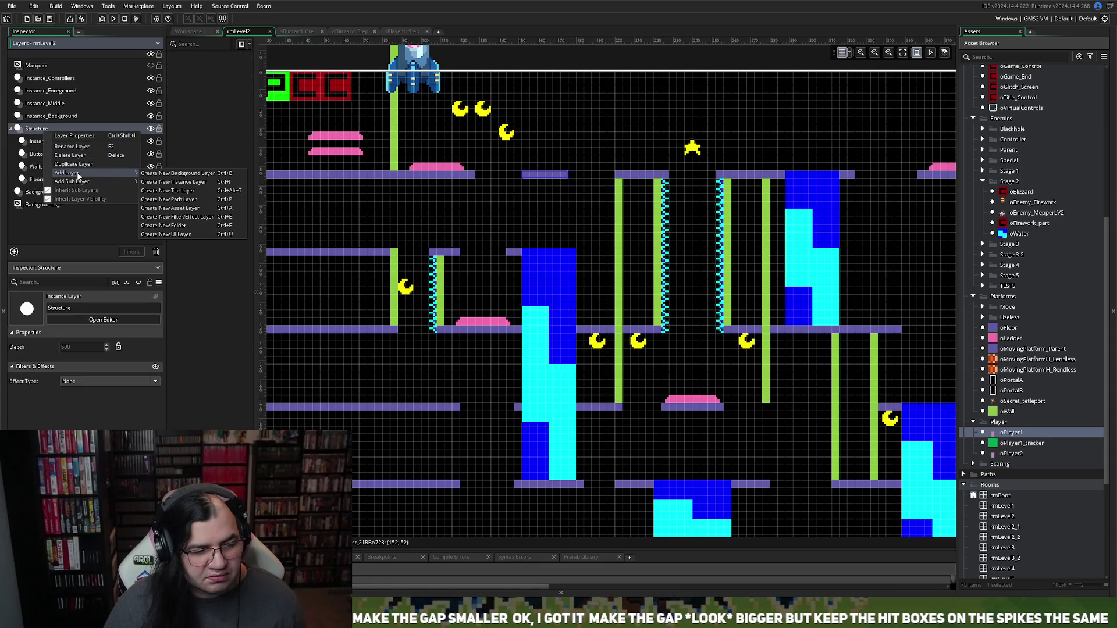
click(198, 182)
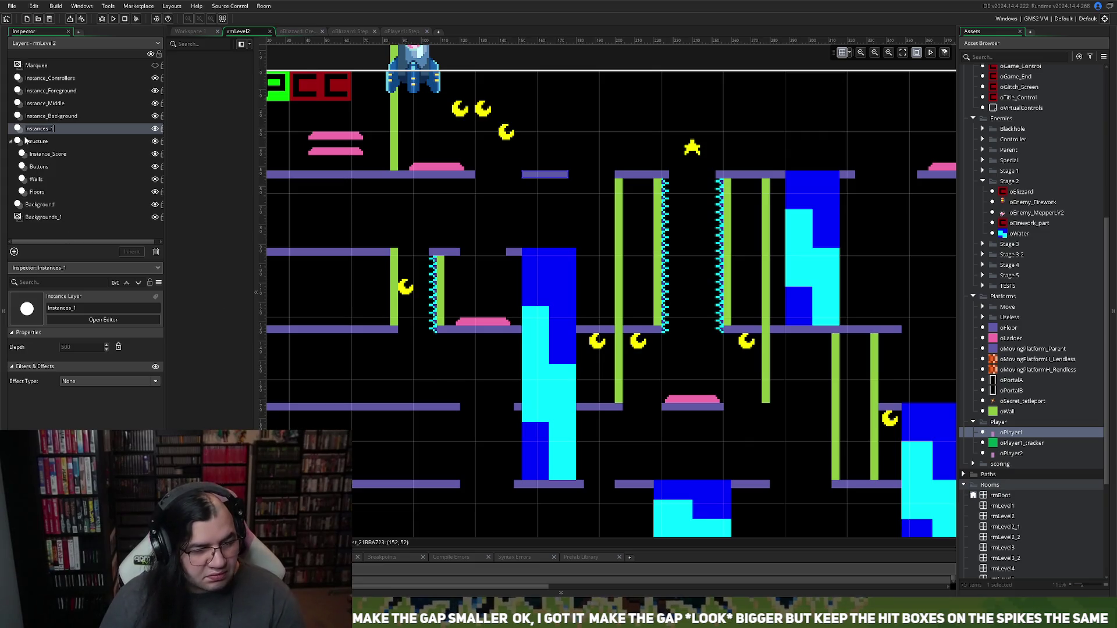
key(Delete)
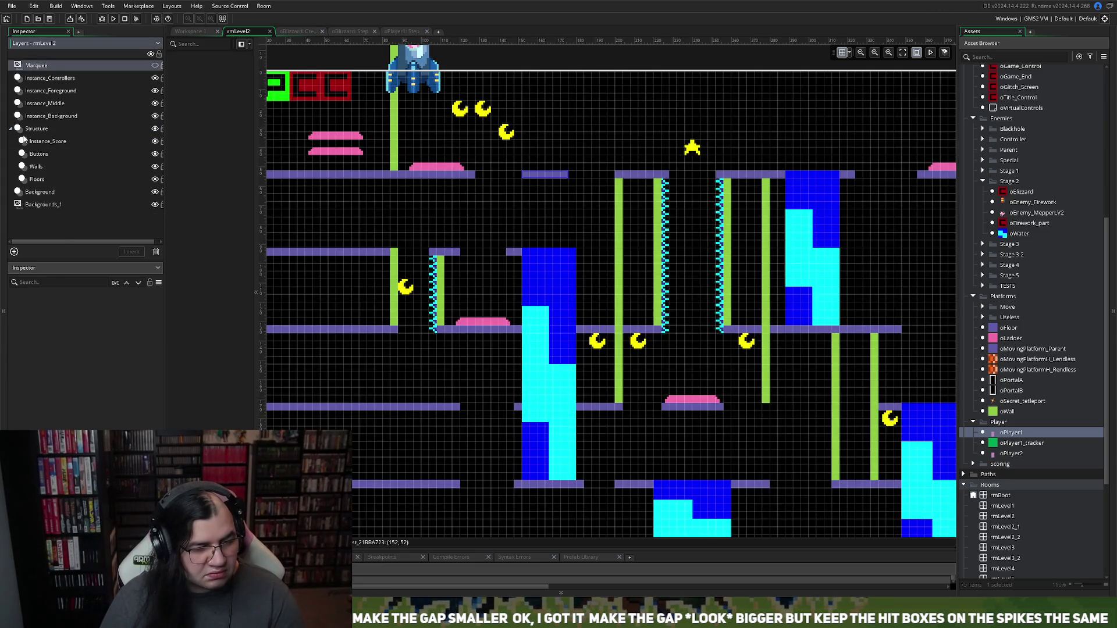
Step: Create an instance sub-layer 'Ladders' under Walls and move it out above Walls
right_click(50, 166)
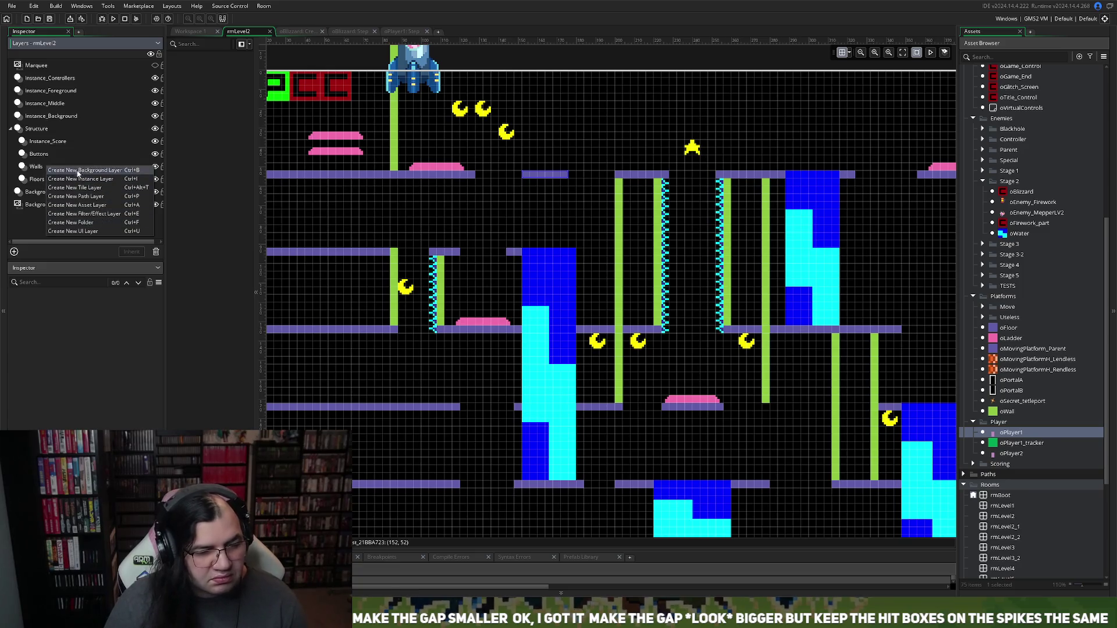
right_click(39, 165)
mouse_move(80, 212)
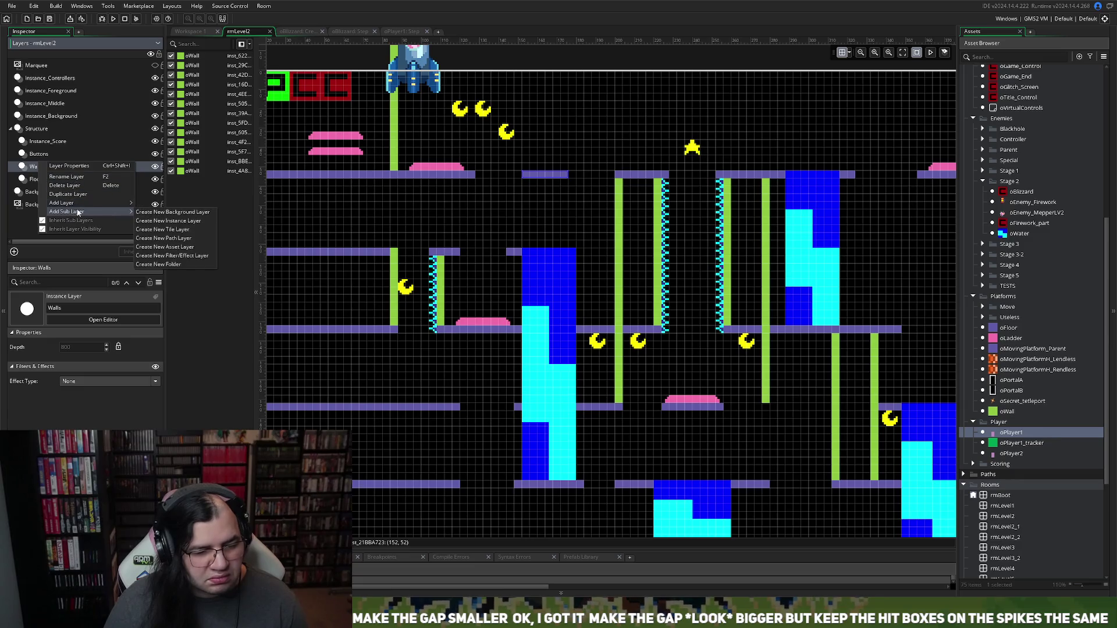
click(161, 222)
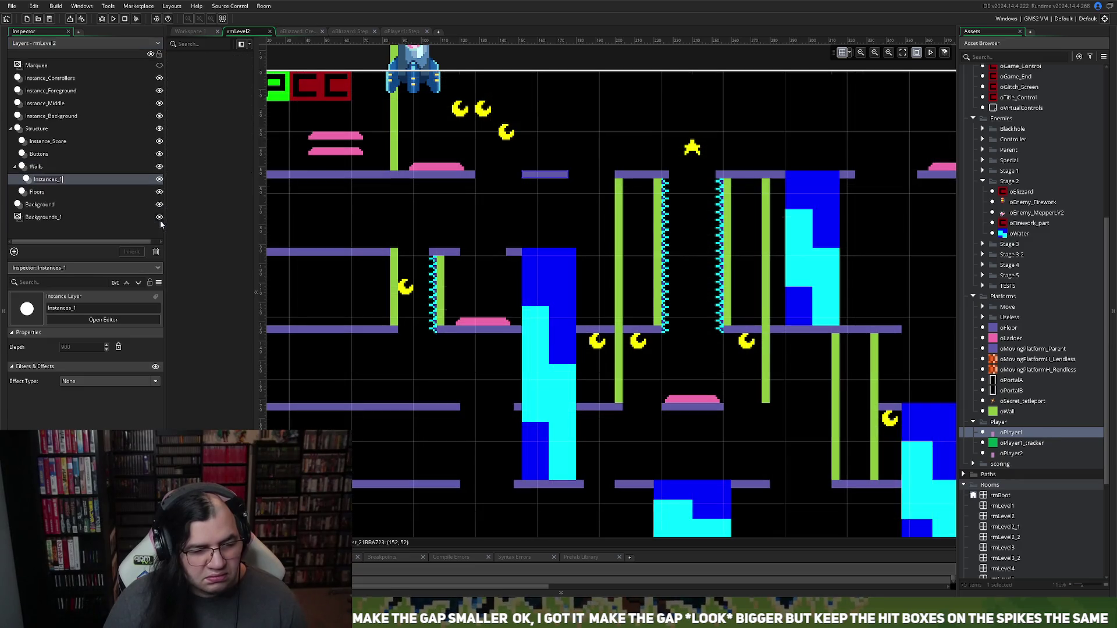
text(Ladd)
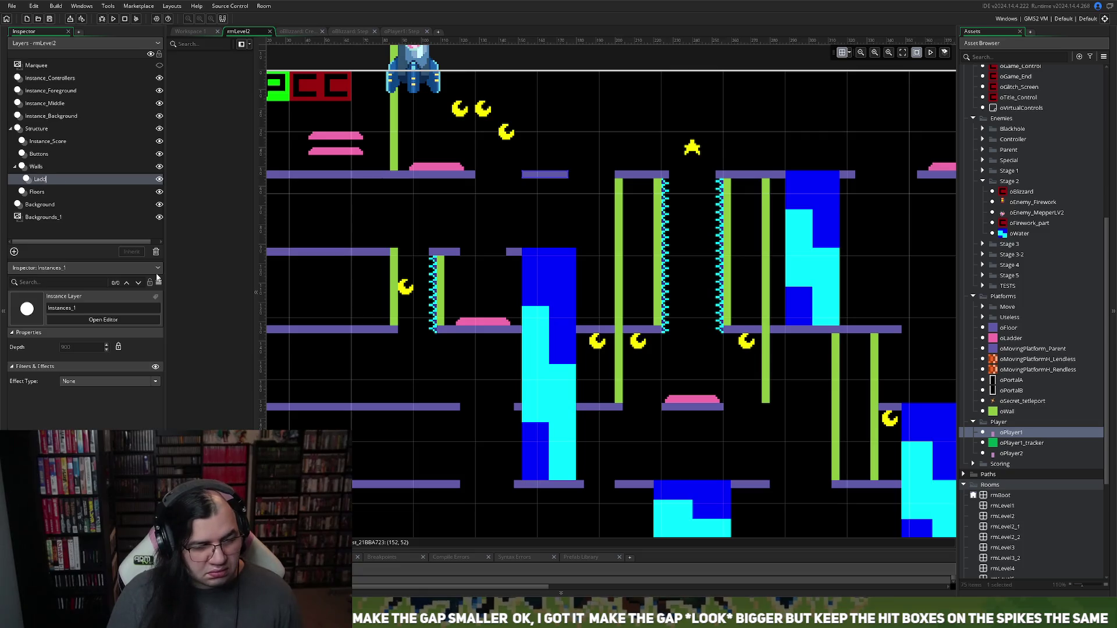
text(ers)
key(Return)
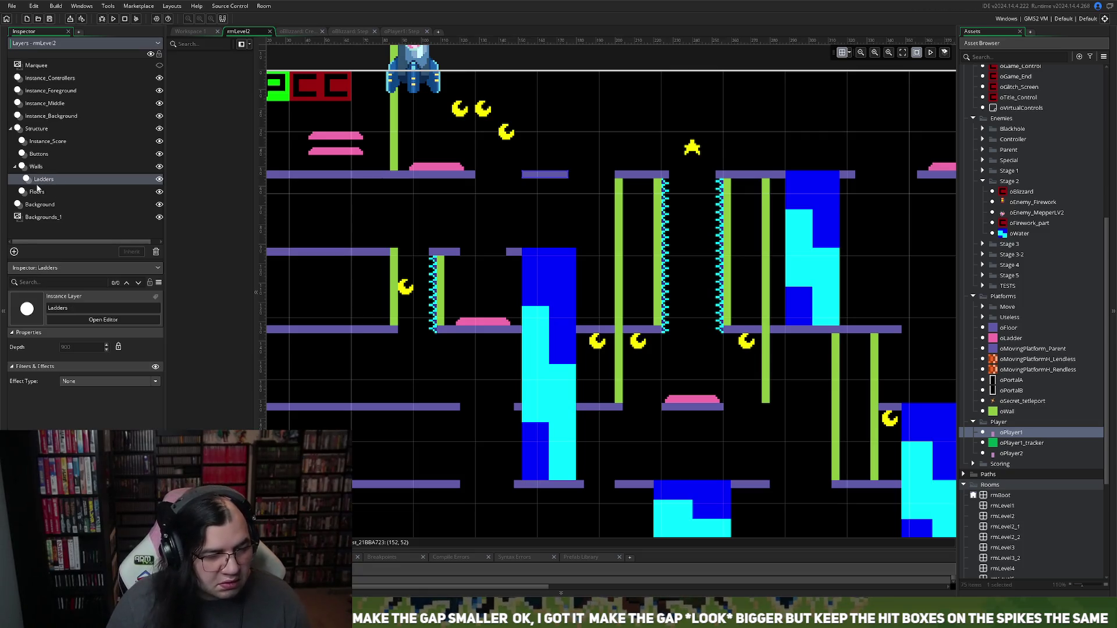
mouse_move(37, 186)
mouse_down()
mouse_move(42, 157)
mouse_move(43, 167)
mouse_up()
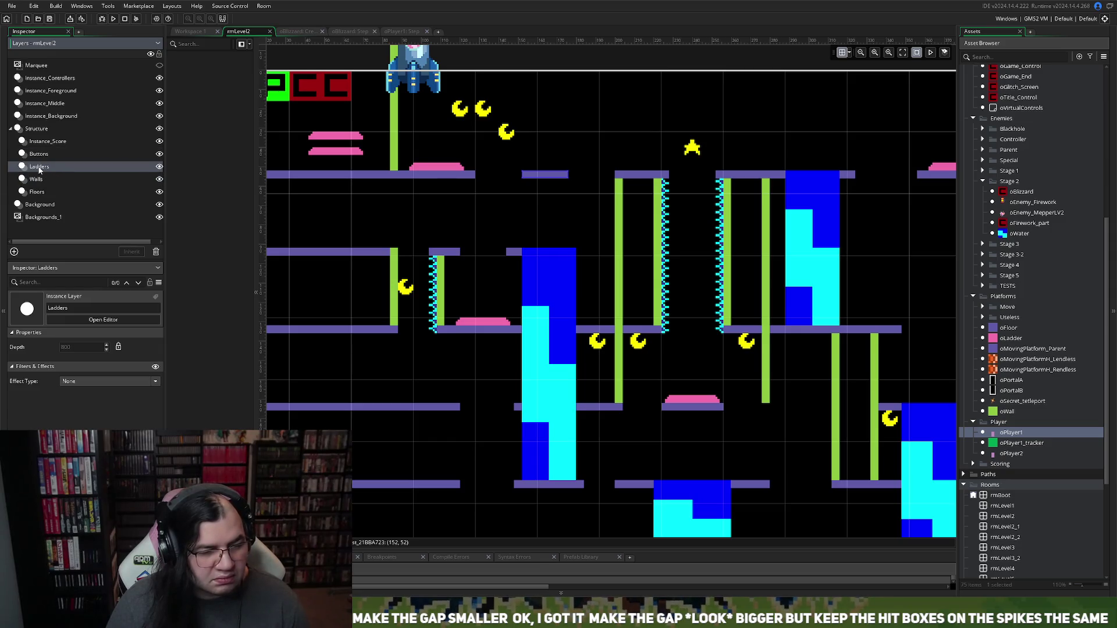
Step: Set the room grid to 8 by 8 pixels
click(849, 53)
double_click(878, 95)
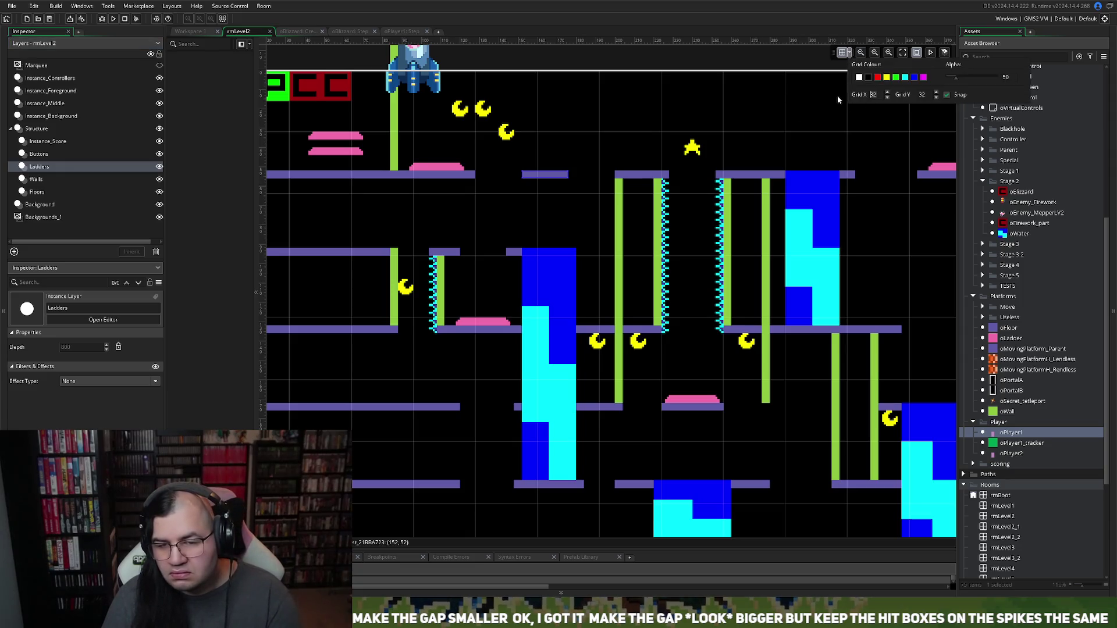
text(8)
double_click(922, 95)
text(8)
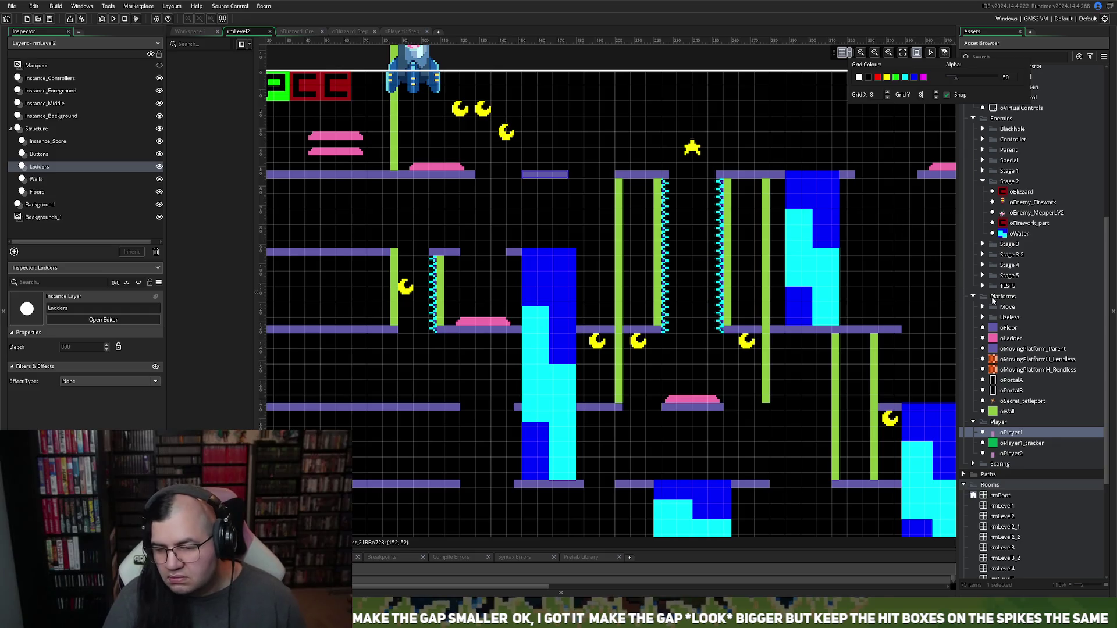
Step: Place an oLadder under the upper floor gap and shorten it from the bottom
mouse_move(1011, 338)
mouse_down()
mouse_move(491, 244)
mouse_move(539, 185)
mouse_up()
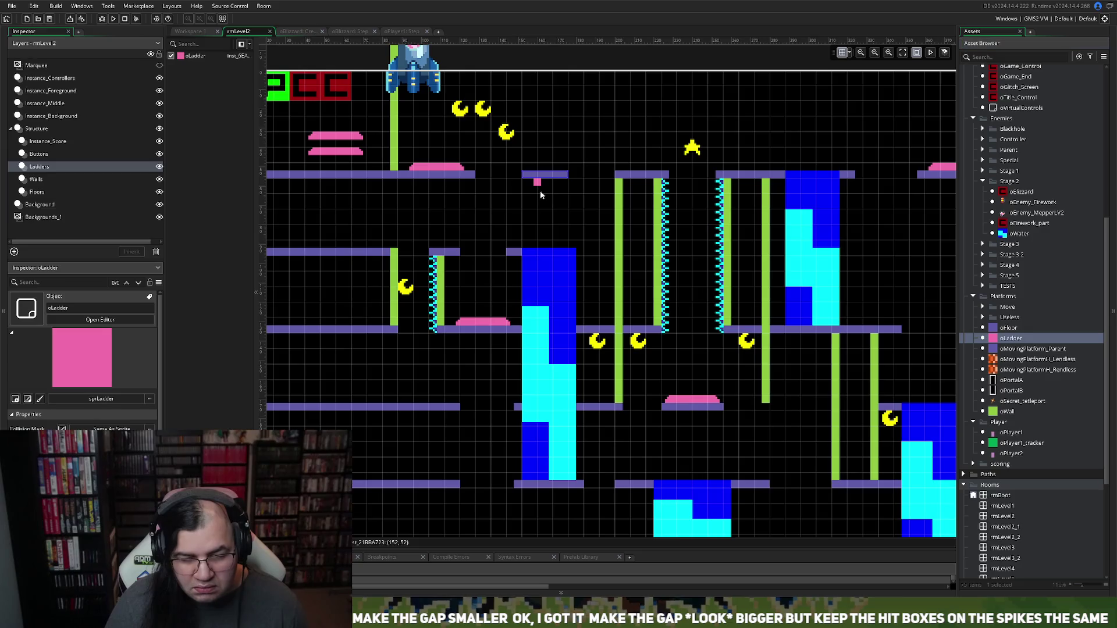
click(849, 53)
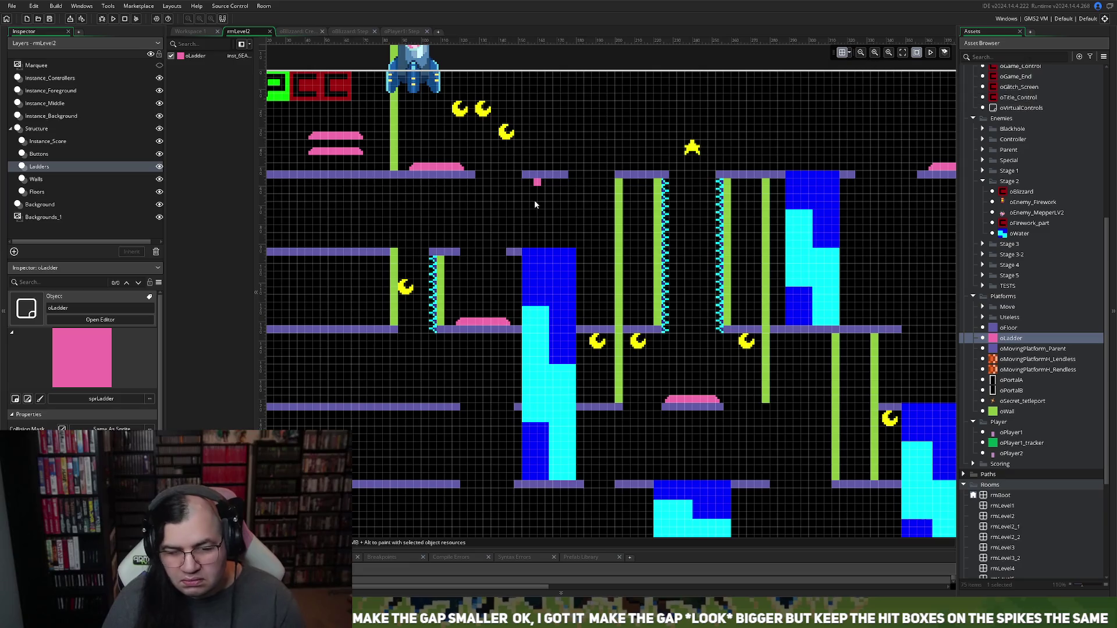
mouse_move(537, 182)
mouse_down()
mouse_move(548, 181)
mouse_move(542, 246)
mouse_up()
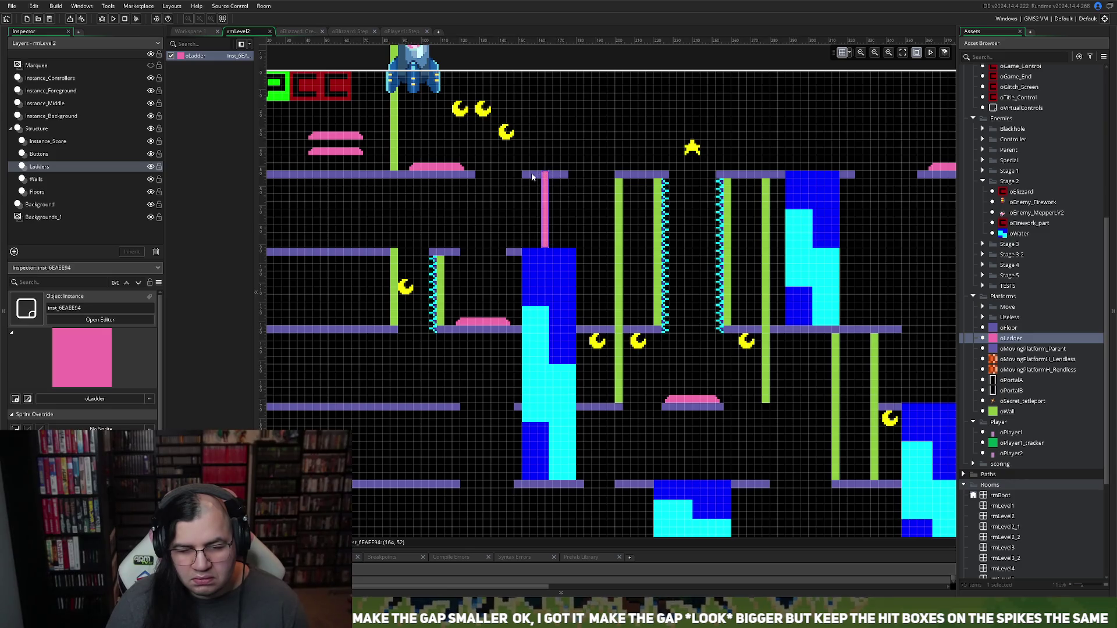
click(550, 177)
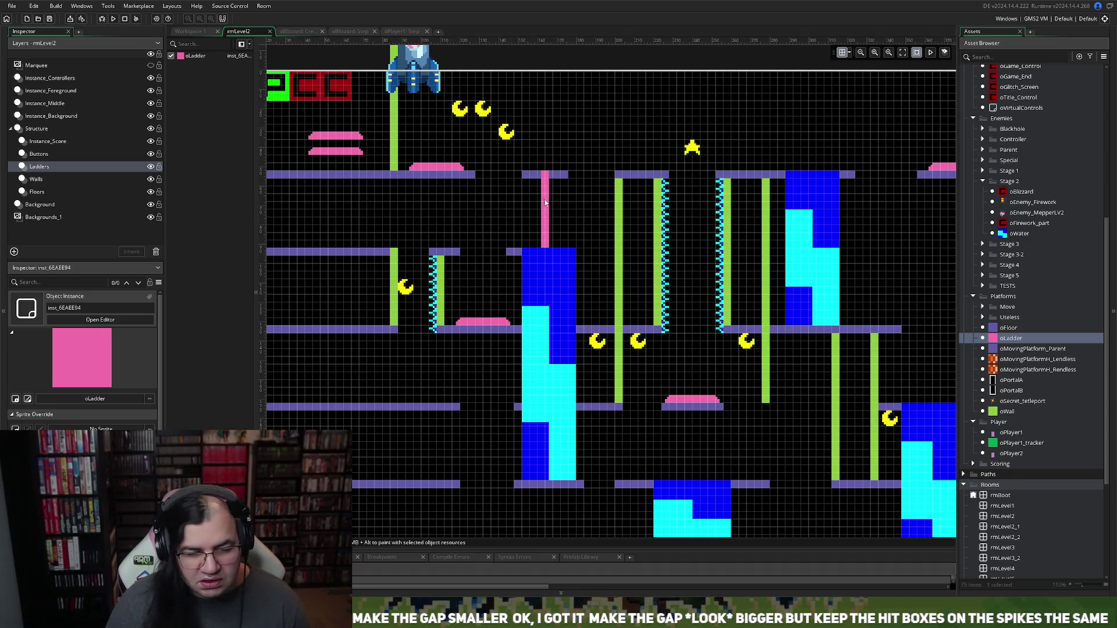
drag(542, 204, 603, 202)
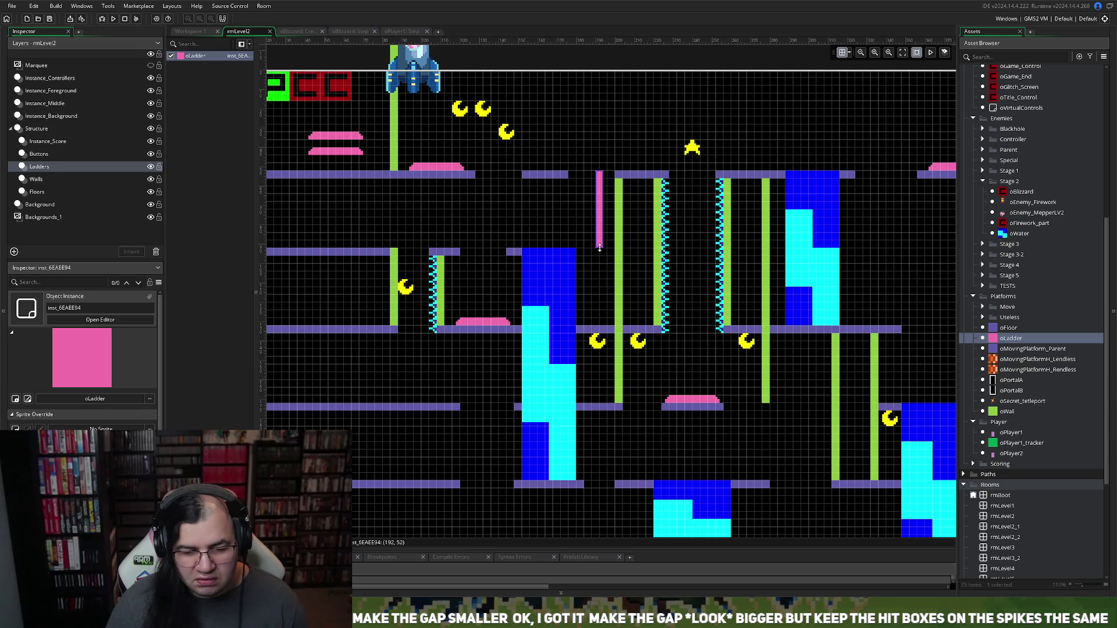
drag(599, 247, 598, 225)
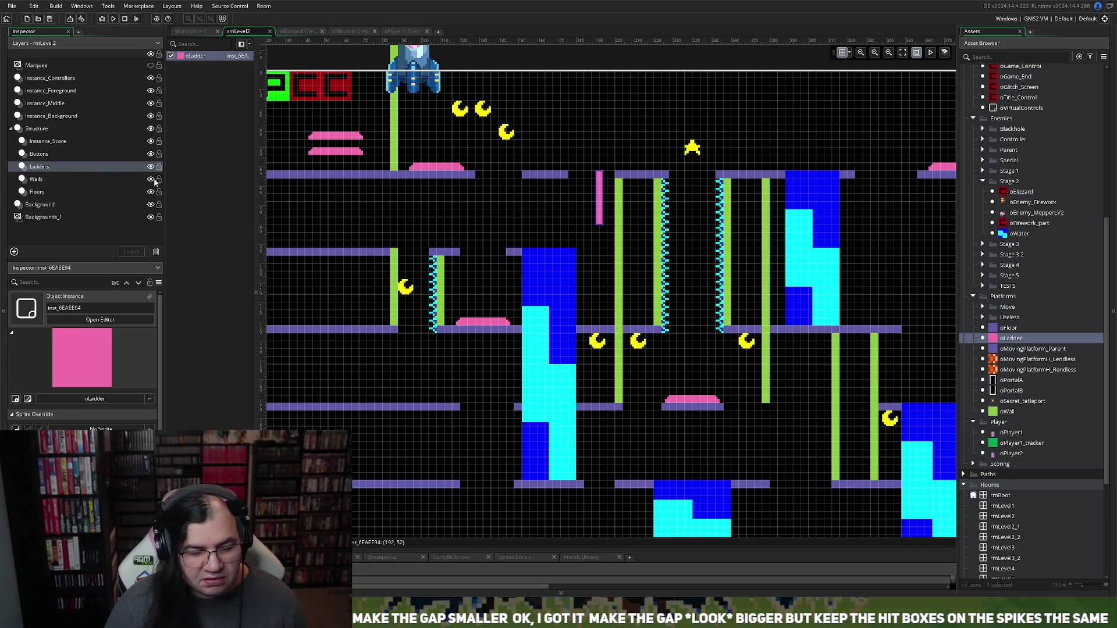
click(36, 192)
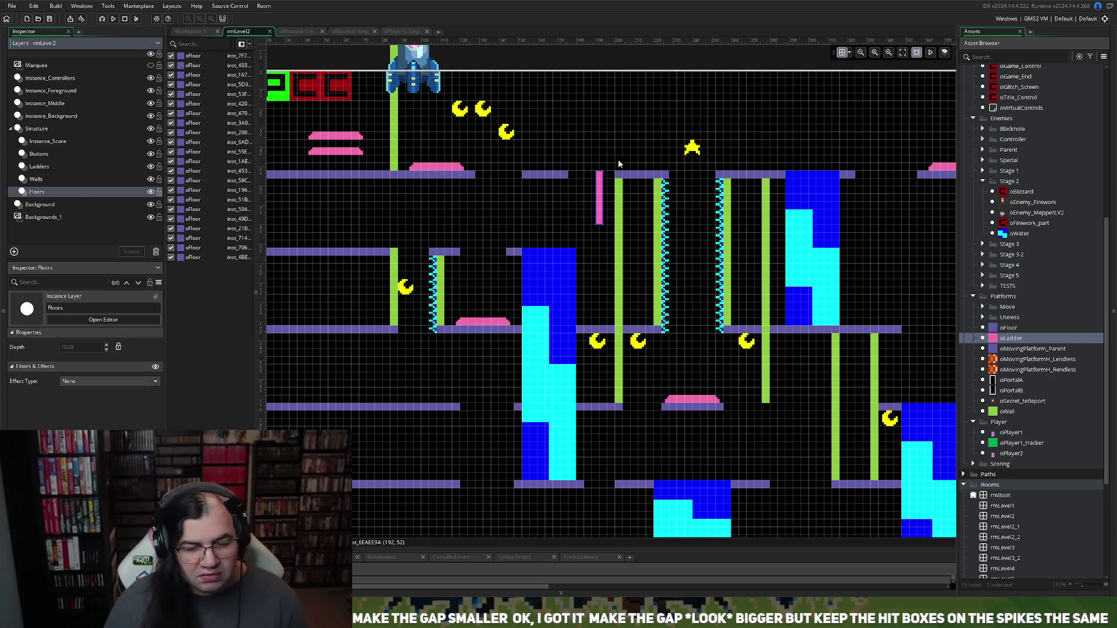
click(599, 182)
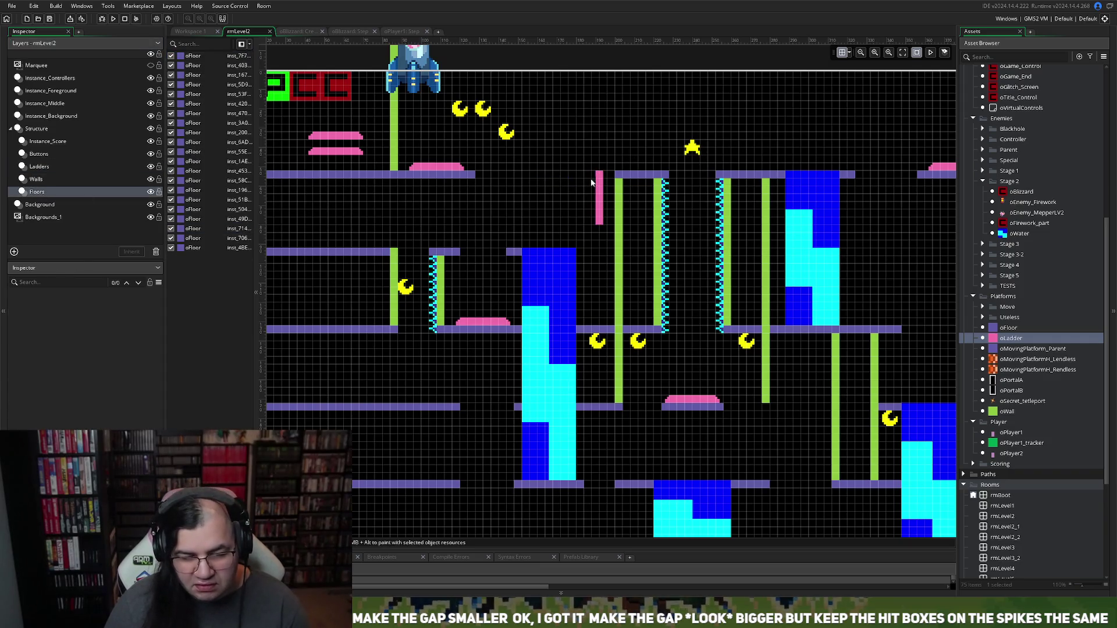
Step: Stretch the upper floor platform's left end leftward so it covers the top of the ladder
click(620, 175)
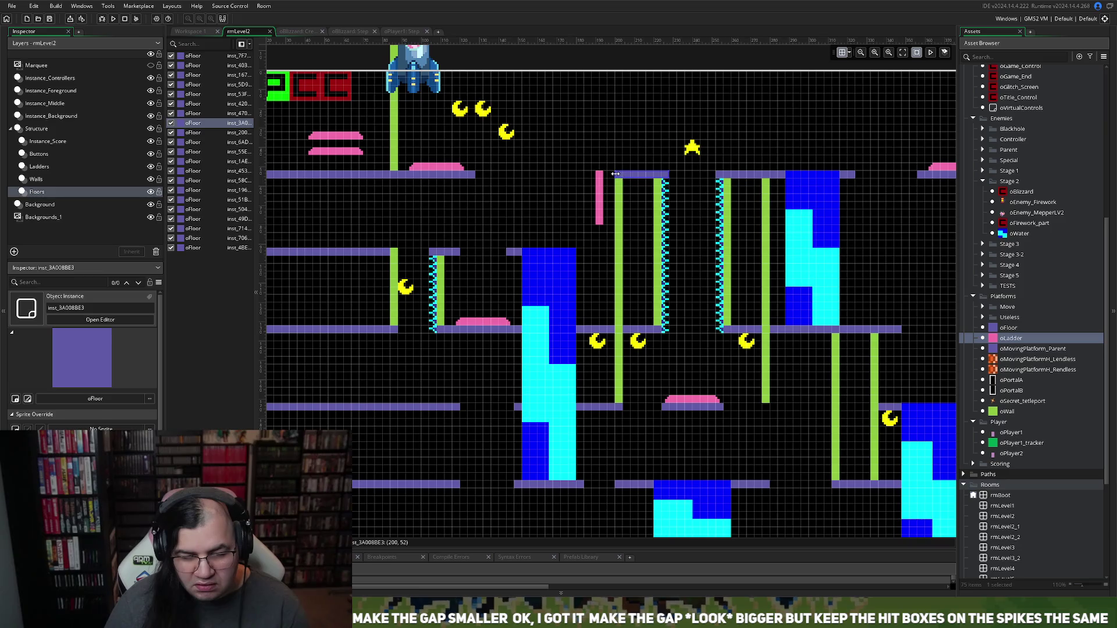
drag(615, 173, 579, 173)
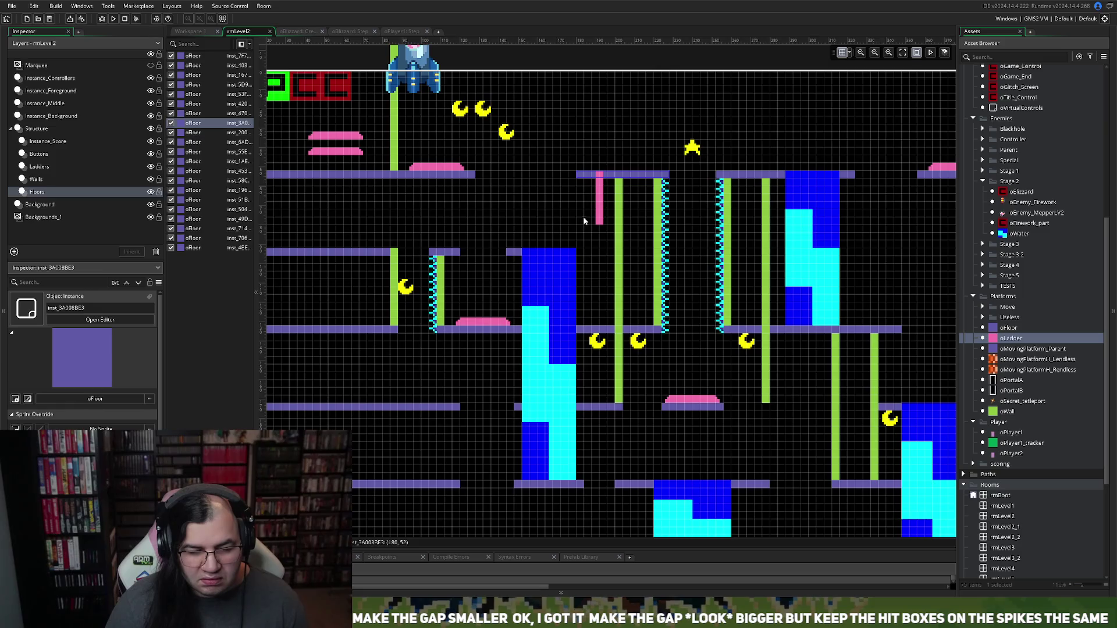
click(39, 167)
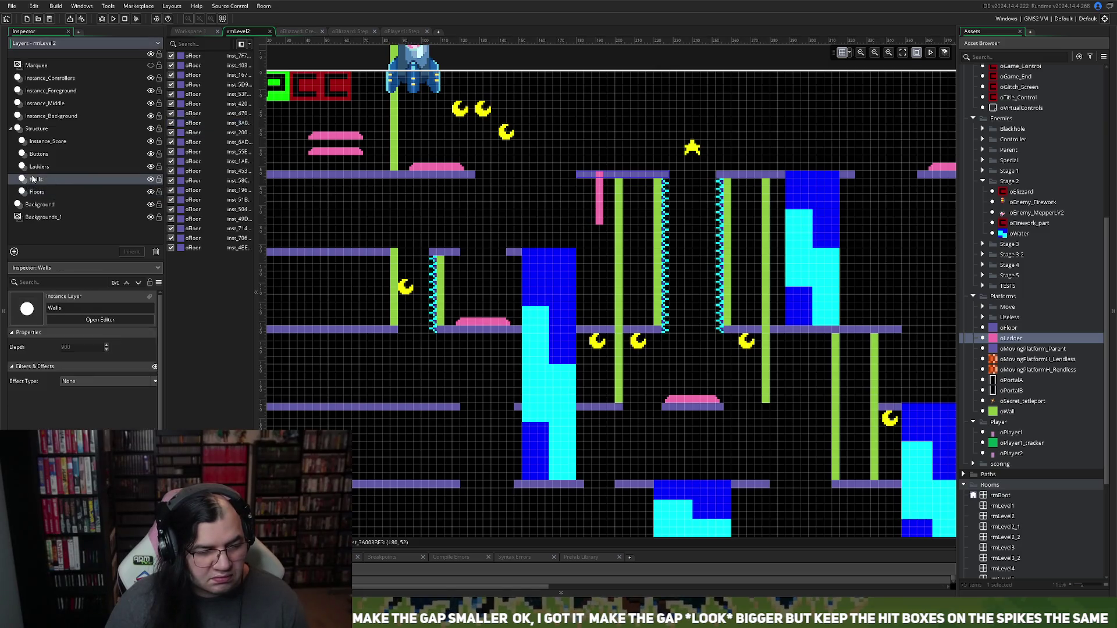
click(37, 180)
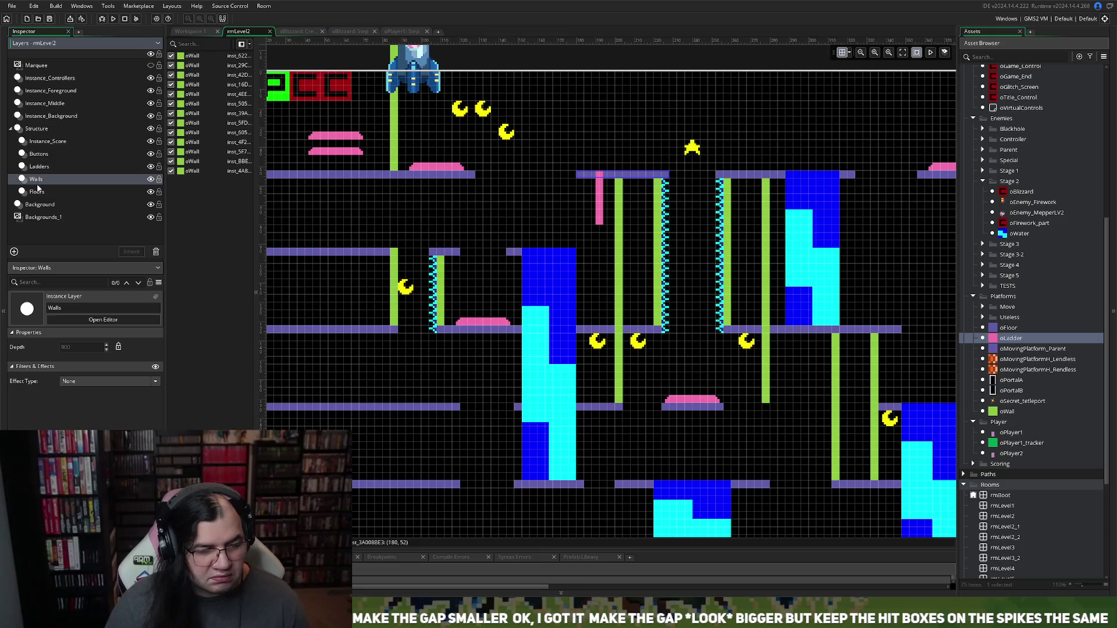
click(37, 191)
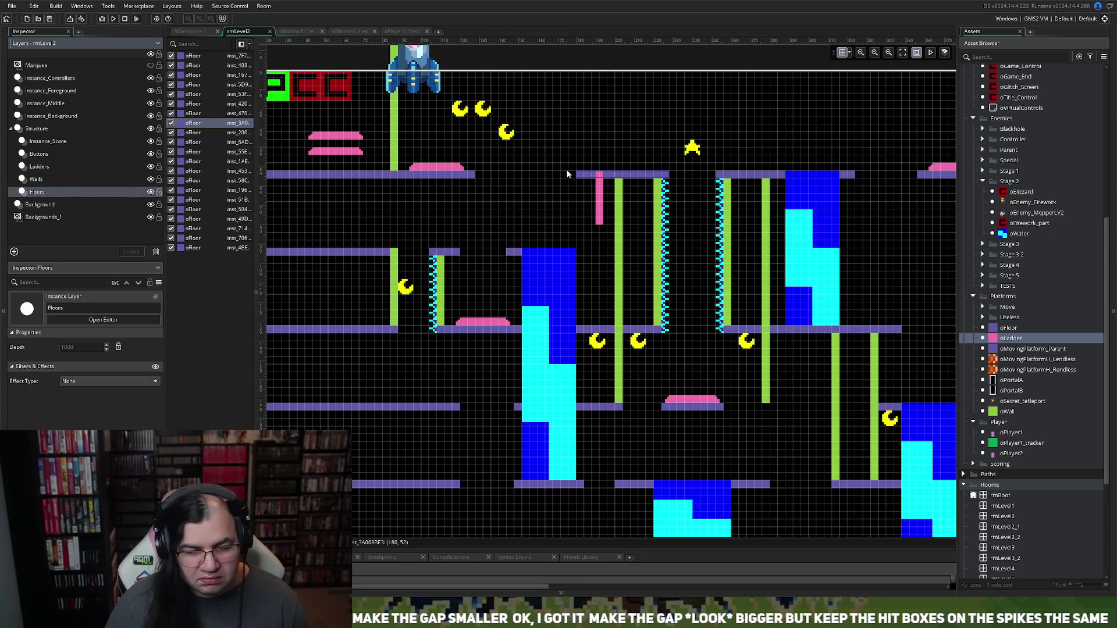
drag(582, 176, 555, 174)
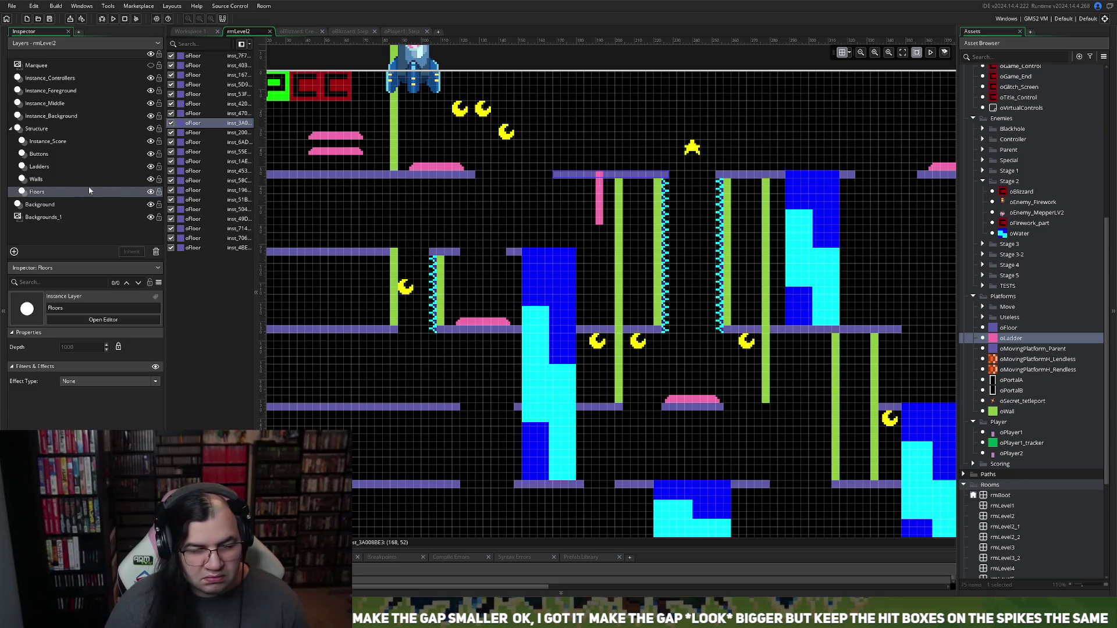
click(30, 167)
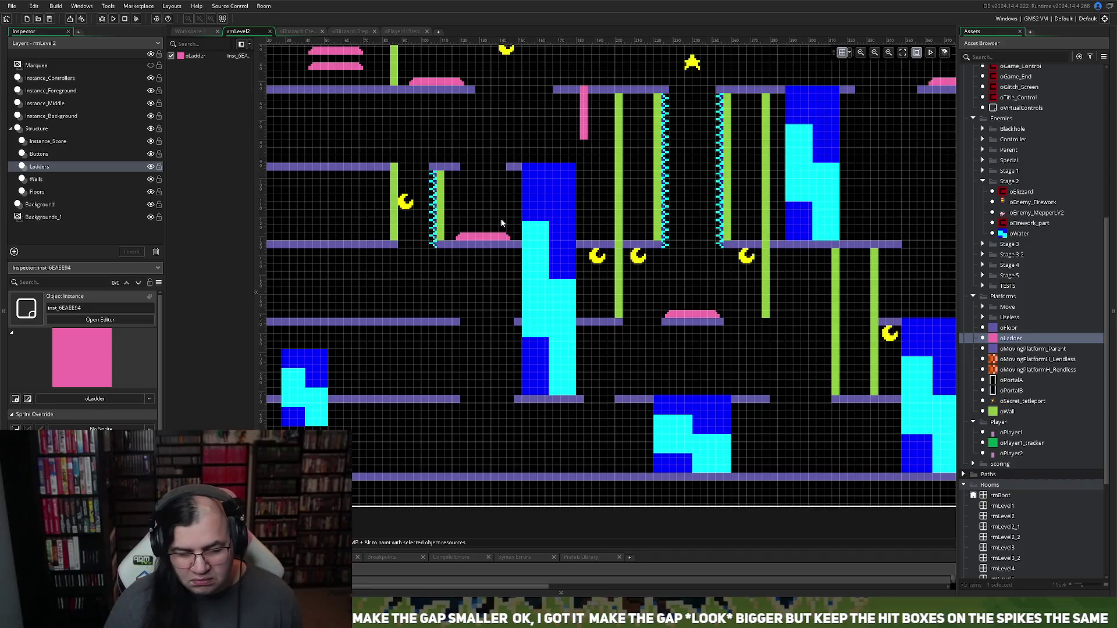
Step: Clear the blue and cyan water blocks at the left edge on the Instance_Background layer
scroll(497, 221, left, 5)
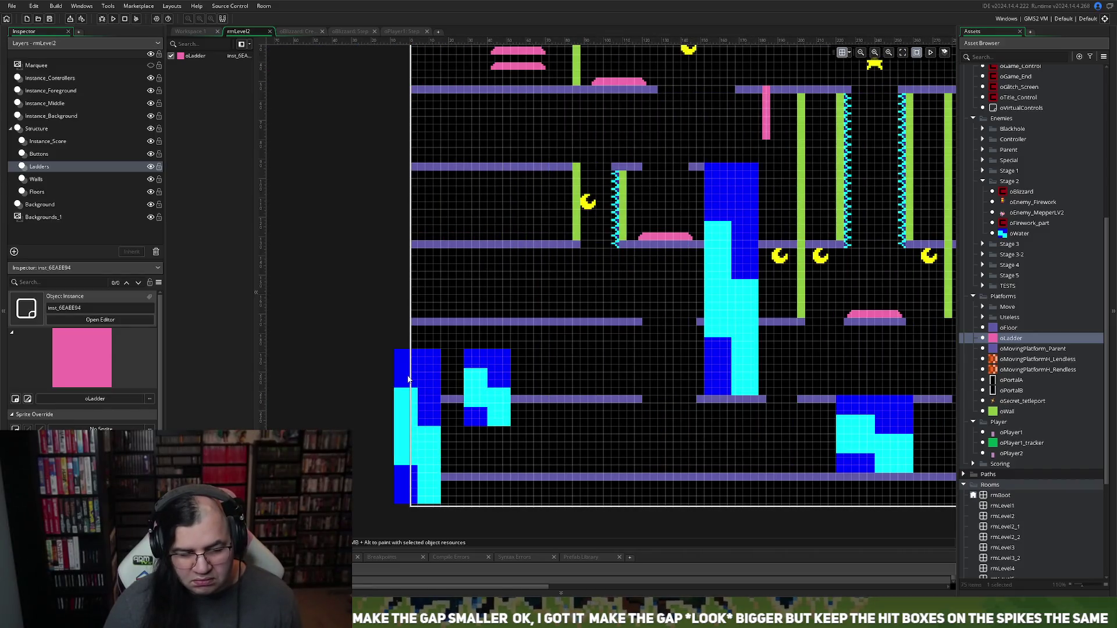
click(41, 168)
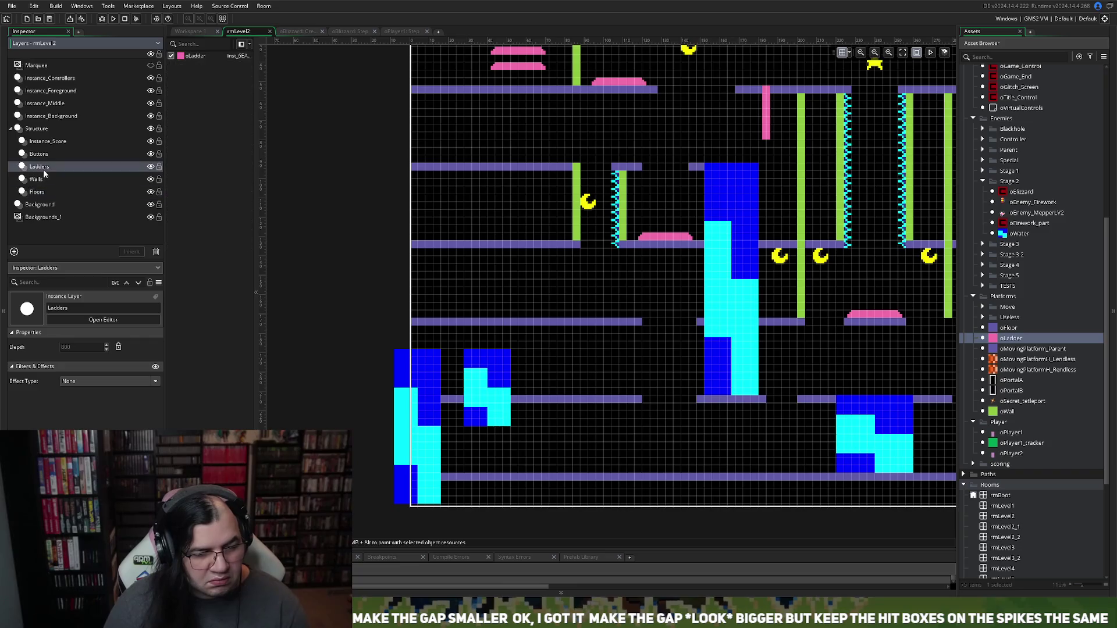
click(57, 116)
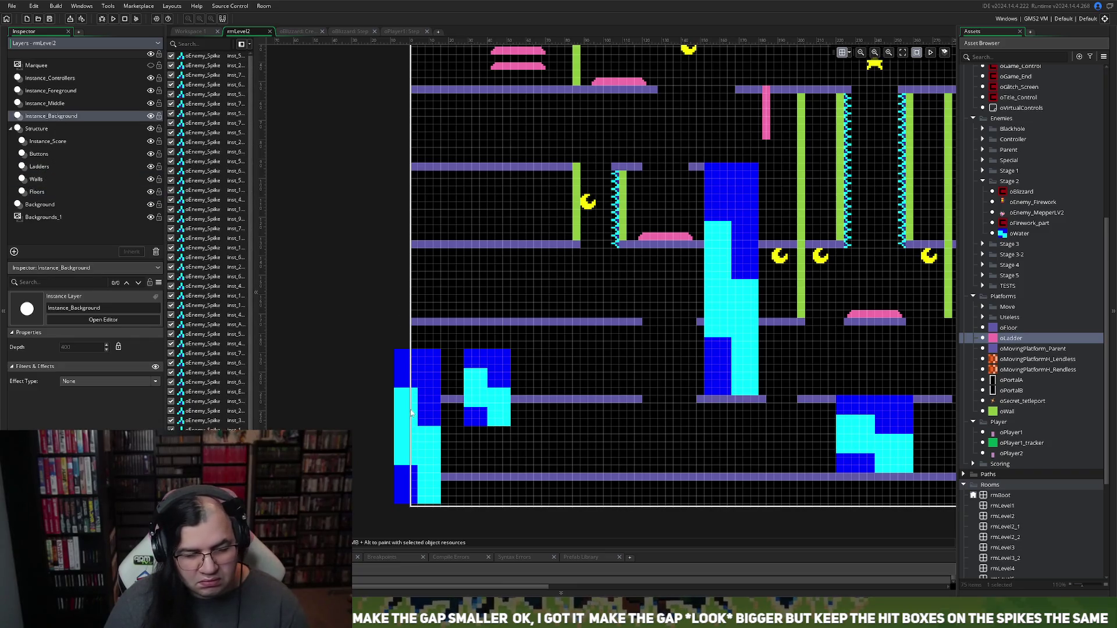
key(ctrl+z)
key(ctrl+z)
scroll(494, 368, up, 3)
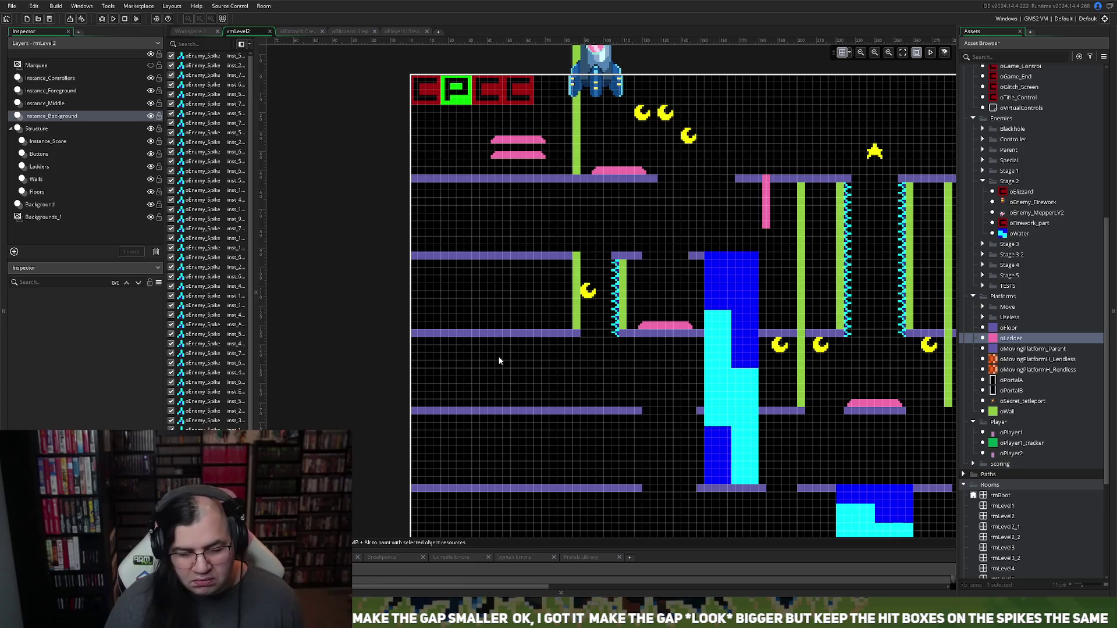
scroll(498, 357, down, 3)
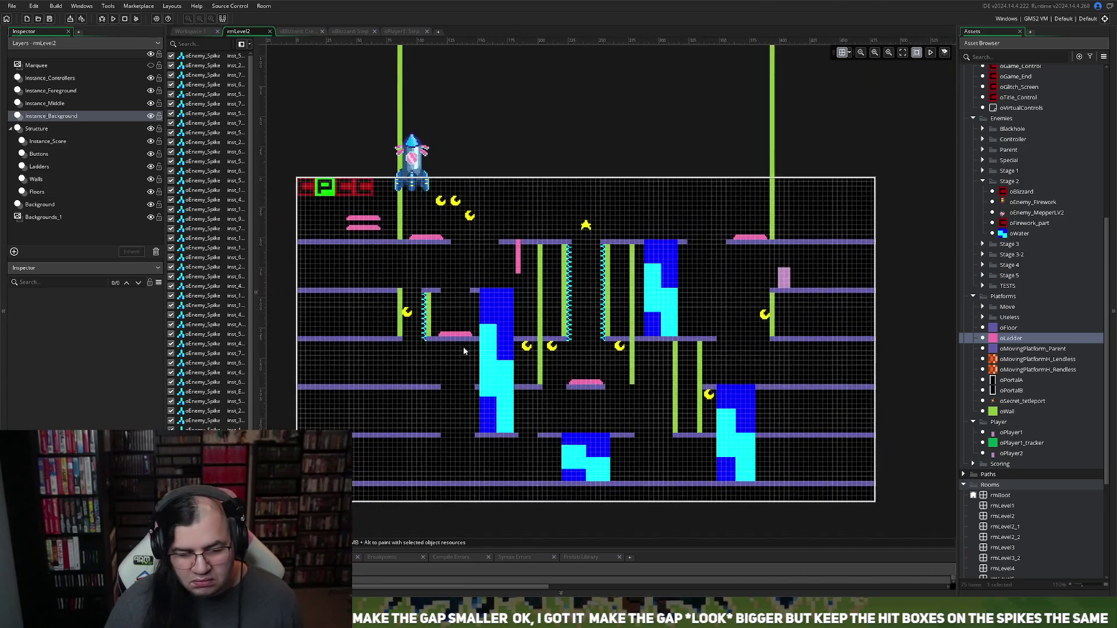
scroll(466, 347, down, 2)
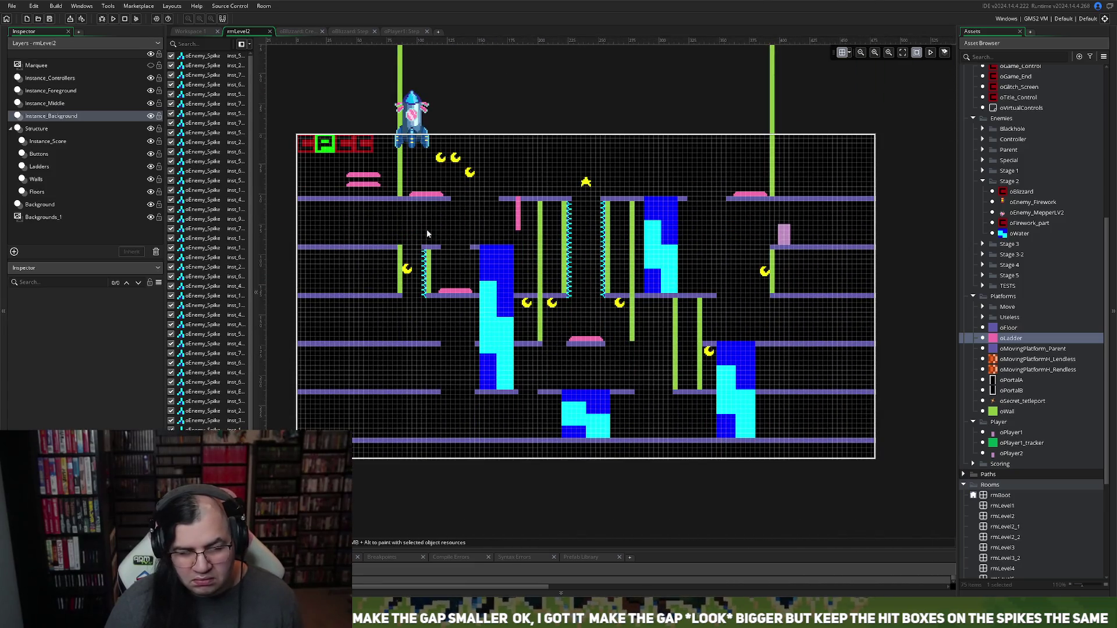
click(59, 117)
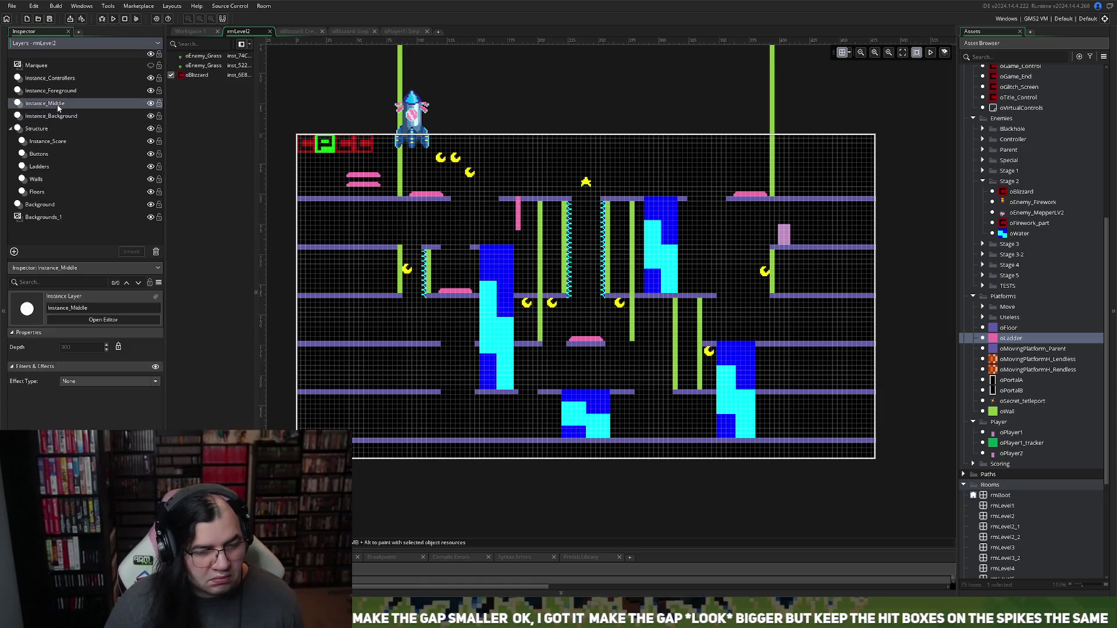
click(46, 154)
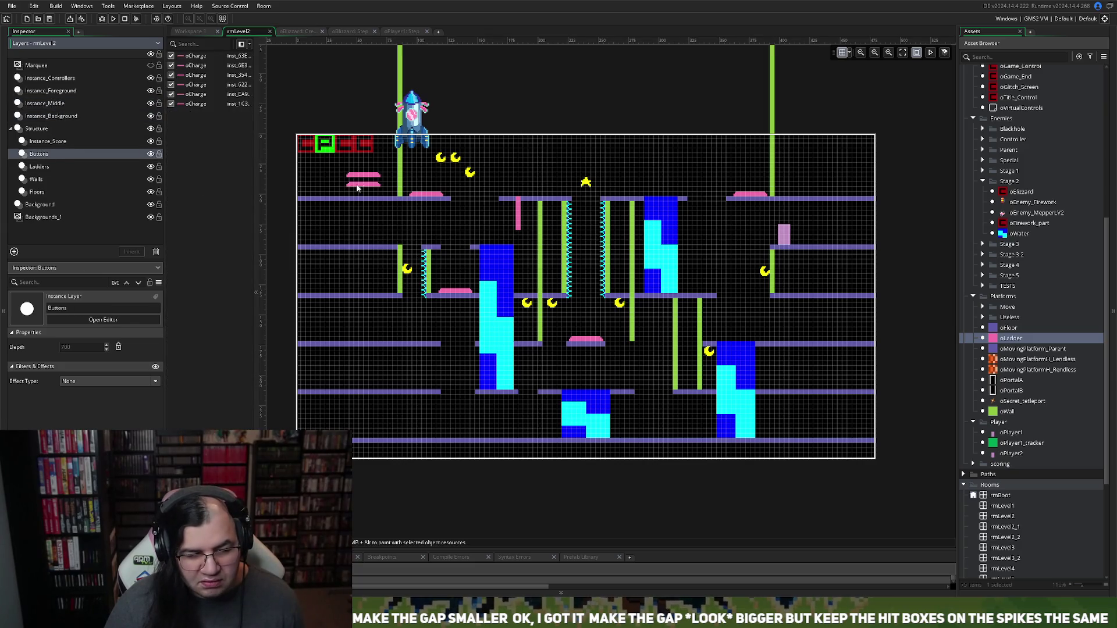
Step: Move the pink oCharge from the upper-left platform onto the lower-left platform
mouse_move(357, 187)
mouse_down()
mouse_move(437, 375)
mouse_move(493, 438)
mouse_up()
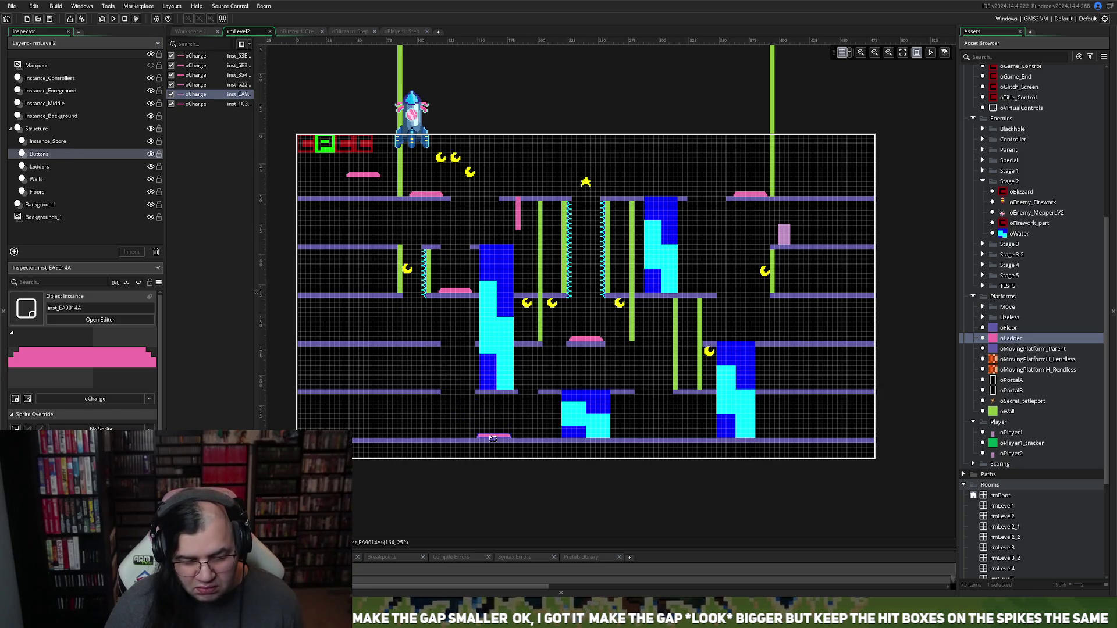
scroll(492, 438, up, 2)
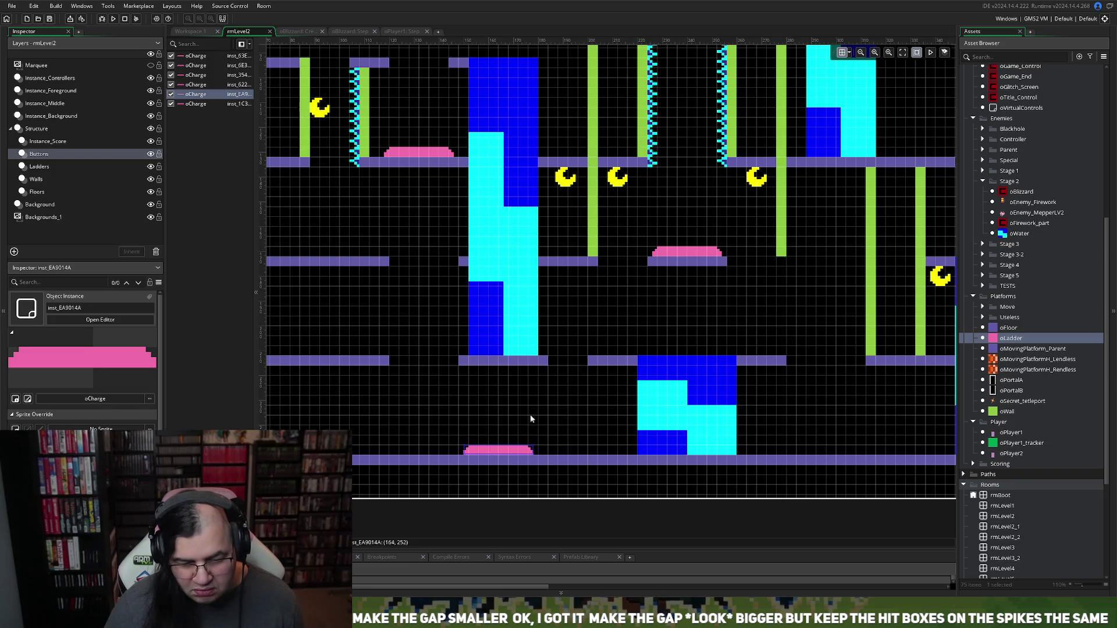
scroll(525, 413, right, 5)
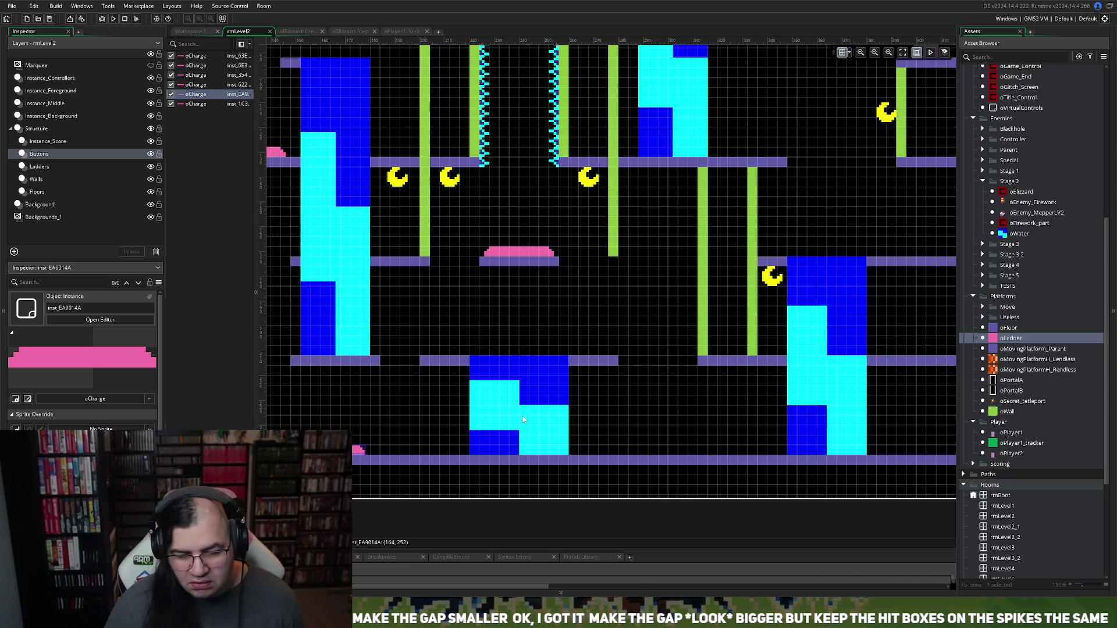
scroll(523, 417, right, 5)
scroll(524, 414, left, 10)
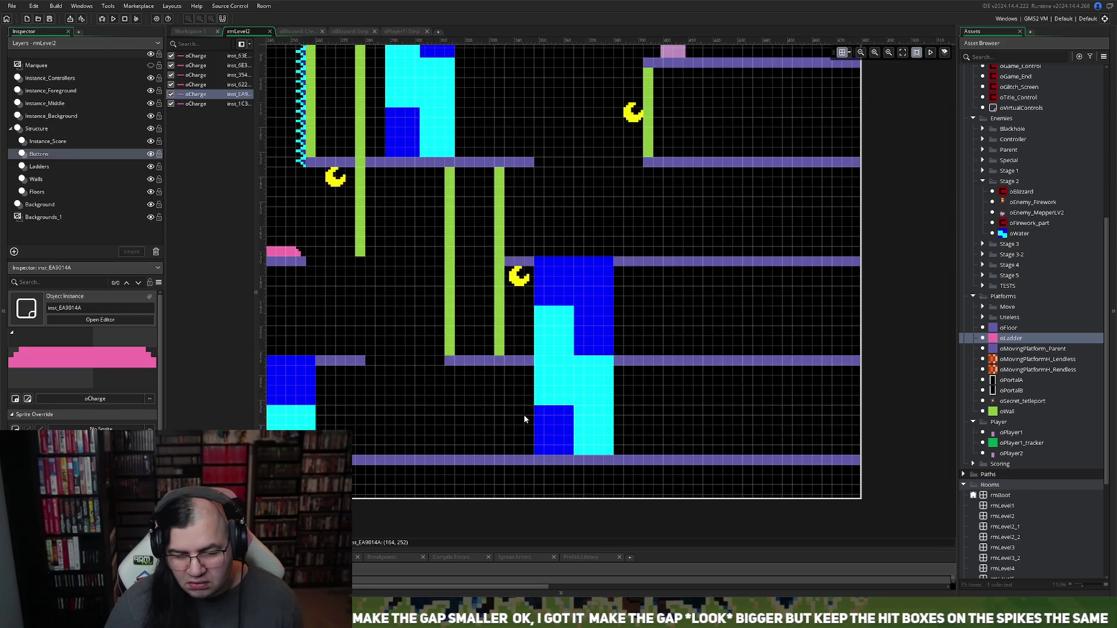
scroll(519, 416, left, 2)
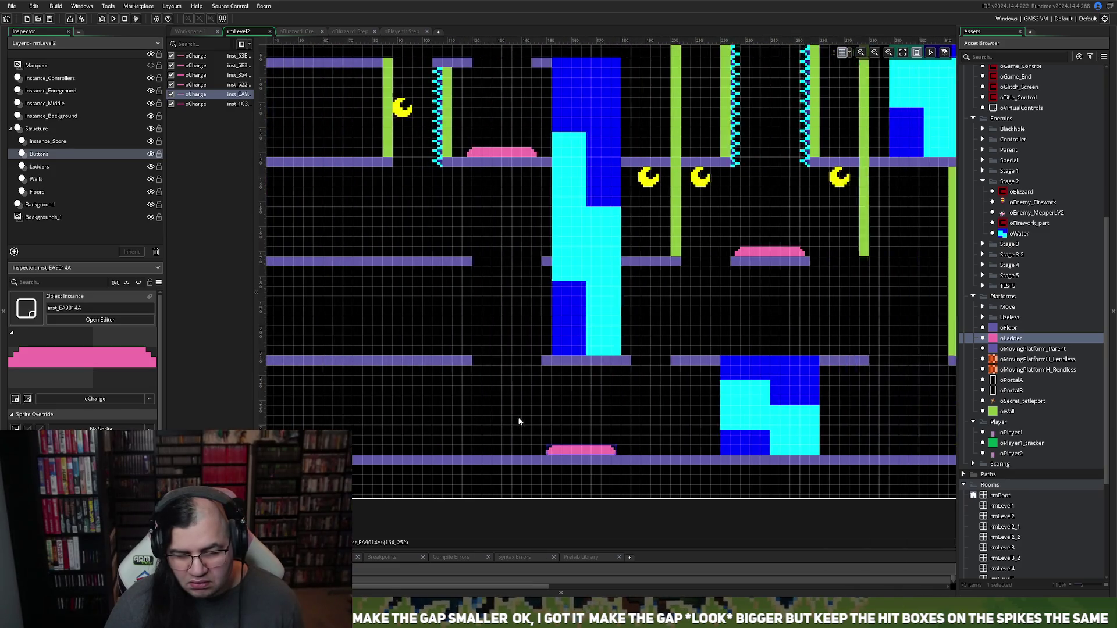
scroll(518, 417, right, 12)
scroll(518, 416, left, 8)
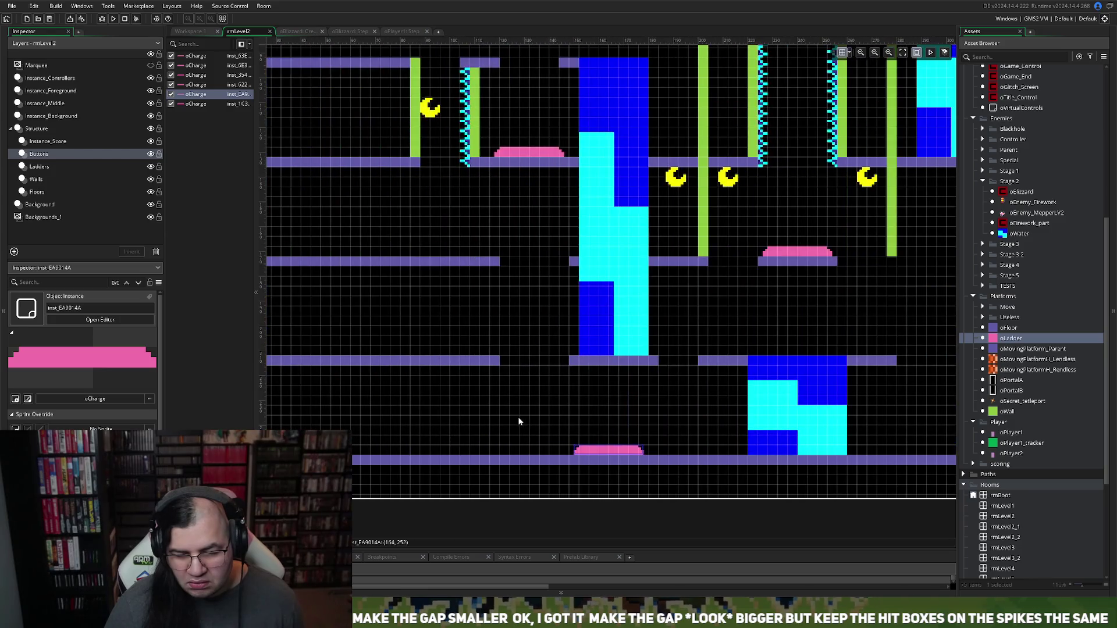
scroll(519, 420, right, 12)
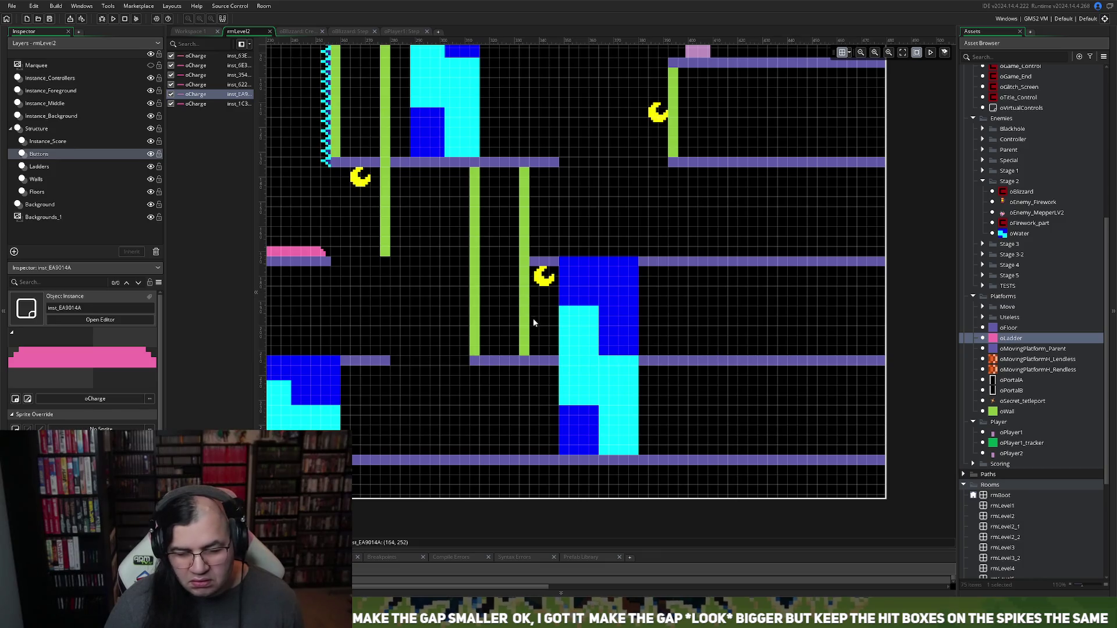
scroll(449, 323, left, 10)
scroll(451, 326, up, 3)
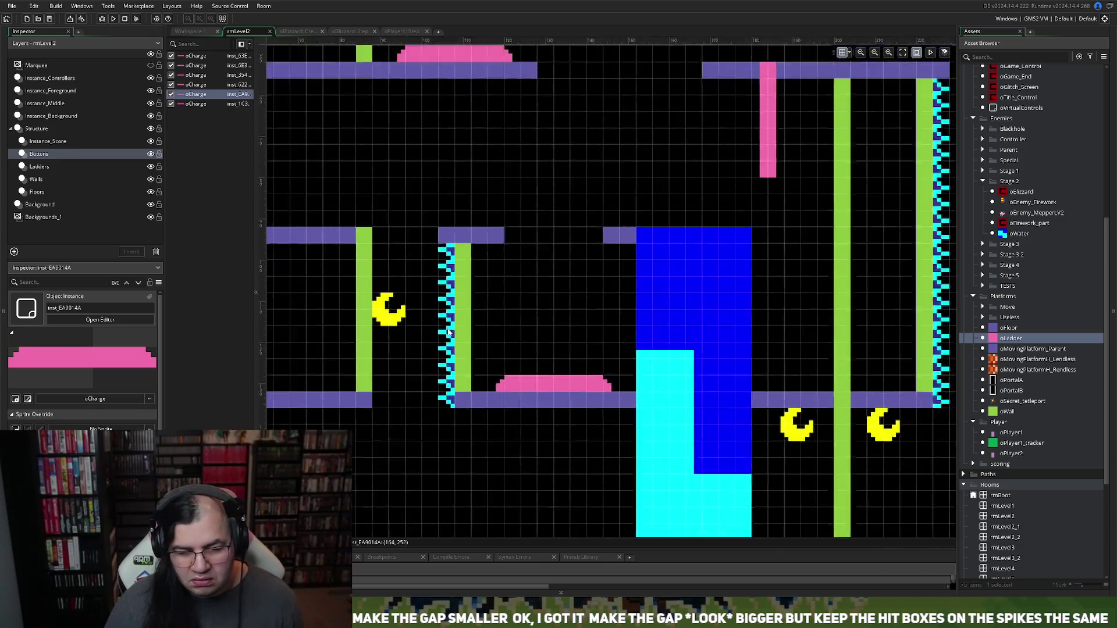
scroll(448, 332, down, 4)
click(415, 262)
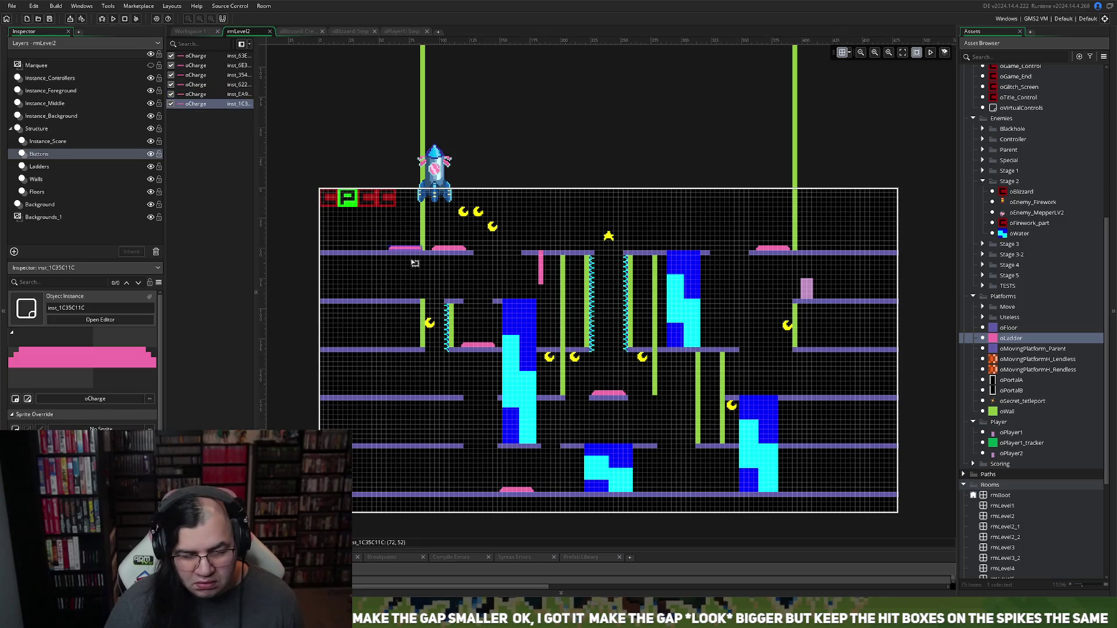
mouse_move(414, 263)
mouse_down()
mouse_move(794, 448)
mouse_move(811, 449)
mouse_move(808, 422)
mouse_move(803, 446)
mouse_up()
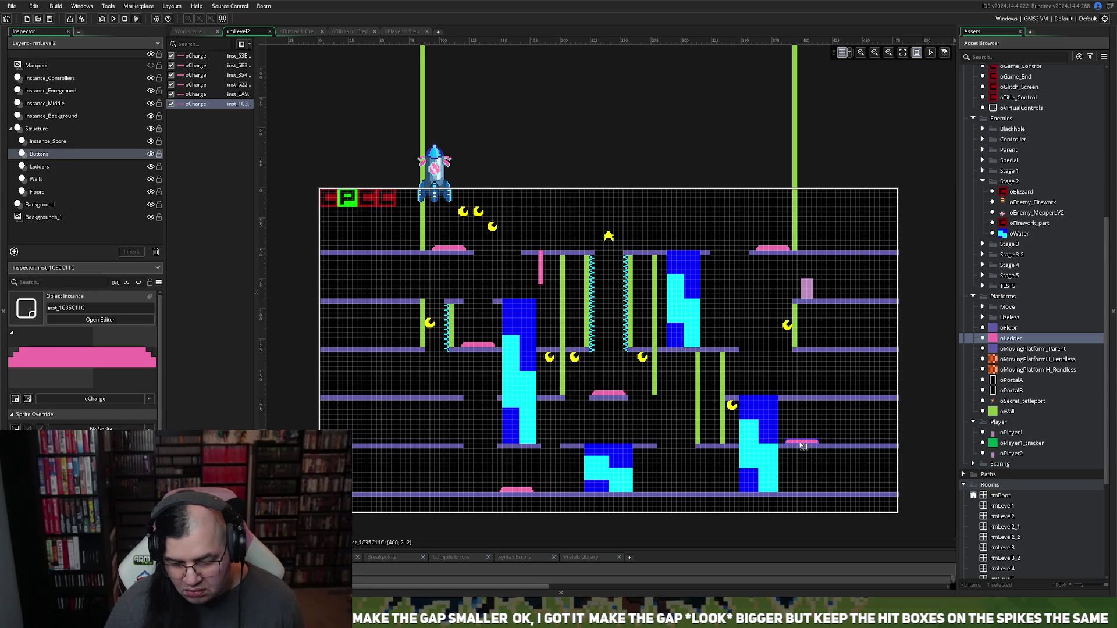
mouse_move(804, 446)
mouse_down()
mouse_move(681, 429)
mouse_move(439, 446)
mouse_up()
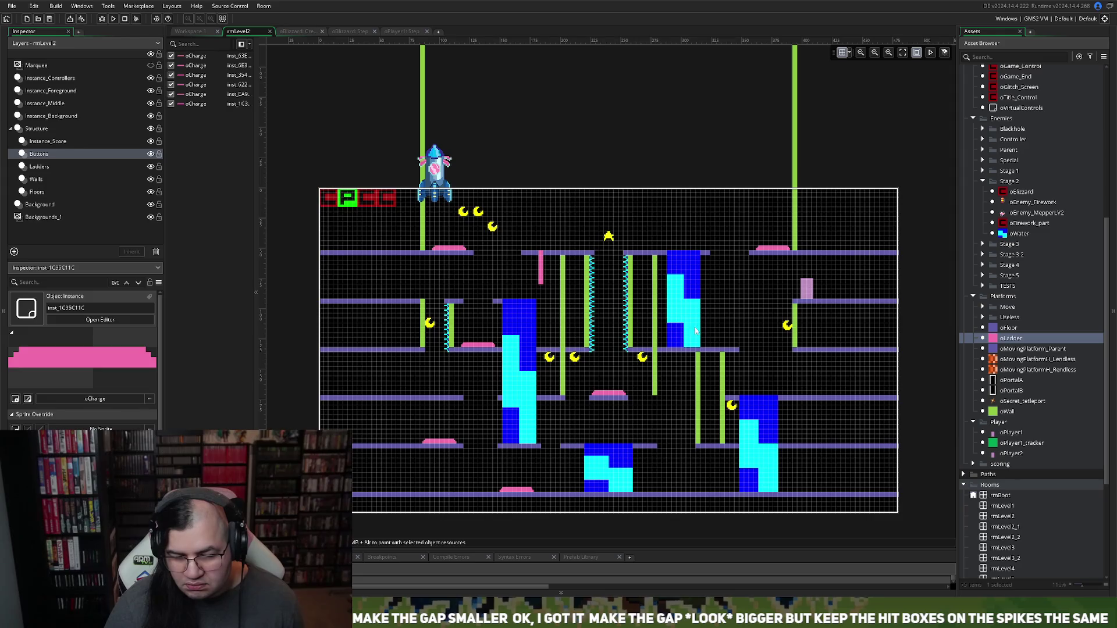
Step: On the Instance_Score layer, move a moon down to just left of the star
scroll(649, 380, down, 2)
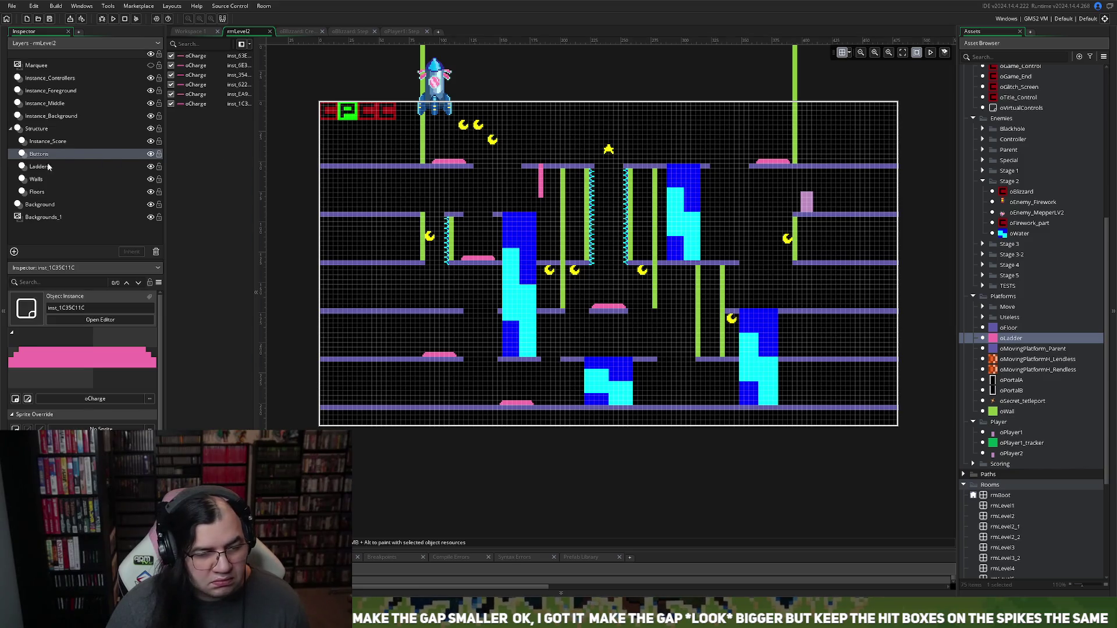
click(51, 144)
drag(463, 125, 483, 247)
mouse_move(498, 239)
mouse_down()
mouse_move(548, 183)
mouse_move(547, 152)
mouse_move(495, 143)
mouse_move(514, 227)
mouse_move(544, 237)
mouse_move(558, 207)
mouse_move(555, 248)
mouse_move(556, 227)
mouse_move(526, 230)
mouse_move(506, 206)
mouse_move(520, 231)
mouse_up()
Step: Hide the Instance_Background objects and nudge the moon beside the star slightly right
click(150, 116)
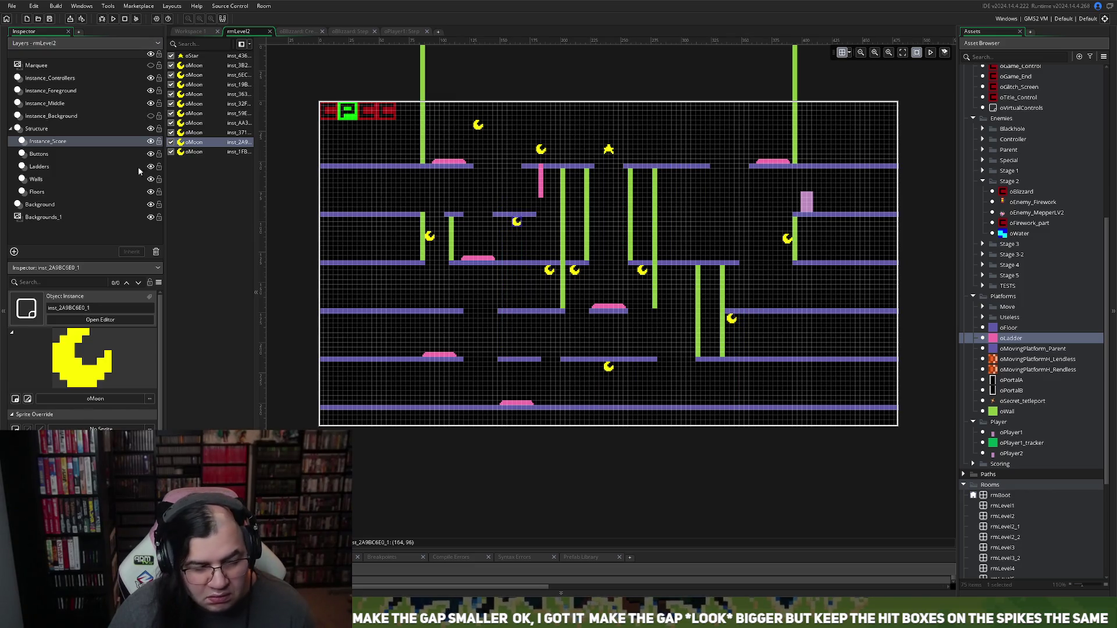
click(150, 117)
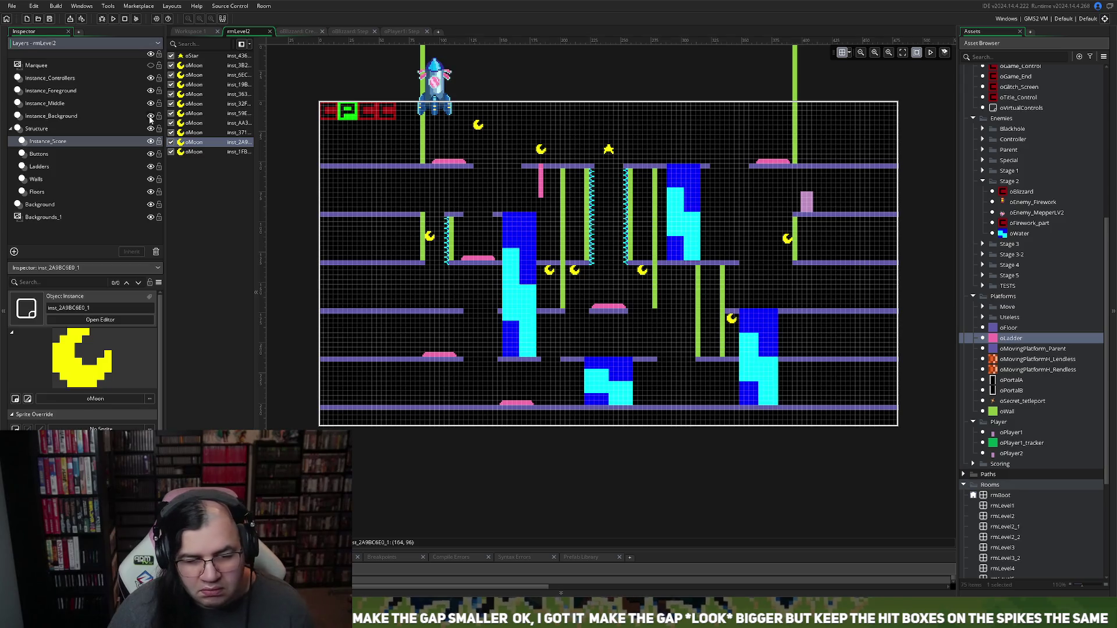
click(150, 116)
click(151, 116)
click(150, 116)
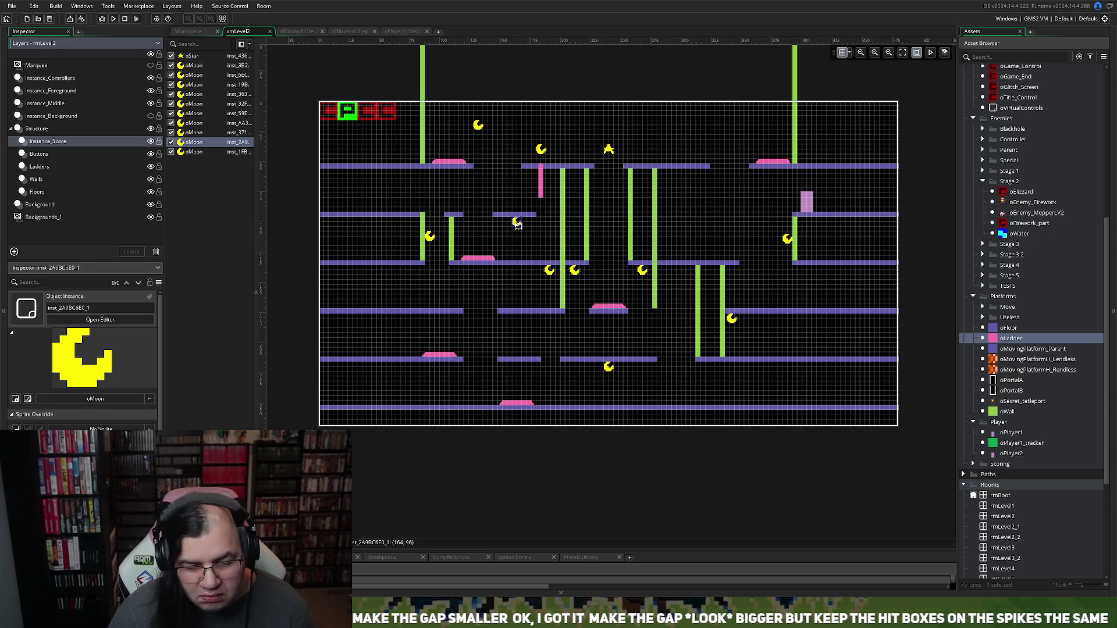
drag(518, 225, 524, 227)
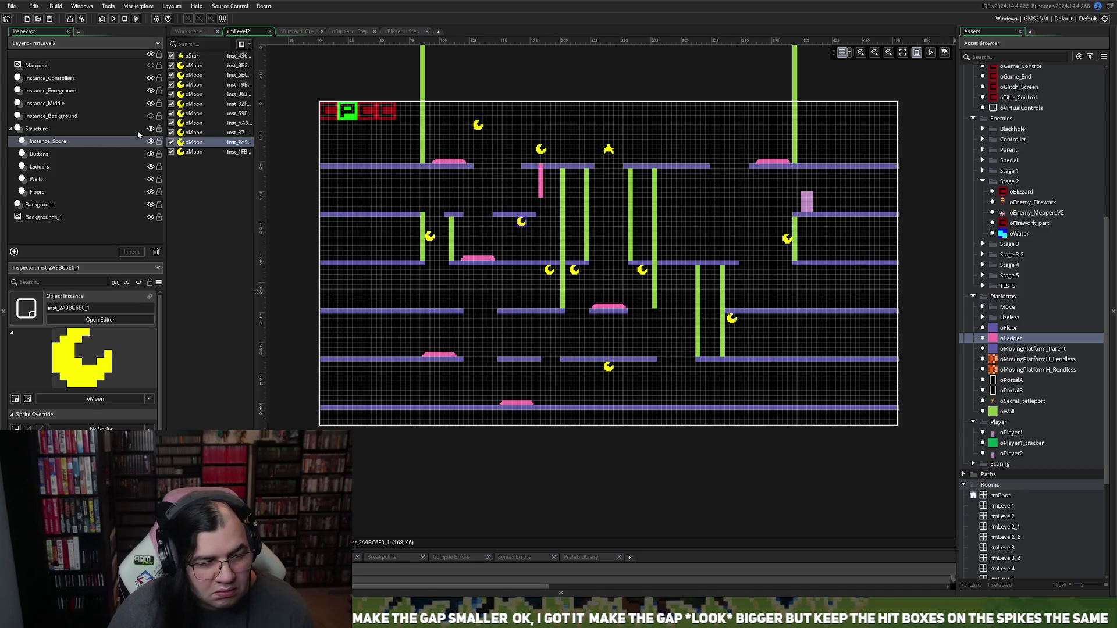
click(150, 116)
click(151, 117)
click(150, 116)
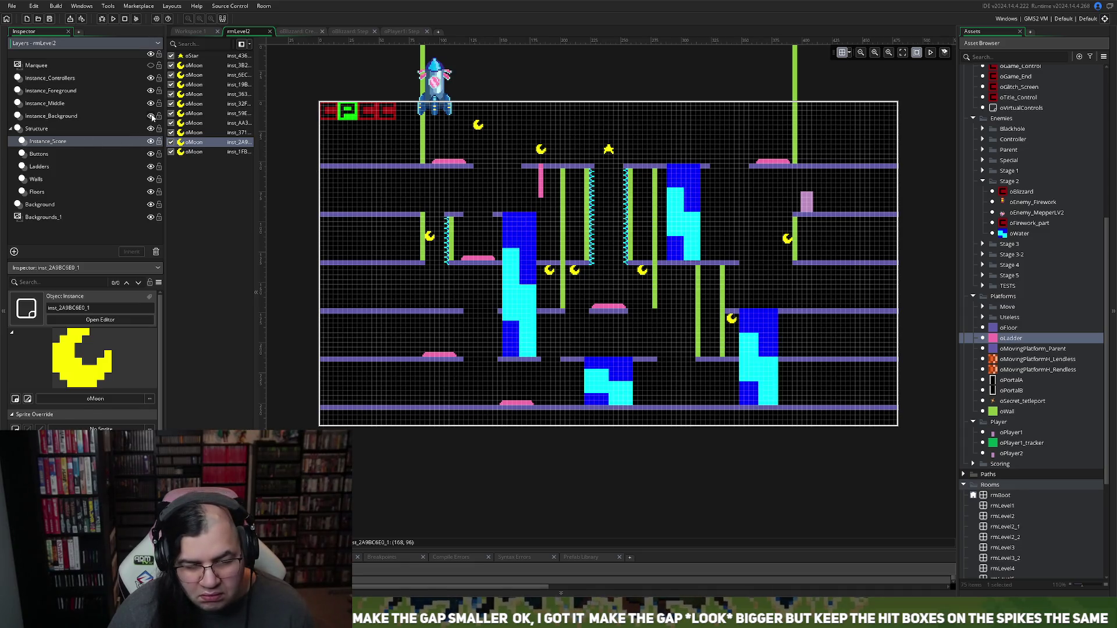
click(151, 116)
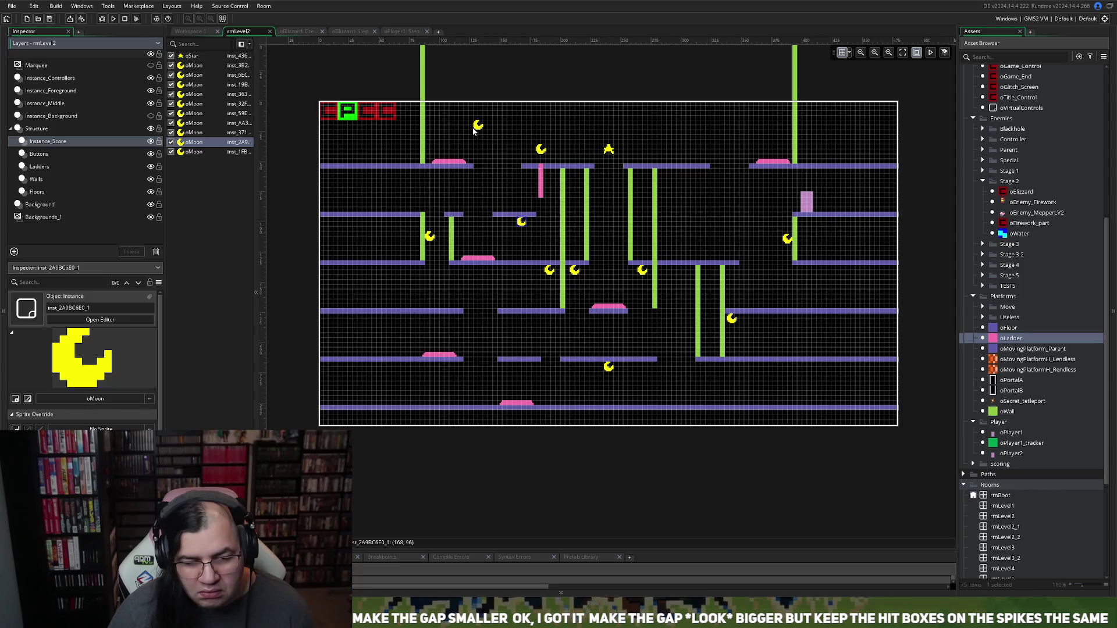
Step: Move a top moon down onto the middle platform near the cyan water
mouse_move(473, 130)
mouse_down()
mouse_move(490, 202)
mouse_move(469, 214)
mouse_move(494, 302)
mouse_move(479, 313)
mouse_move(440, 284)
mouse_up()
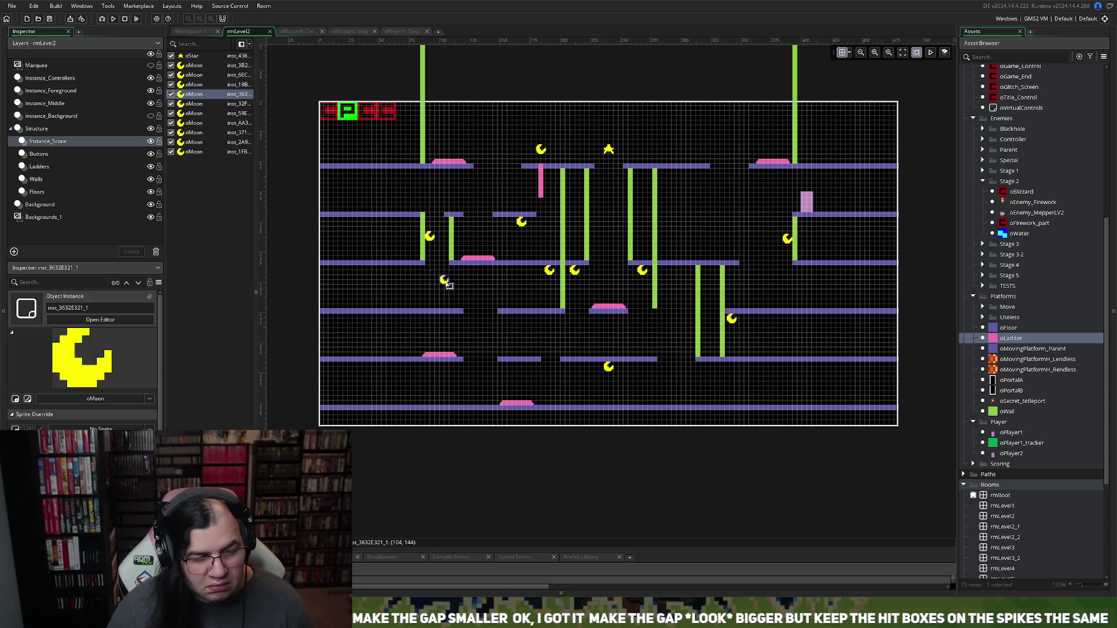
click(151, 116)
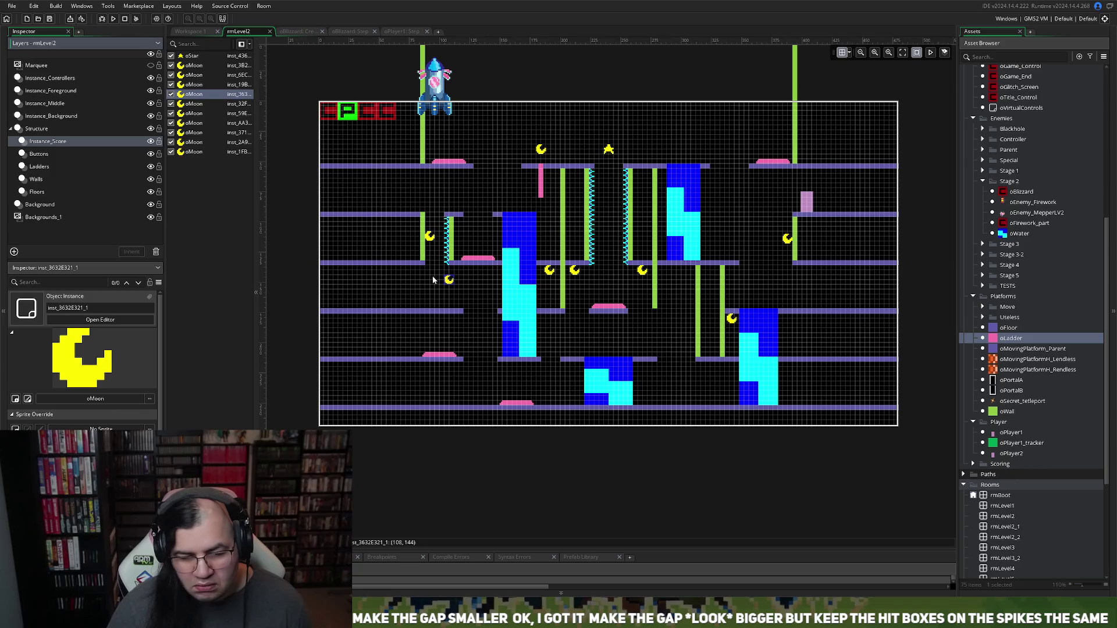
mouse_move(449, 281)
mouse_down()
mouse_move(433, 297)
mouse_move(640, 332)
mouse_move(730, 293)
mouse_move(744, 245)
mouse_move(695, 138)
mouse_move(670, 262)
mouse_move(696, 307)
mouse_move(761, 348)
mouse_move(807, 351)
mouse_move(820, 274)
mouse_move(727, 291)
mouse_move(438, 302)
mouse_move(477, 297)
mouse_move(482, 273)
mouse_move(494, 384)
mouse_move(487, 324)
mouse_up()
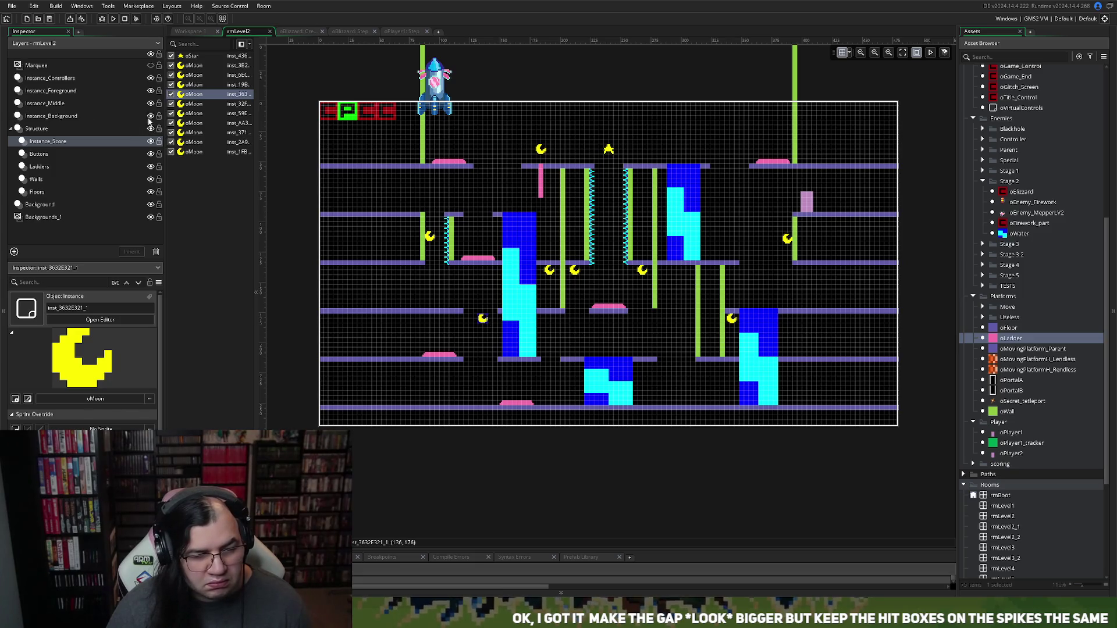
click(150, 116)
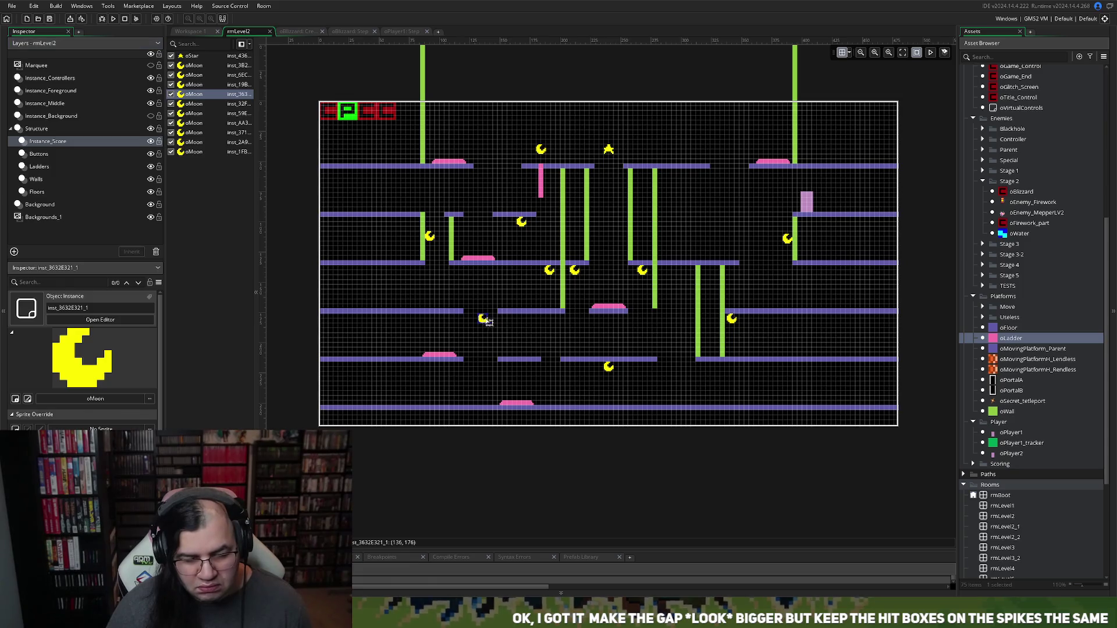
drag(485, 318, 519, 323)
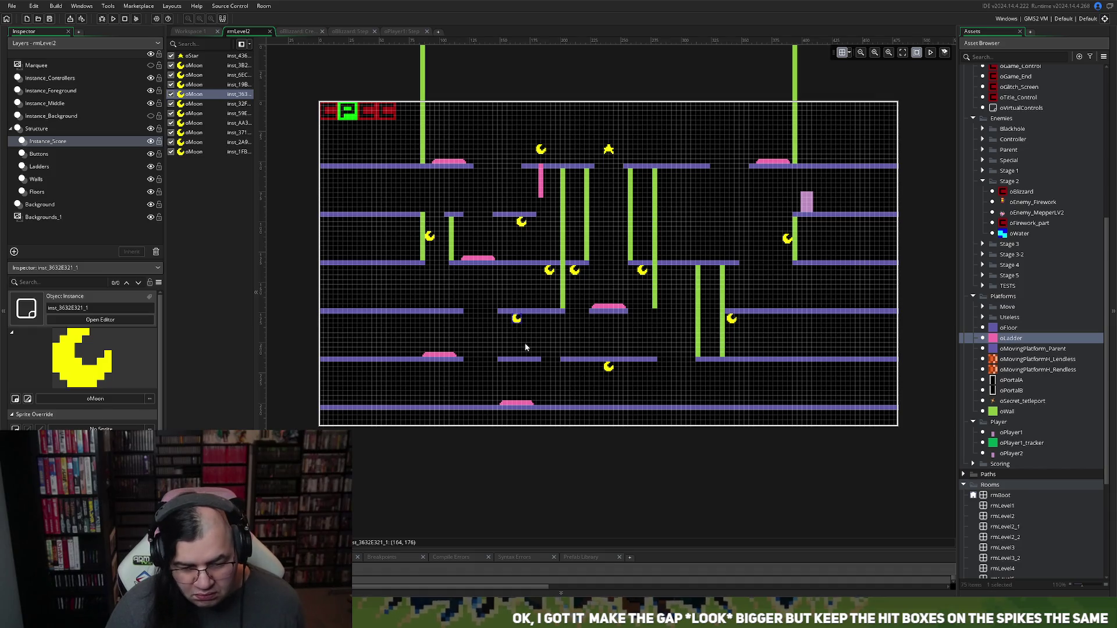
Step: Fine-tune another moon's position, then make the water, spikes and rocket visible again
scroll(525, 344, up, 5)
scroll(512, 345, up, 1)
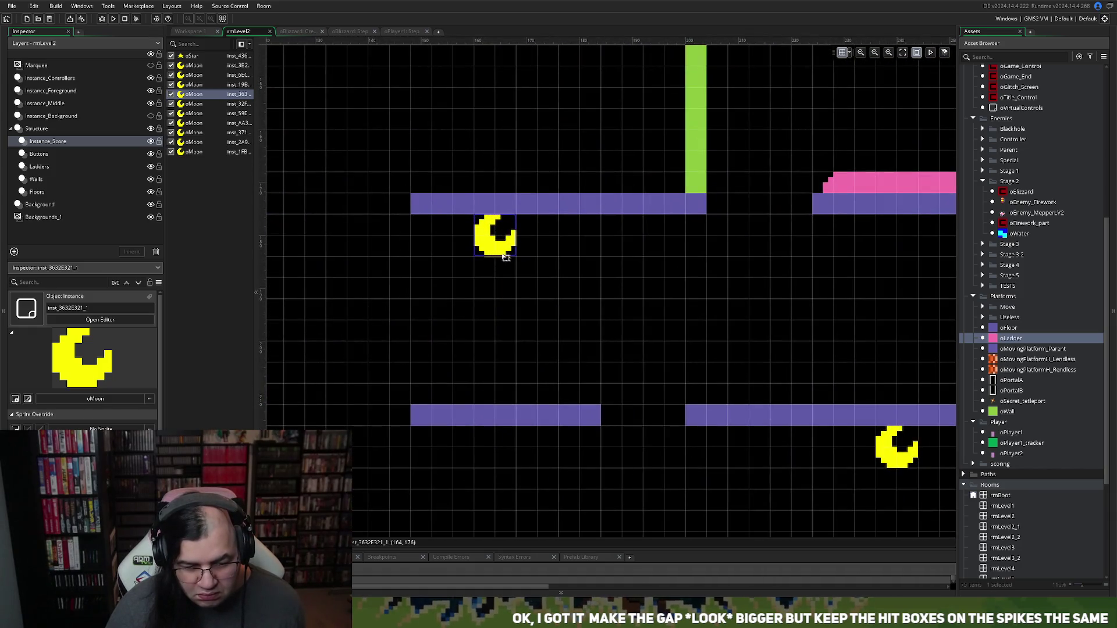
drag(492, 258, 512, 259)
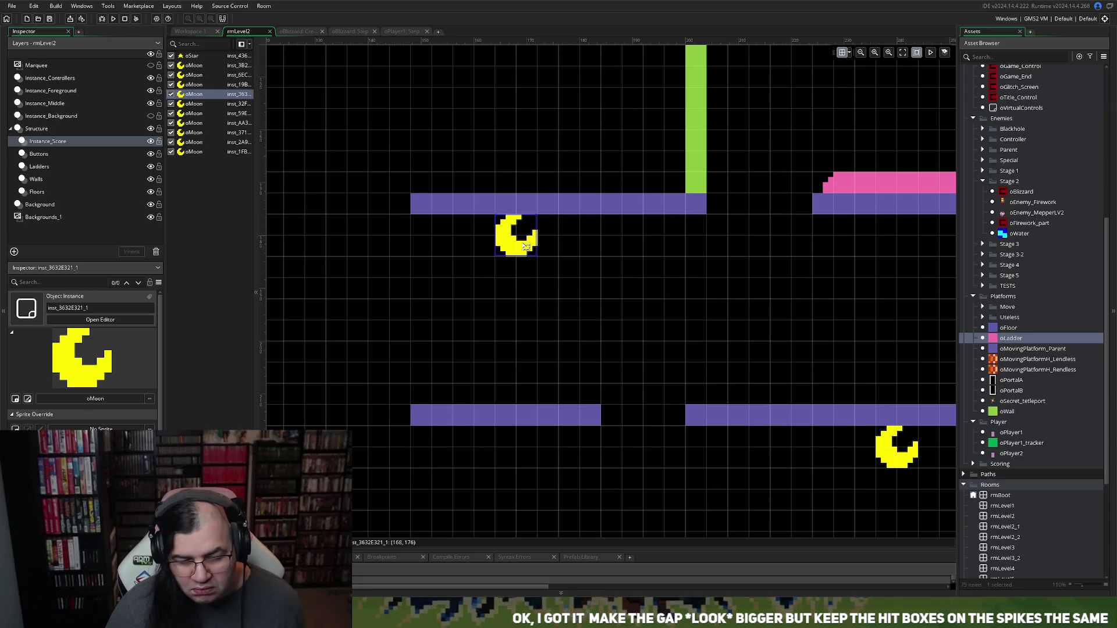
key(Escape)
drag(509, 247, 504, 249)
click(466, 305)
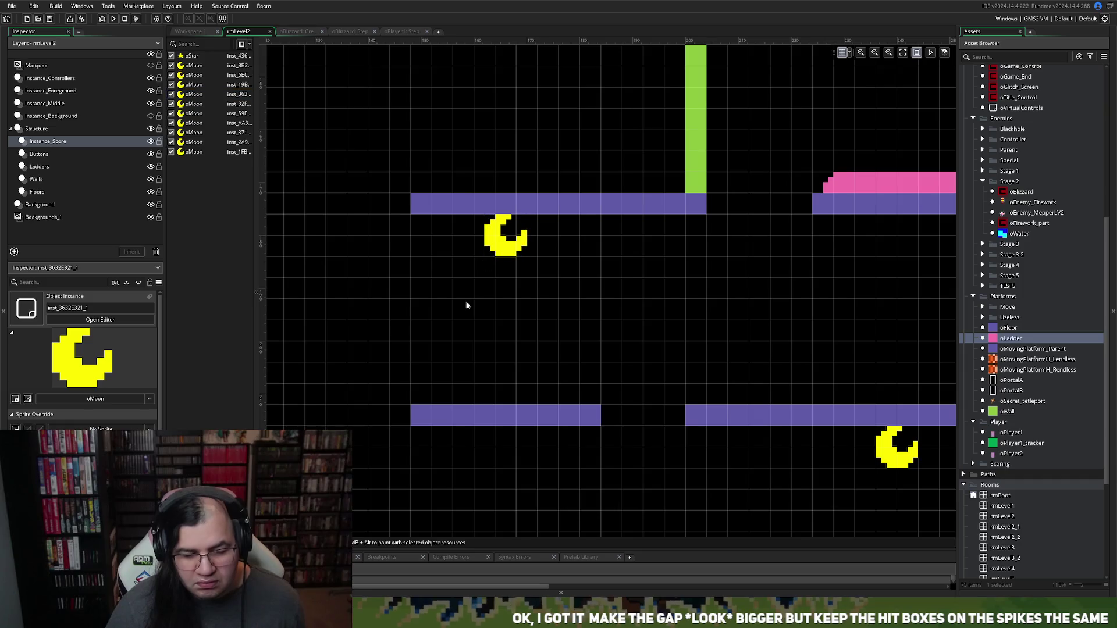
scroll(326, 242, up, 5)
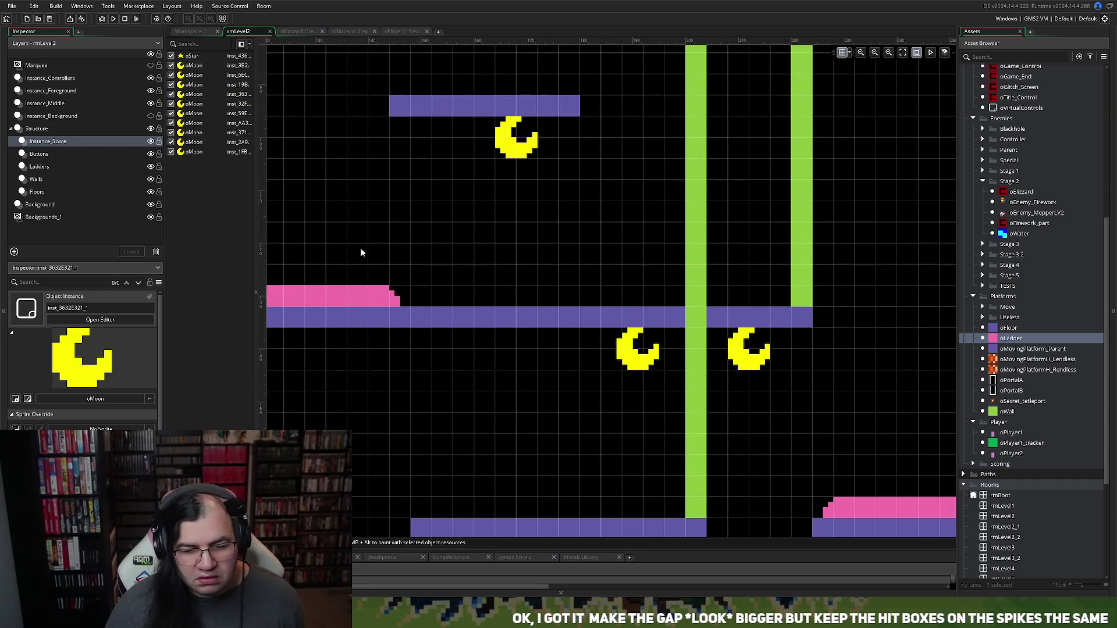
scroll(359, 256, down, 3)
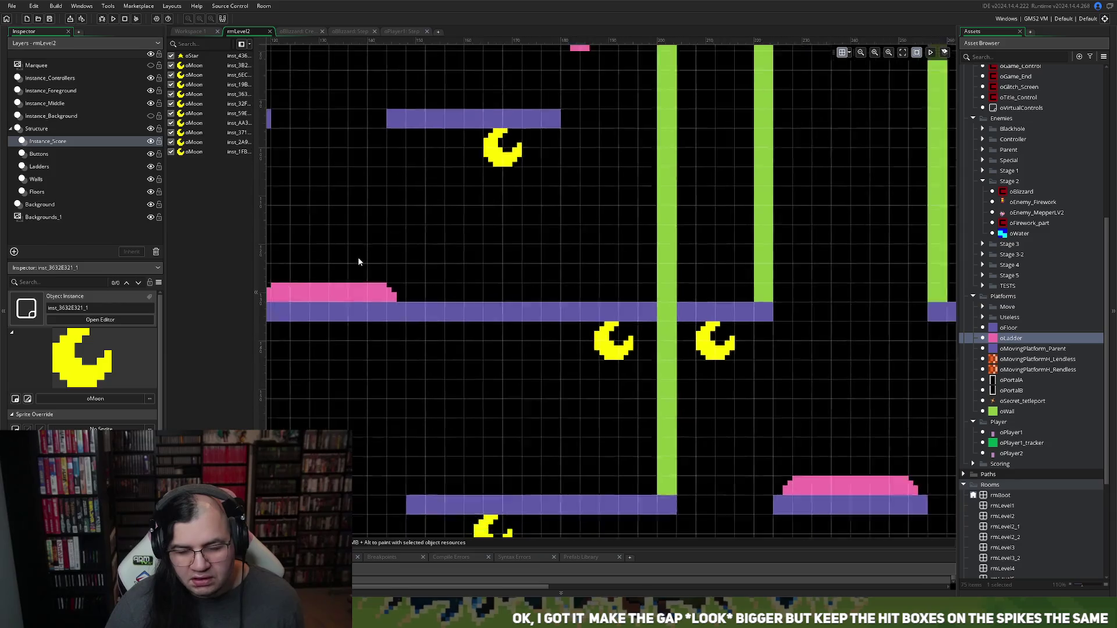
scroll(358, 261, down, 3)
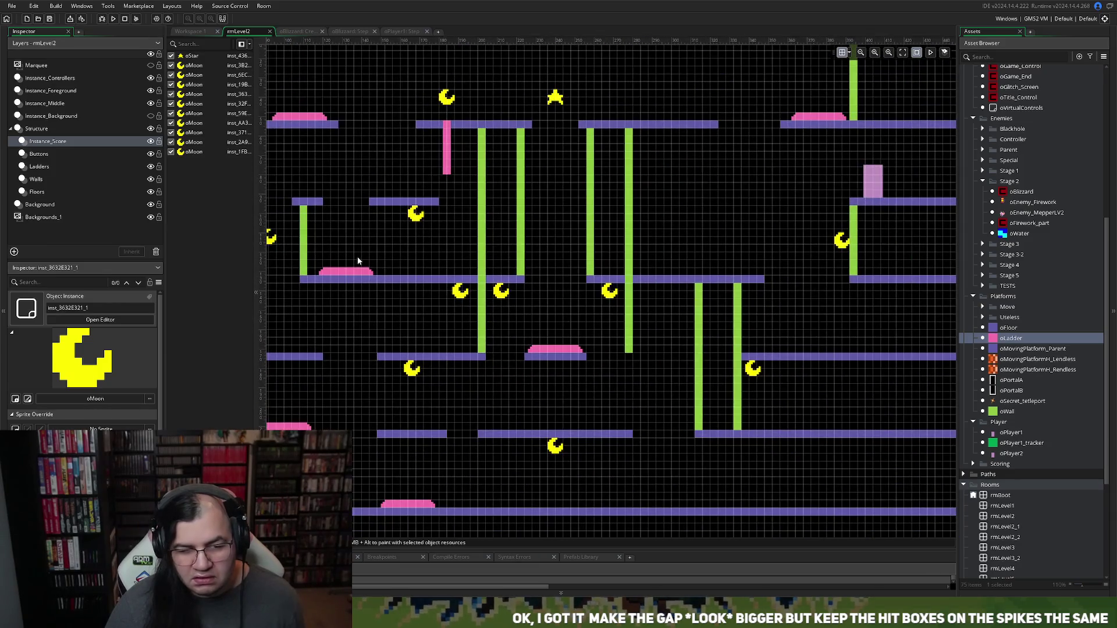
scroll(357, 257, down, 3)
scroll(357, 256, up, 1)
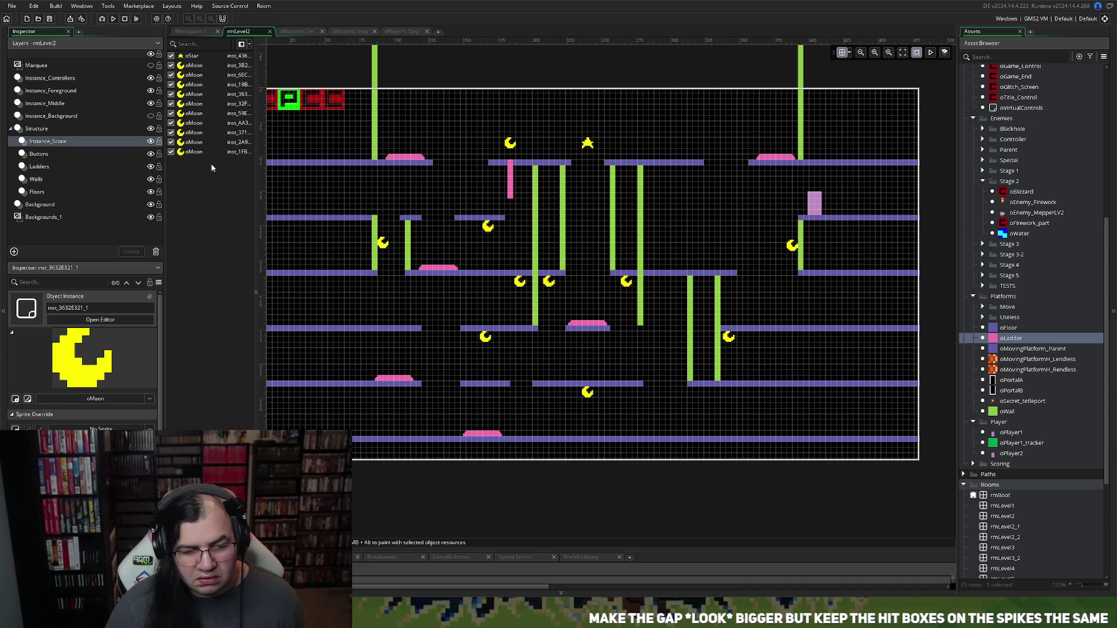
click(151, 116)
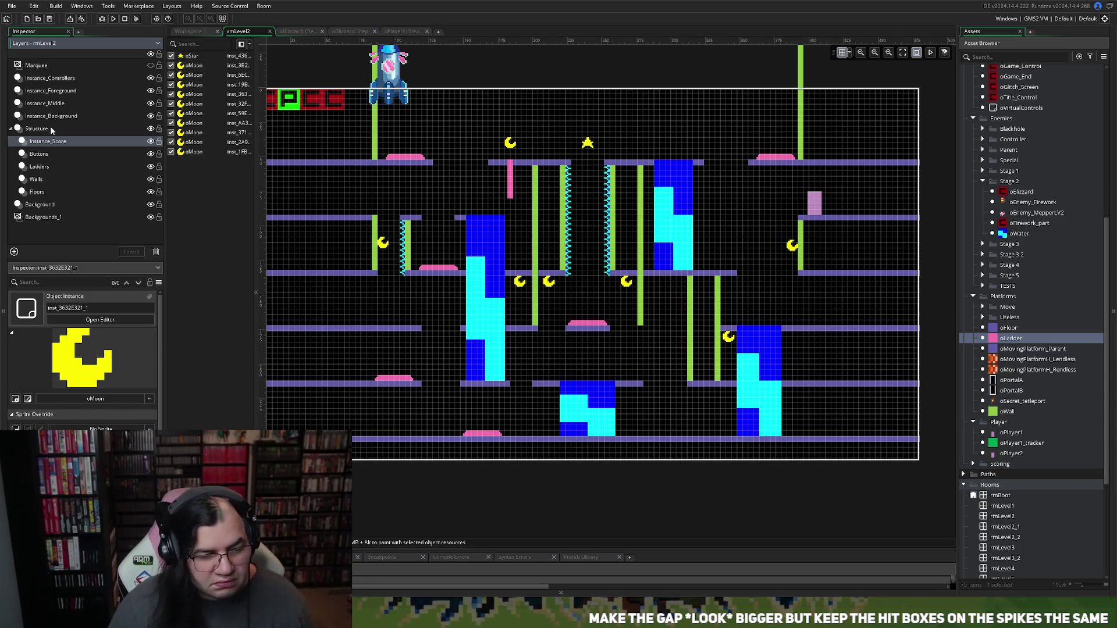
Step: Set the oRocket on the top floor just above the blue column right of the spike gap
click(94, 117)
drag(401, 99, 598, 373)
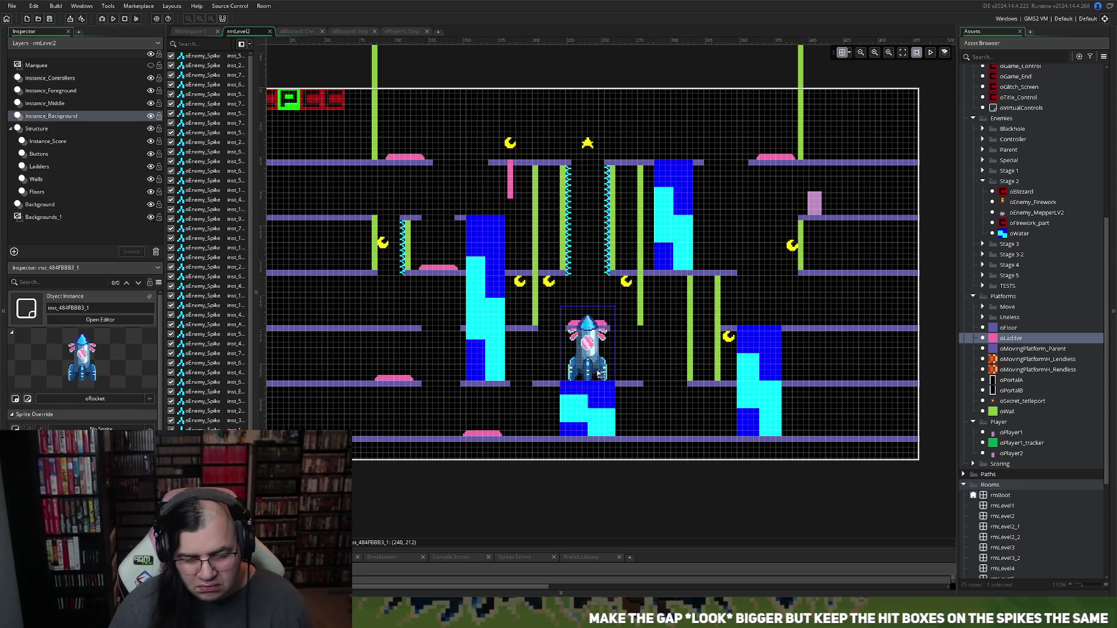
mouse_move(600, 374)
mouse_down()
mouse_move(600, 143)
mouse_move(600, 153)
mouse_up()
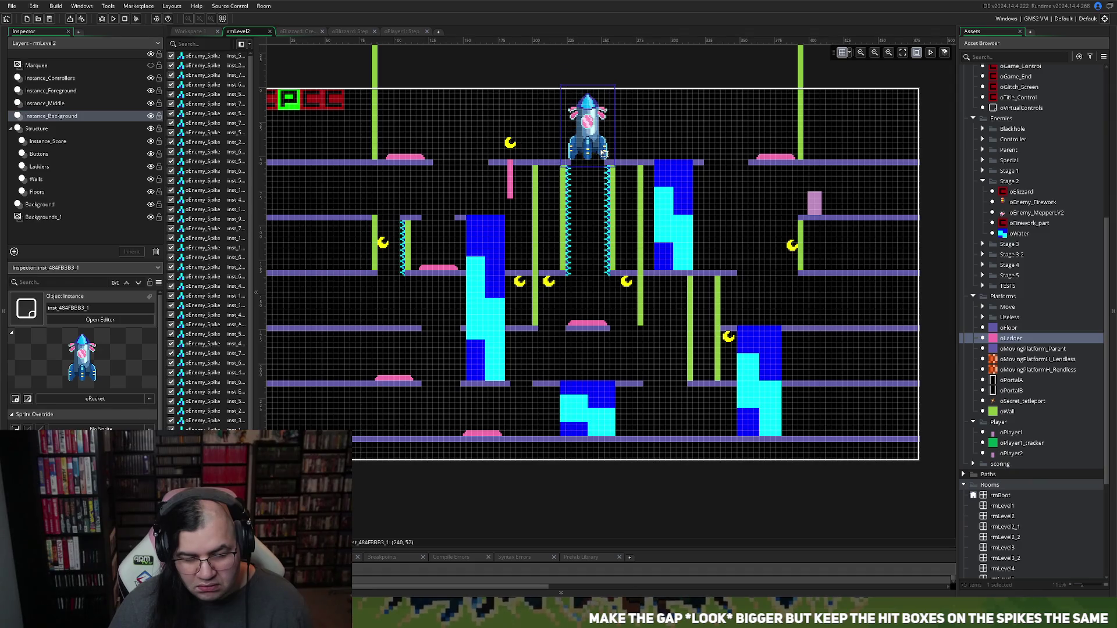
mouse_move(604, 153)
mouse_down()
mouse_move(595, 147)
mouse_move(684, 154)
mouse_up()
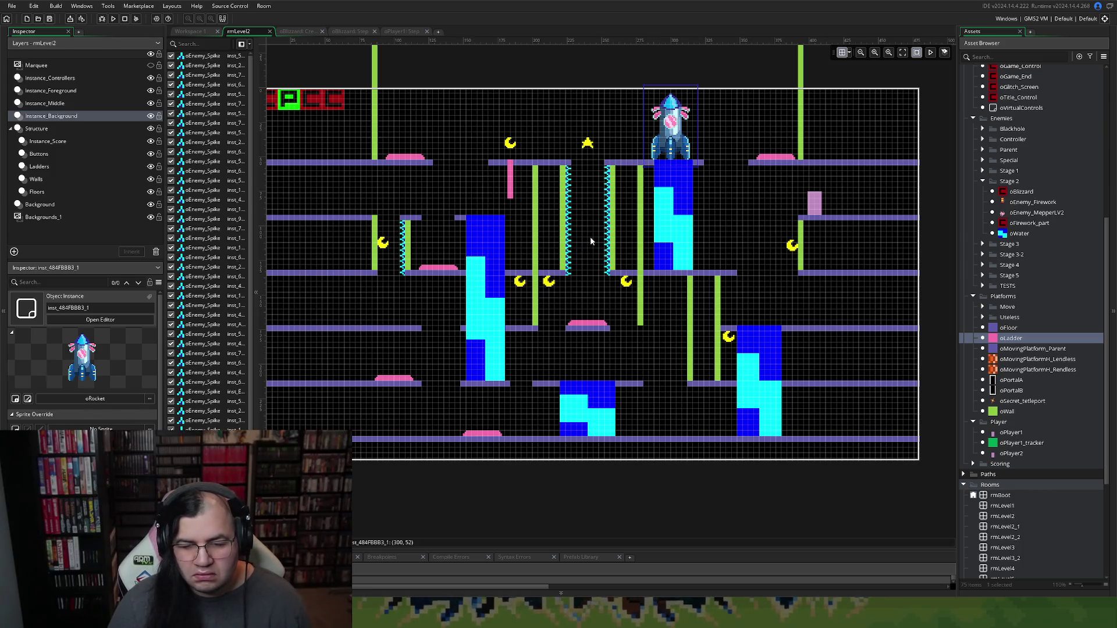
drag(670, 142, 638, 141)
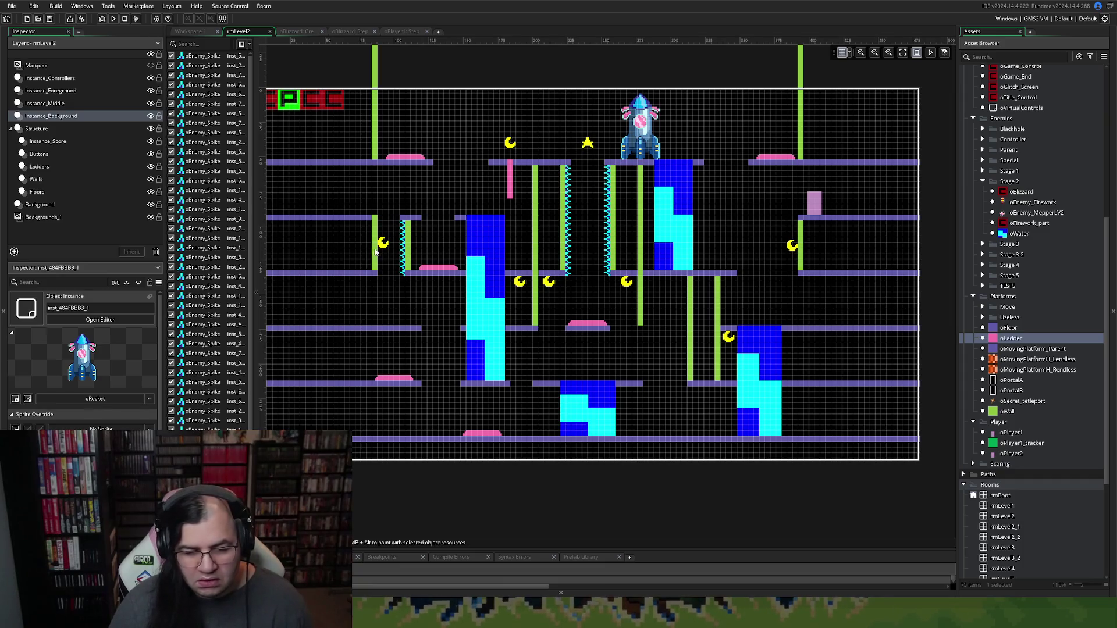
click(112, 19)
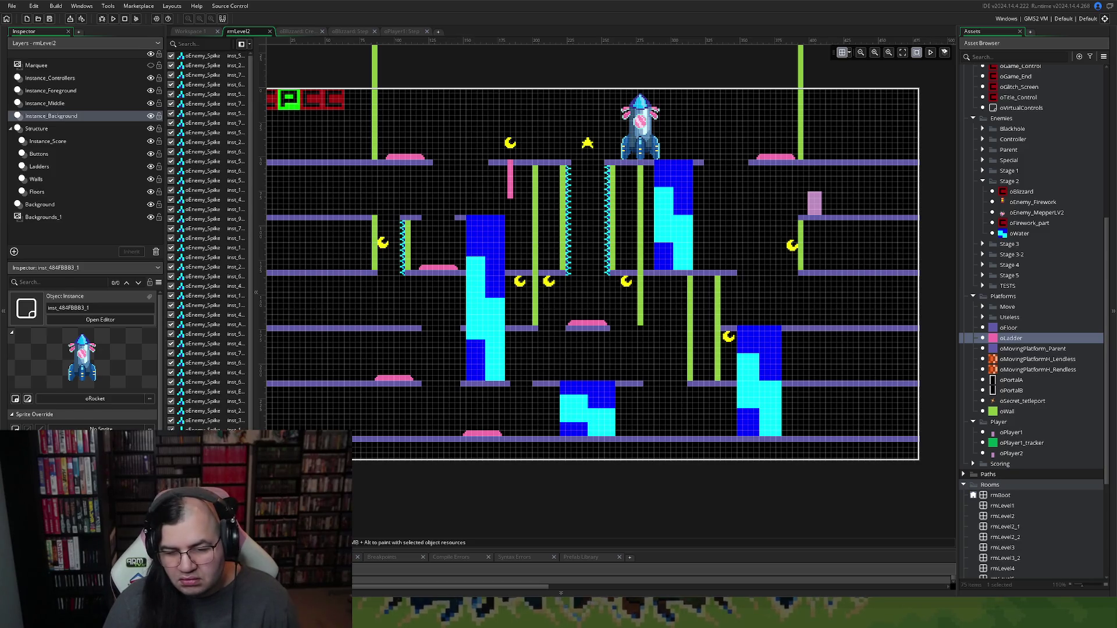
Step: Drag oPlayer1 on Instance_Foreground onto the lower-middle floor above the blue block, then run the game
click(100, 92)
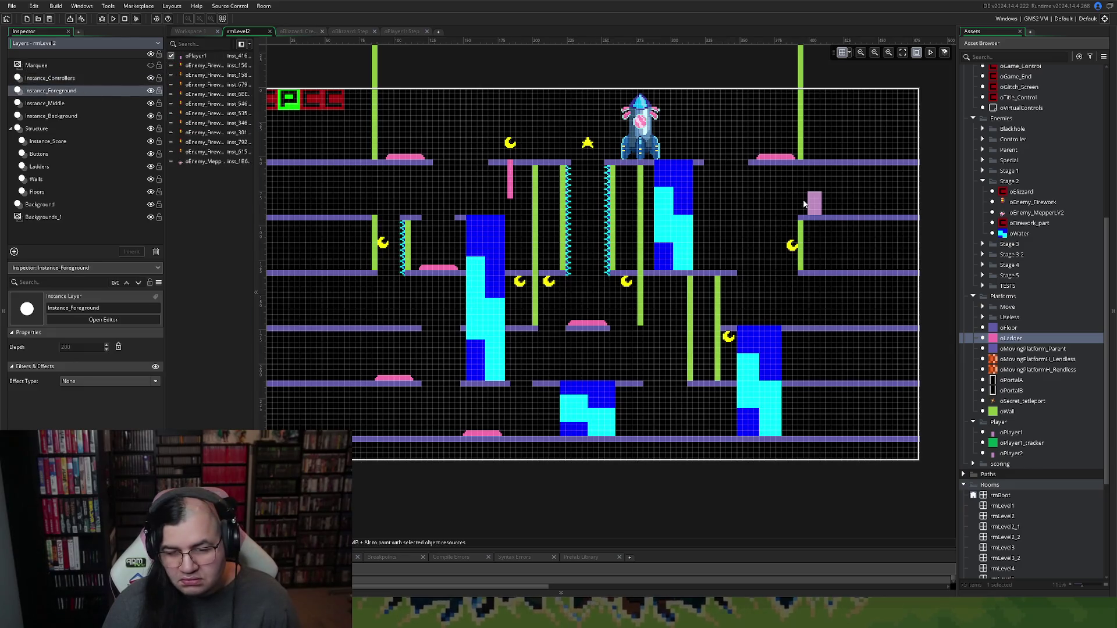
mouse_move(809, 205)
mouse_down()
mouse_move(734, 226)
mouse_move(565, 351)
mouse_move(589, 370)
mouse_up()
click(114, 20)
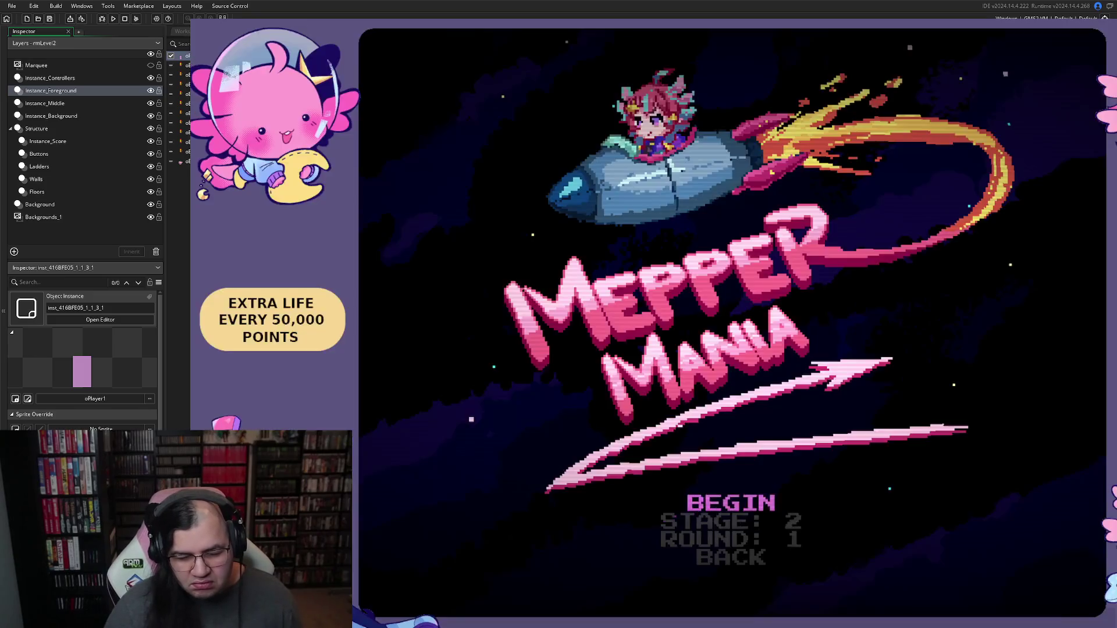
Step: Start stage 2 and bounce along the bottom floor onto the right platform
key(Return)
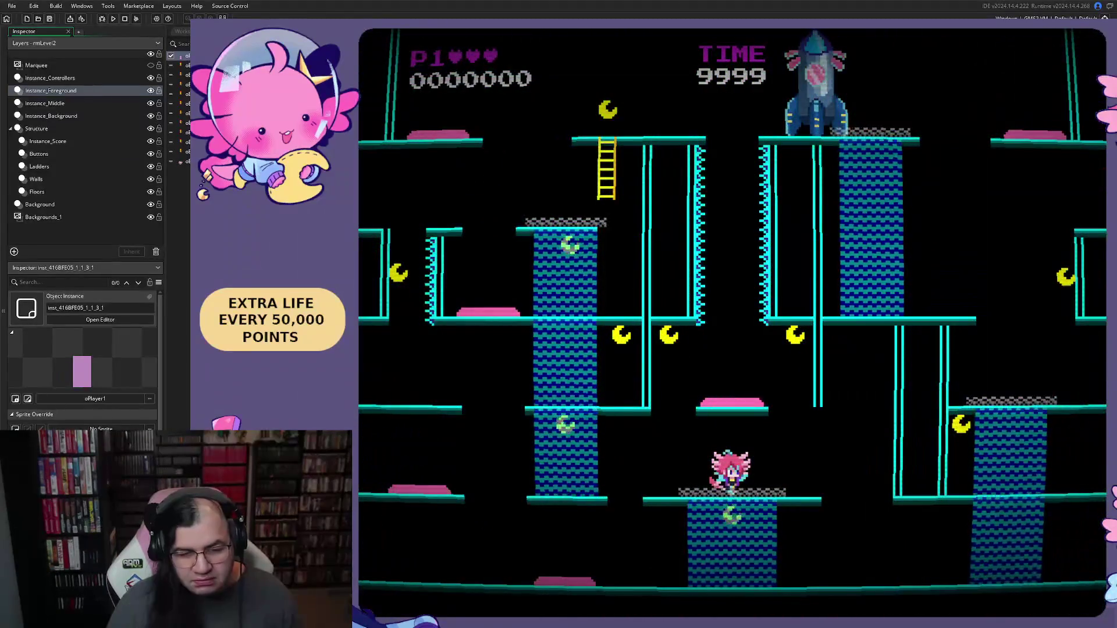
key(Left)
key(Left)
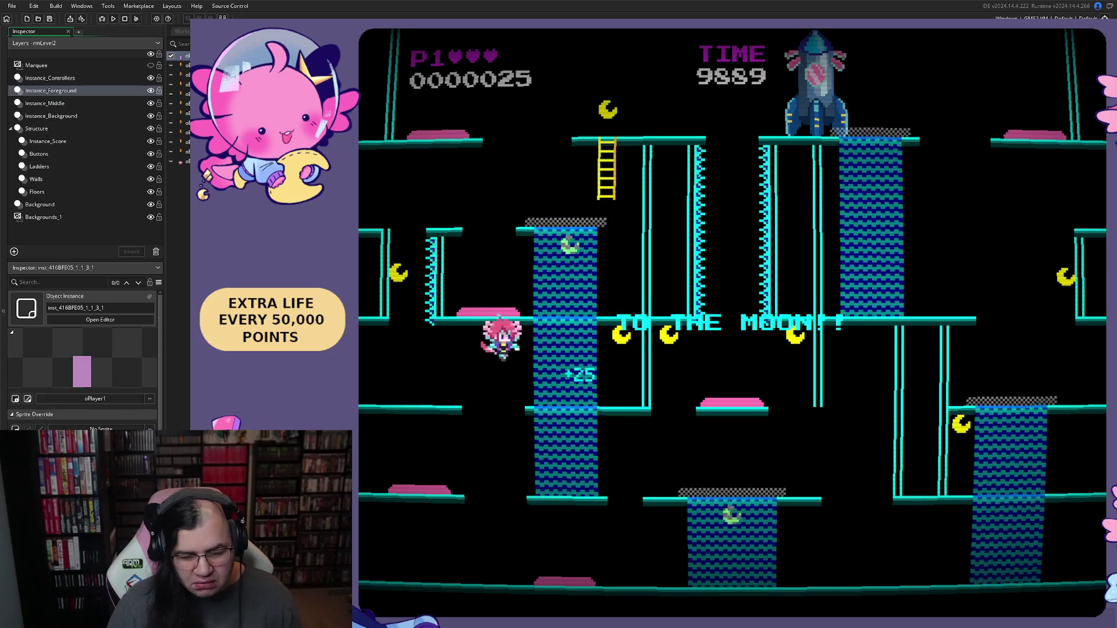
key(Right)
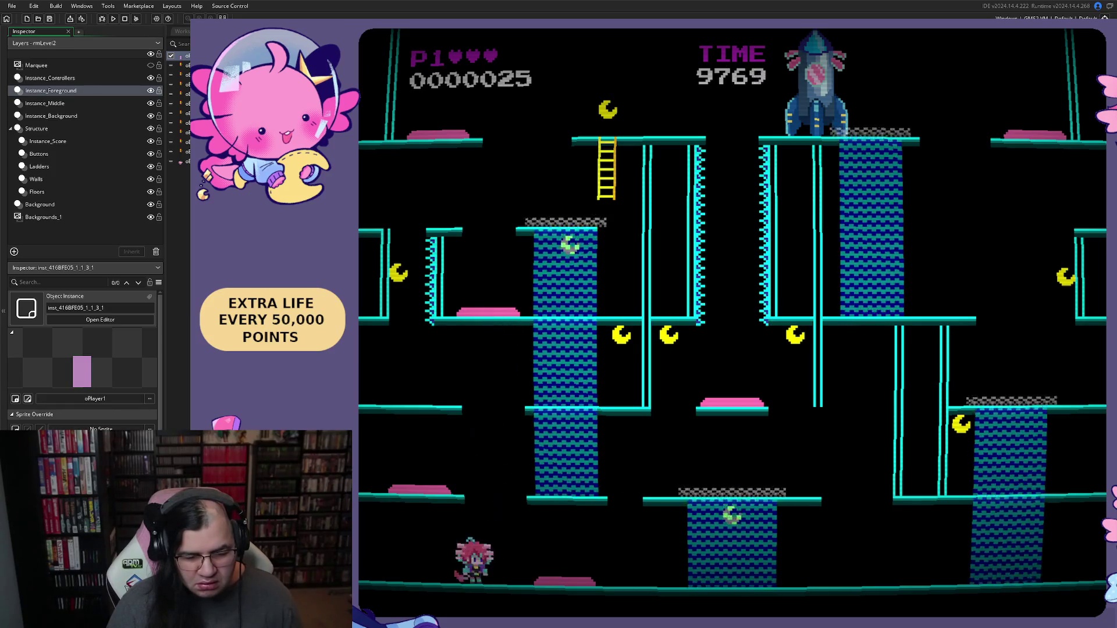
key(Left)
key(Right)
key(Right)
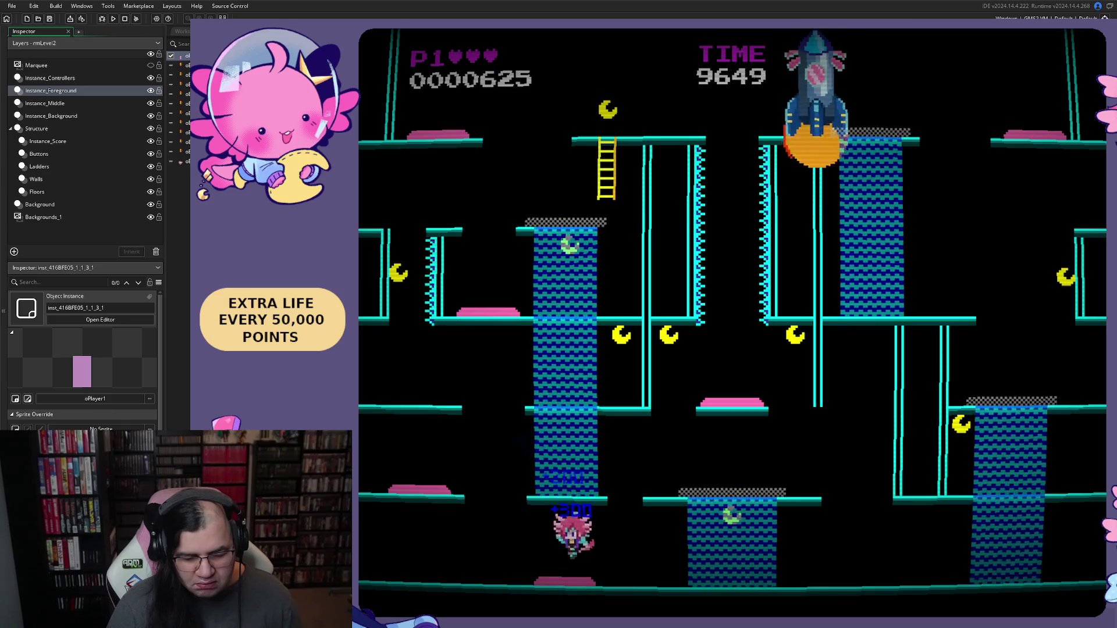
key(Right)
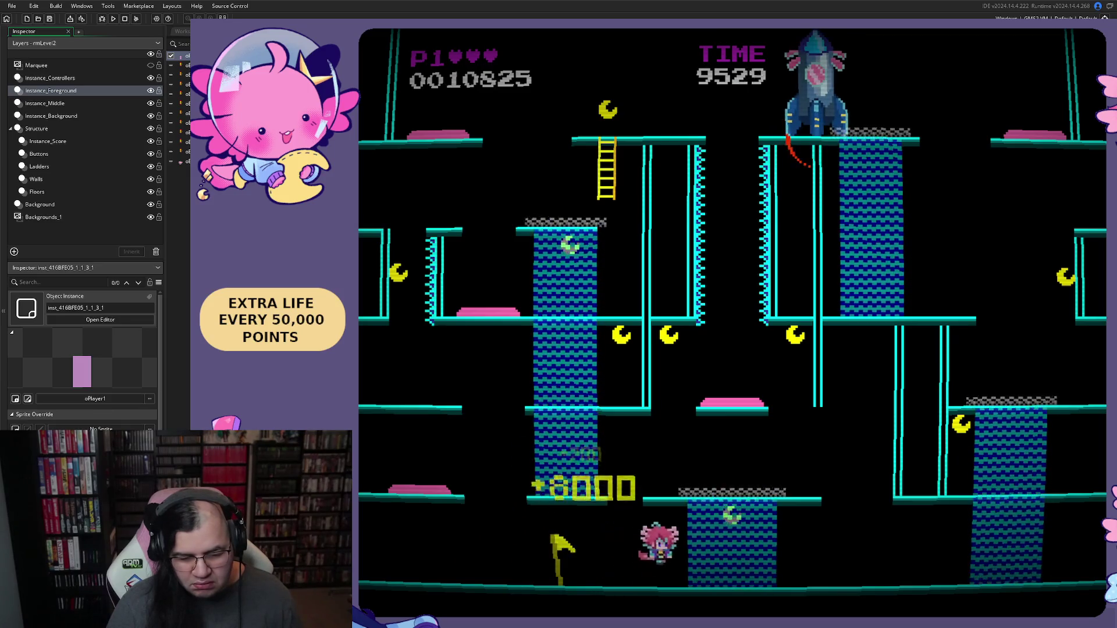
key(Right)
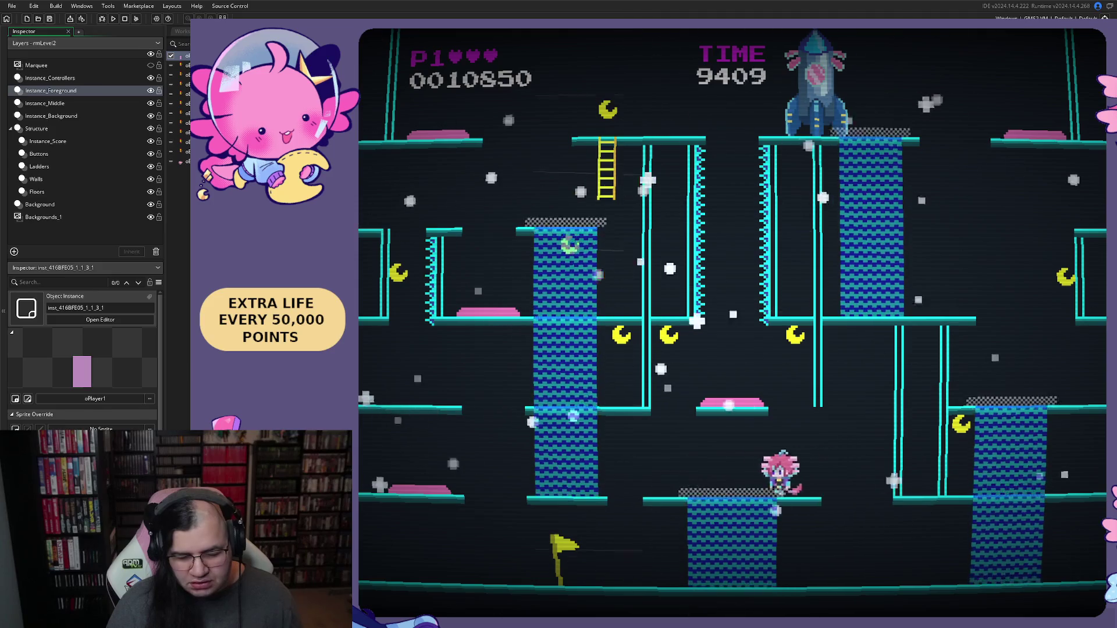
key(Right)
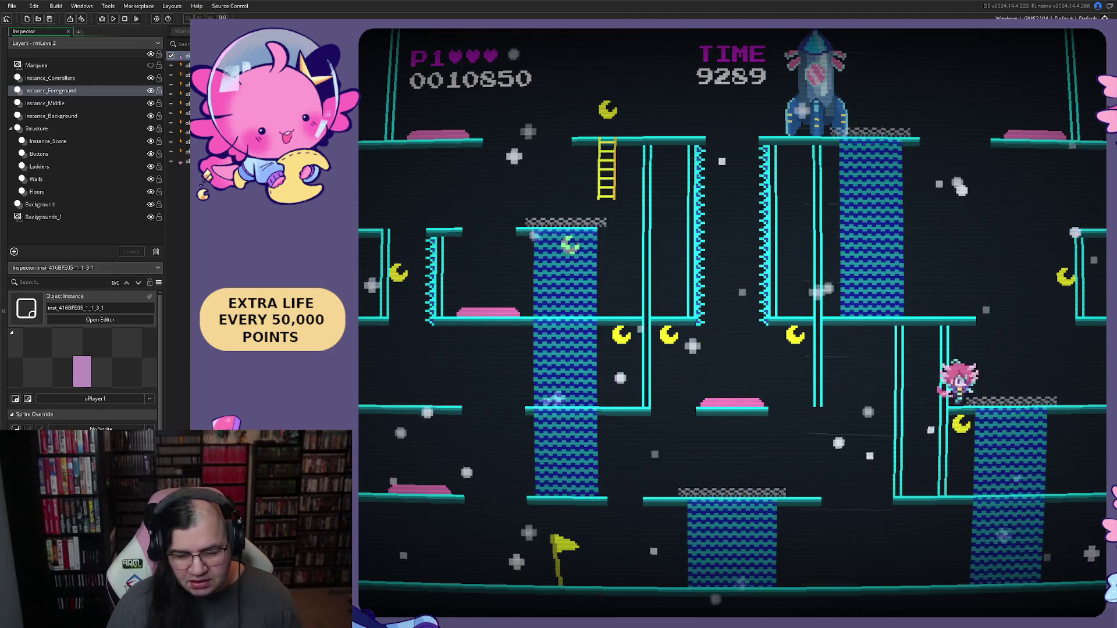
Step: Wrap across to the upper-left platform, climb the ladder to the top floor, then quit
key(Left)
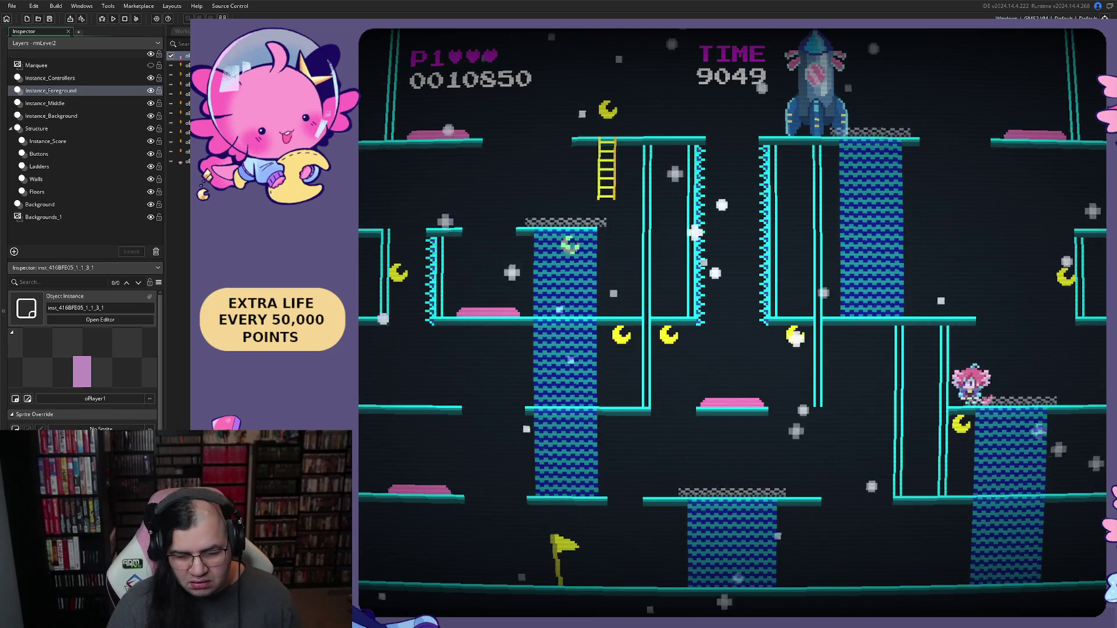
key(Right)
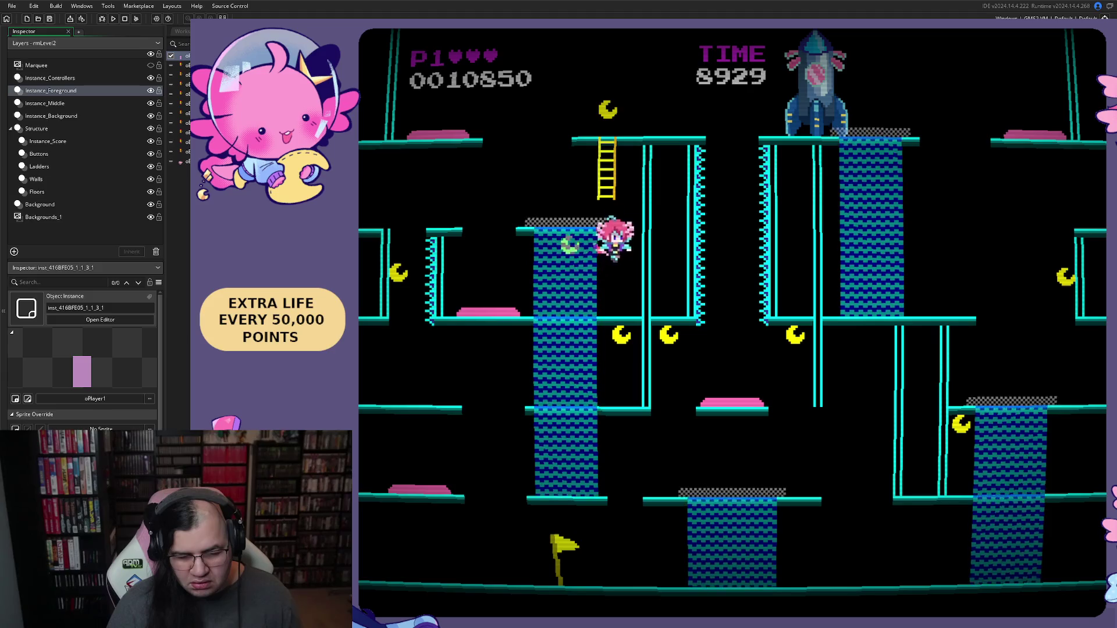
key(Left)
key(Left)
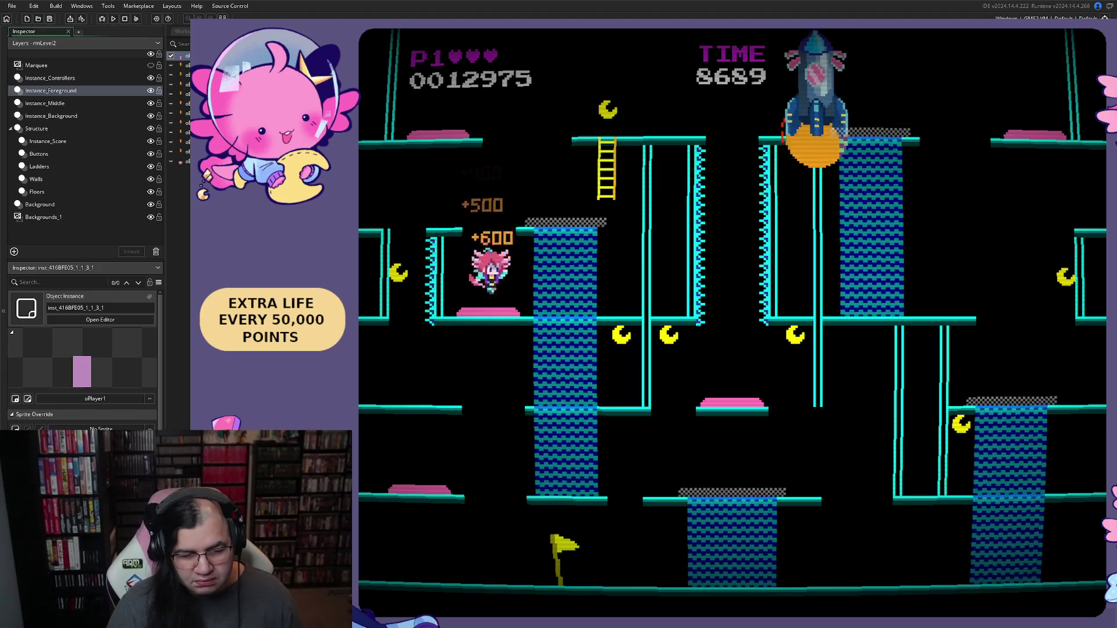
key(Right)
key(Up)
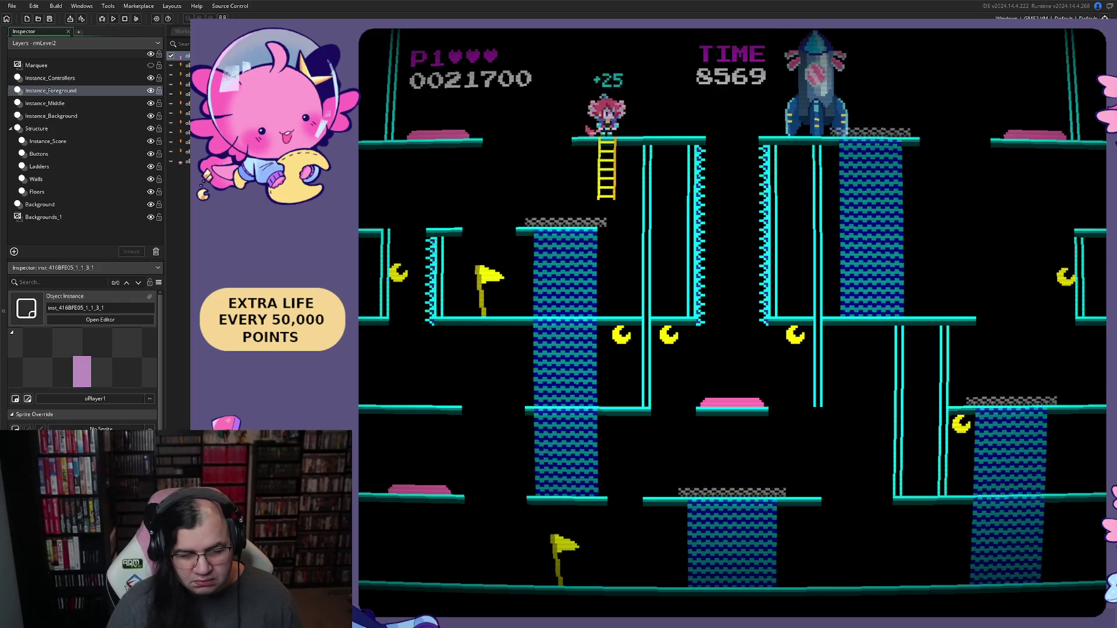
key(Left)
key(Right)
key(Right)
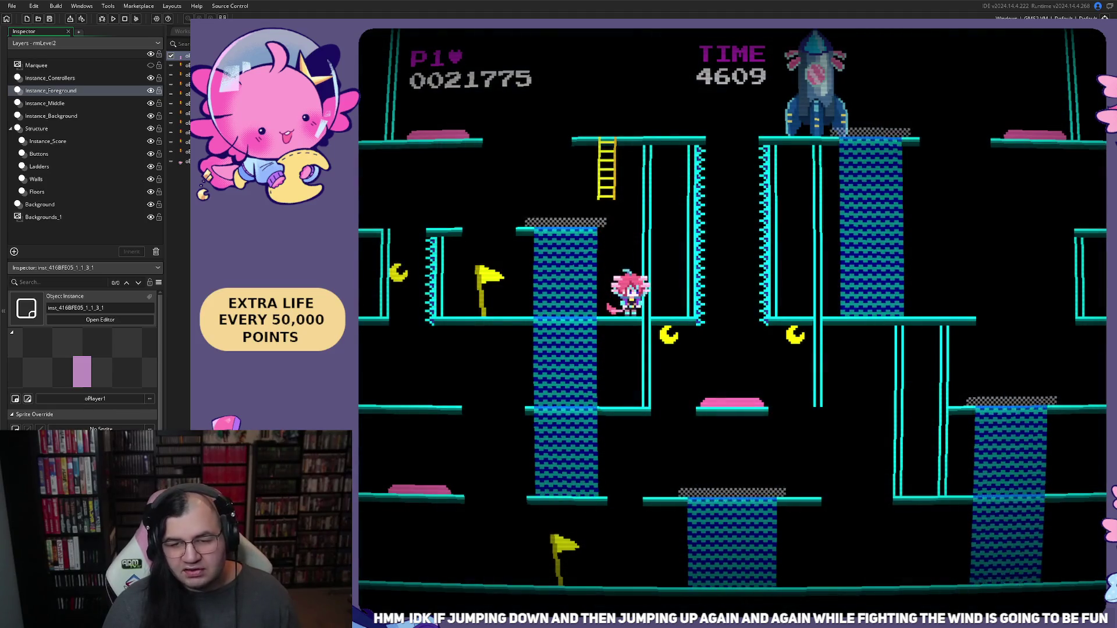
key(Escape)
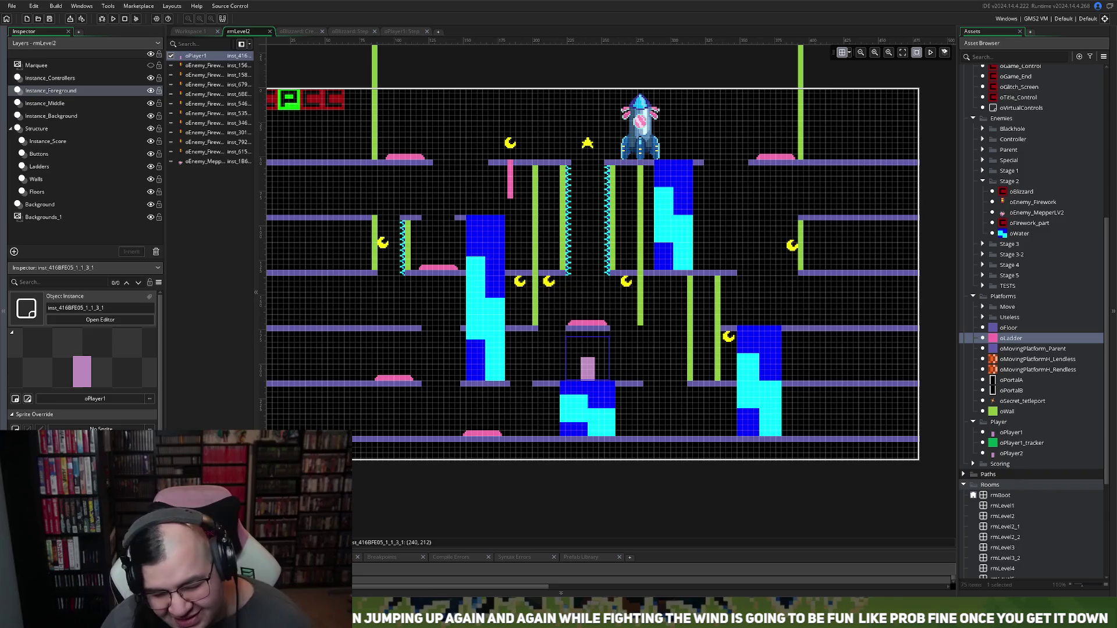
click(535, 269)
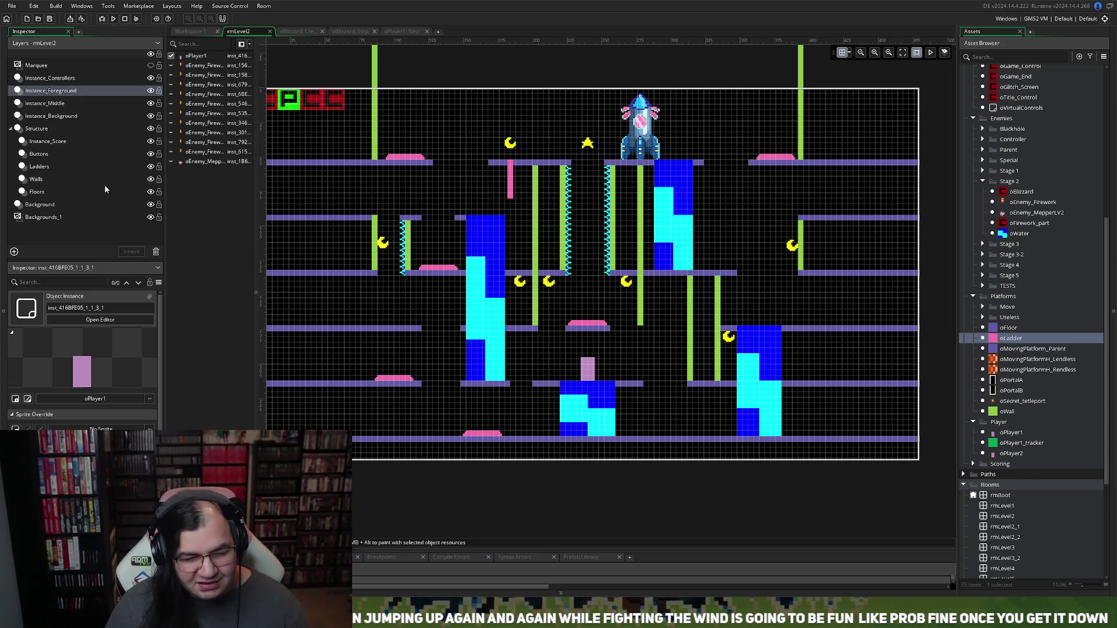
click(37, 180)
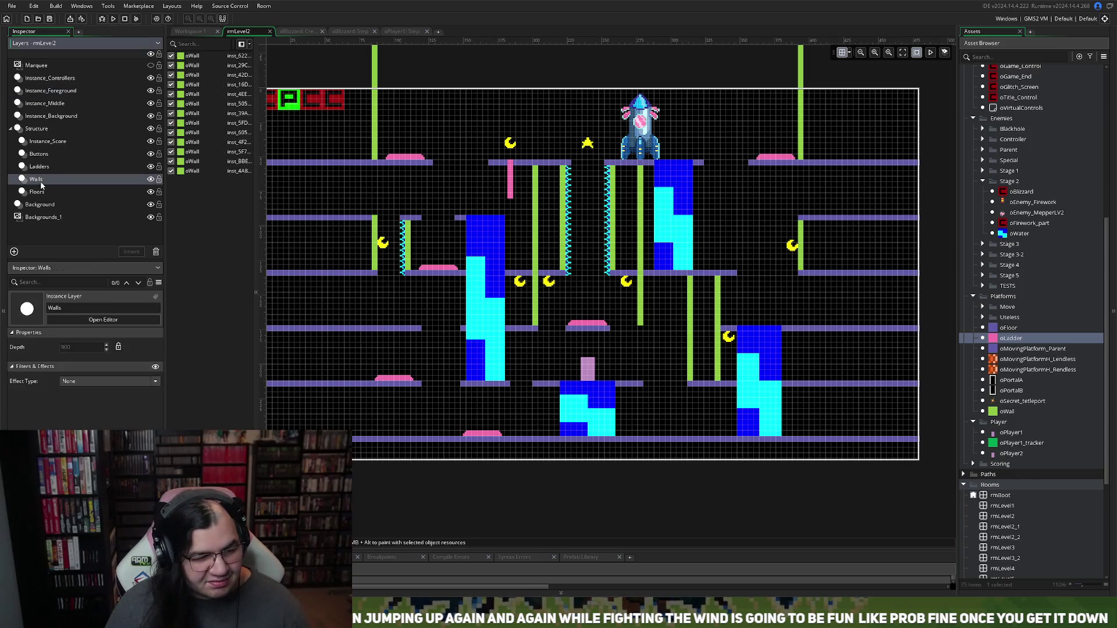
Step: Delete the two upper green oWall sections flanking the central spike gap
click(539, 188)
mouse_move(538, 171)
mouse_down()
mouse_move(537, 203)
mouse_move(537, 182)
mouse_move(522, 191)
mouse_up()
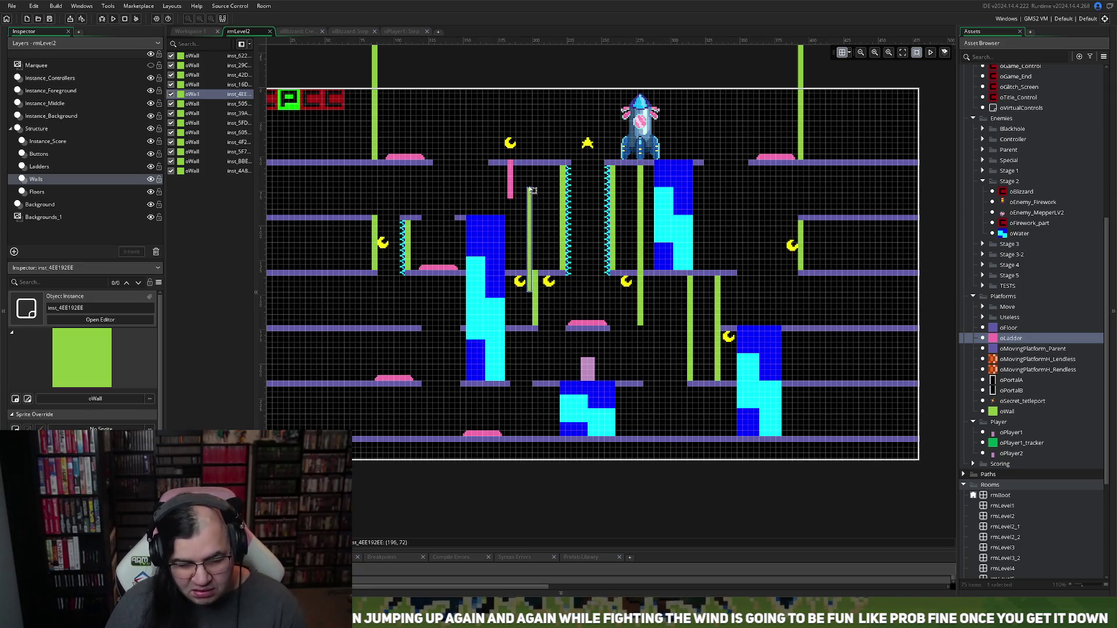
key(Delete)
click(643, 227)
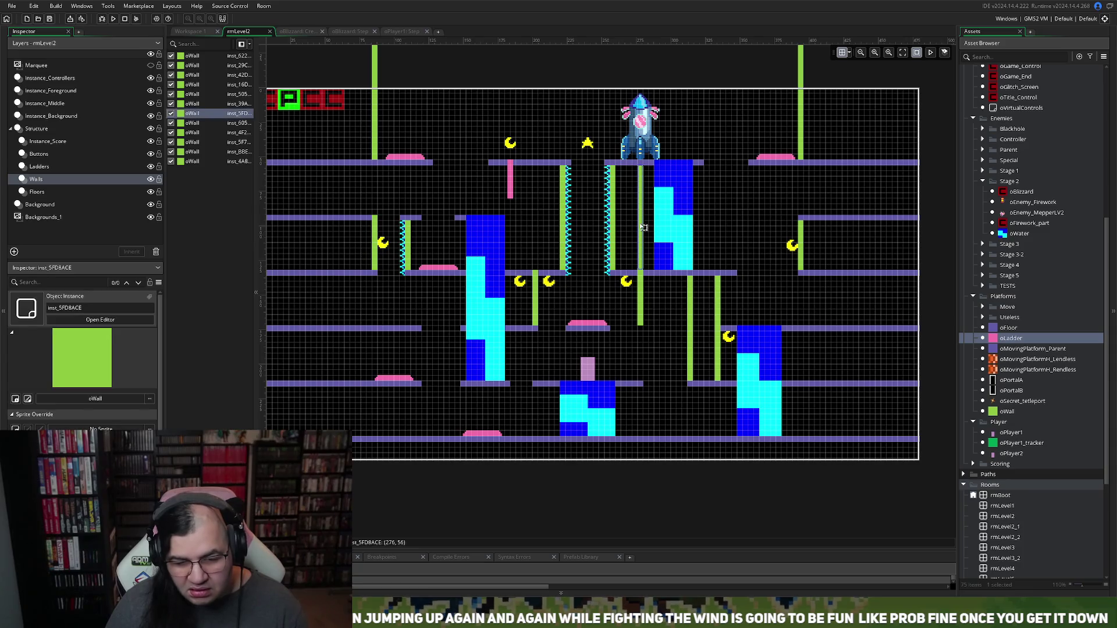
key(Delete)
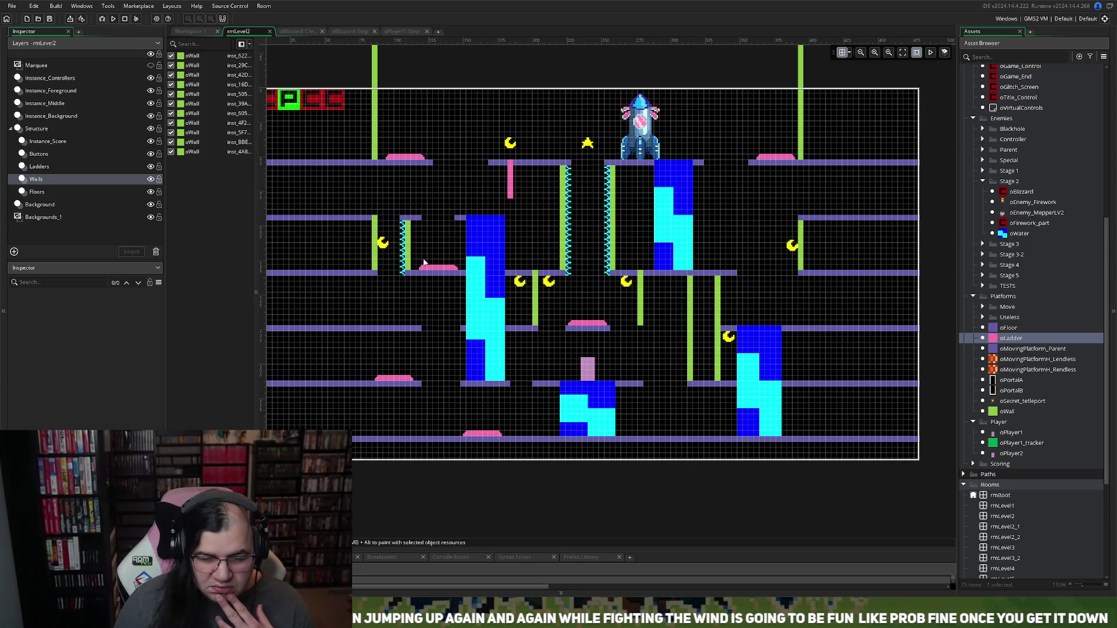
Step: On the Instance_Score layer, move a moon up beside the left central spike strip
click(39, 167)
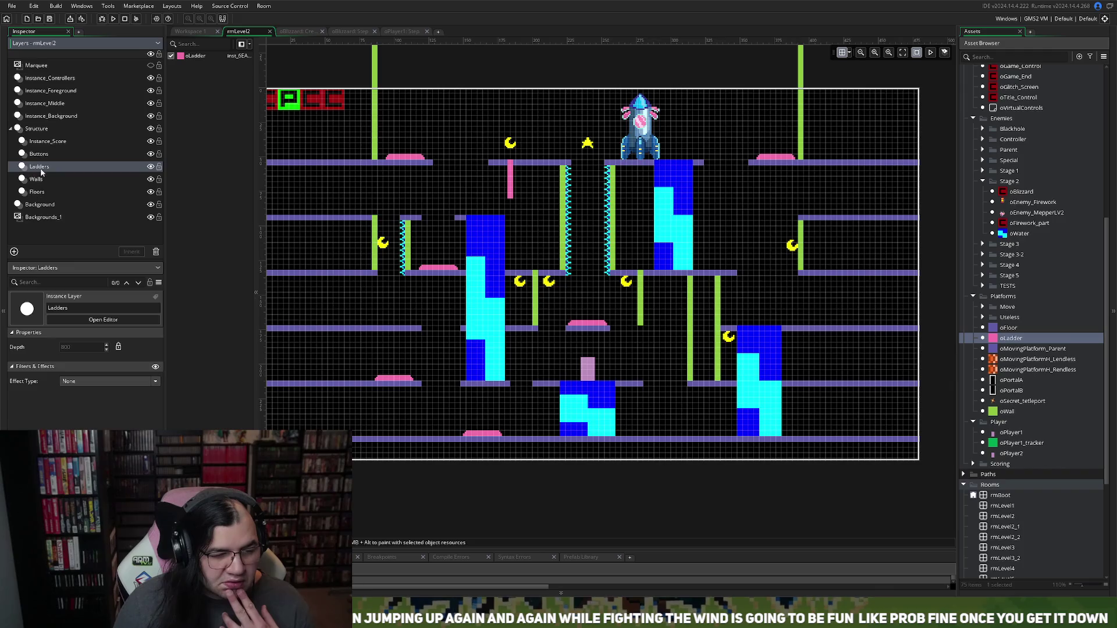
click(54, 116)
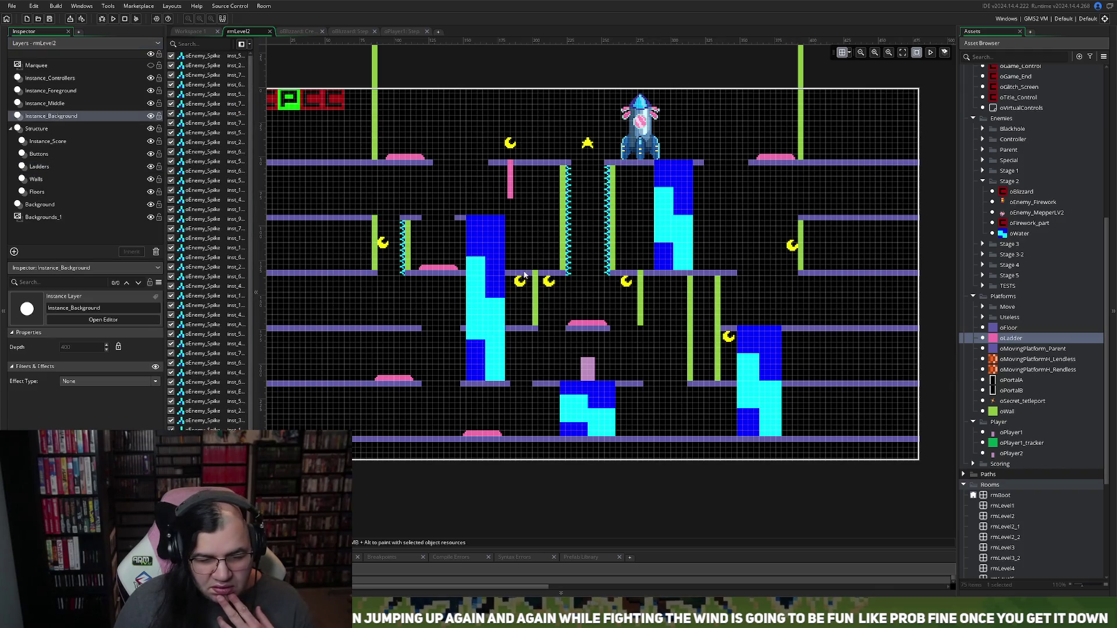
click(57, 141)
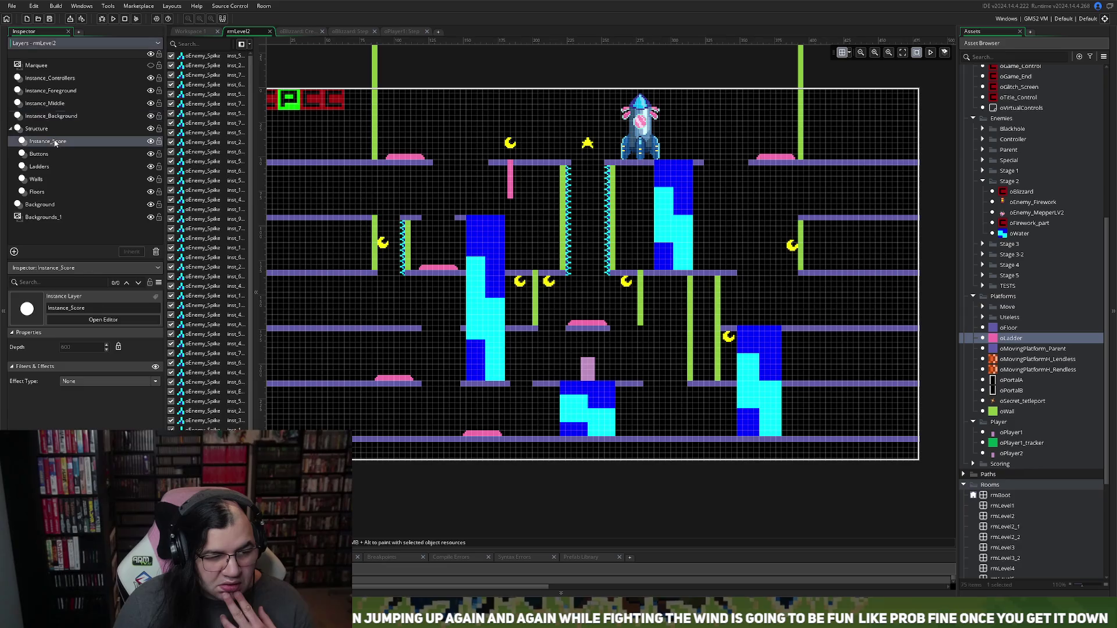
mouse_move(528, 283)
mouse_down()
mouse_move(556, 192)
mouse_move(559, 227)
mouse_up()
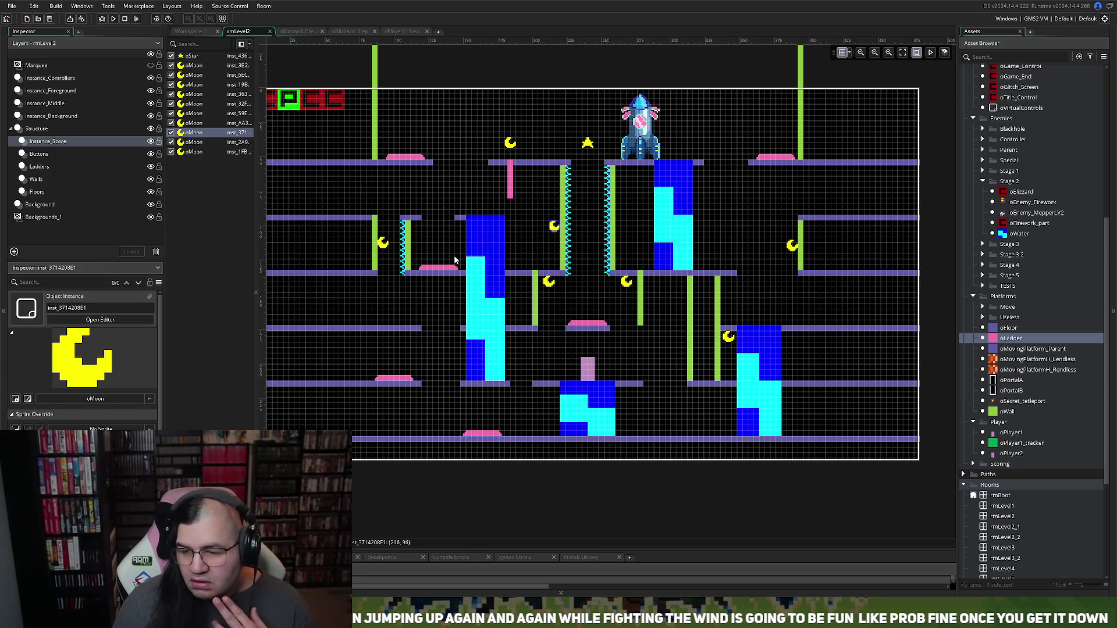
click(37, 192)
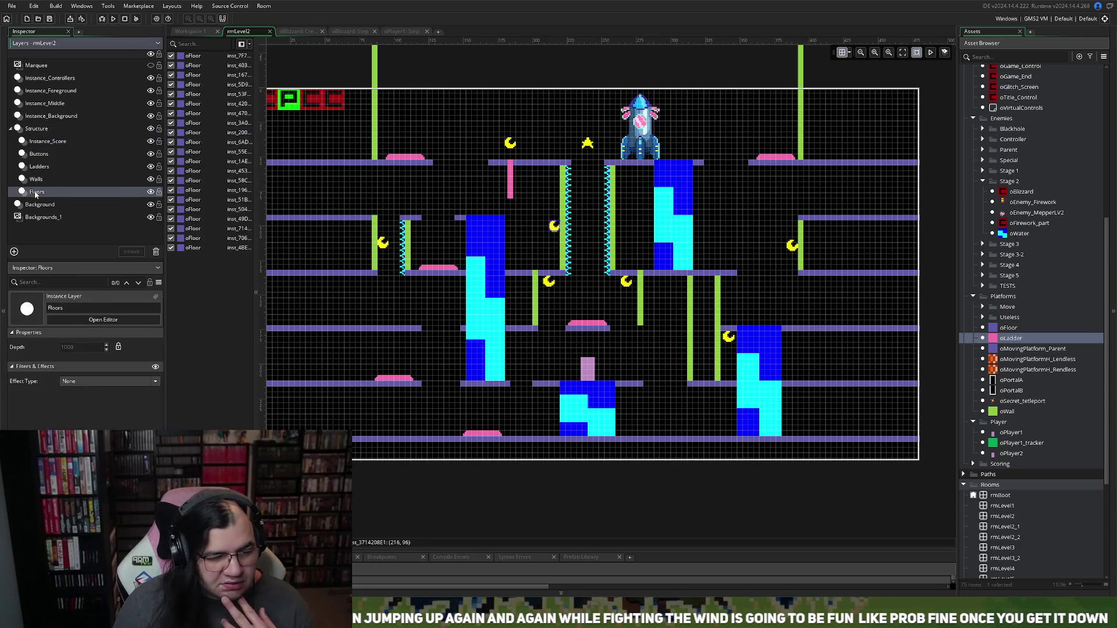
click(483, 219)
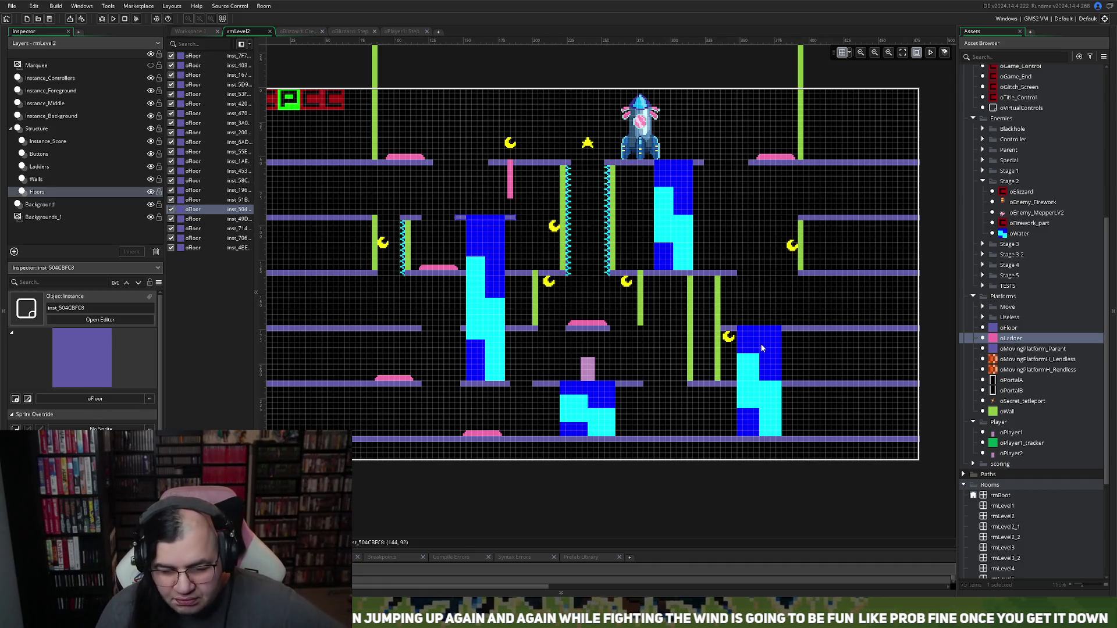
click(51, 119)
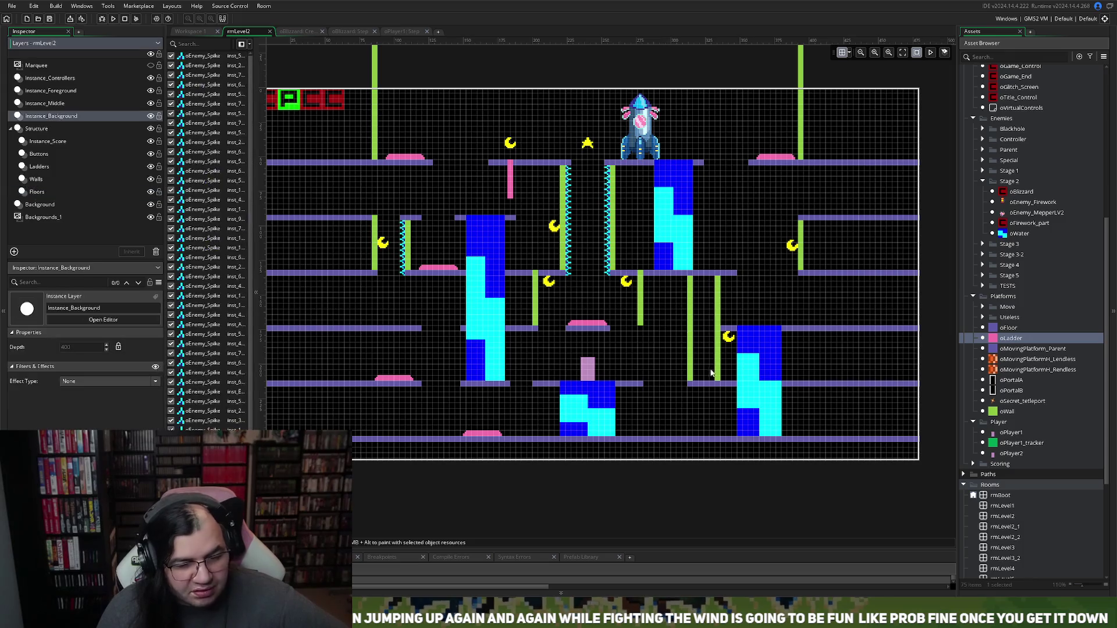
Step: Raise the right water column to the middle floor and merge the right floors into one platform
click(765, 334)
drag(748, 322, 748, 270)
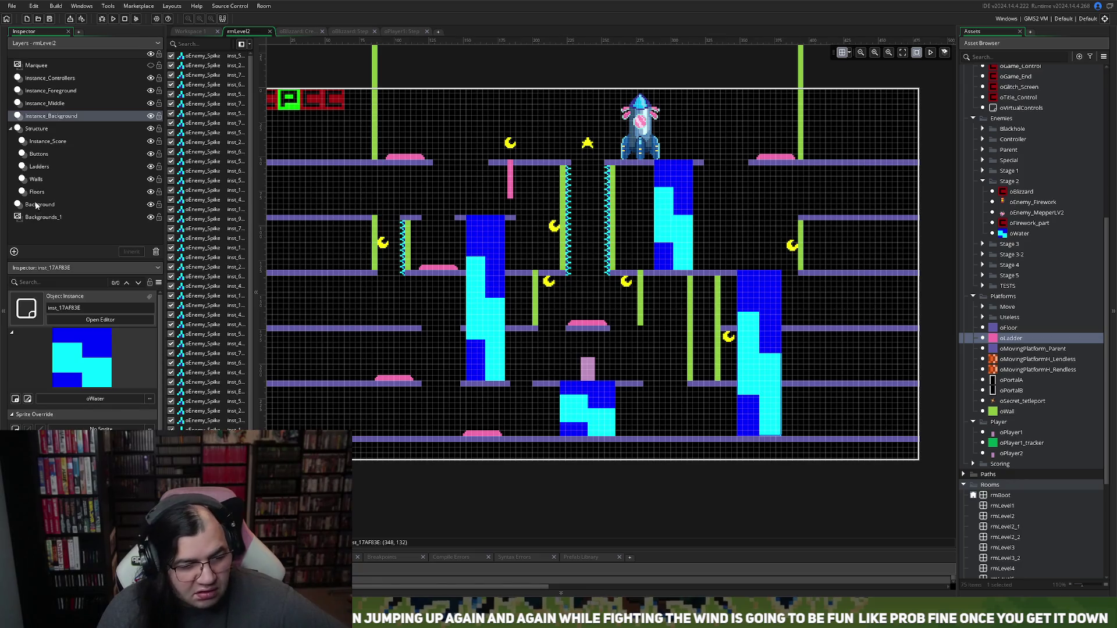
click(70, 193)
click(730, 273)
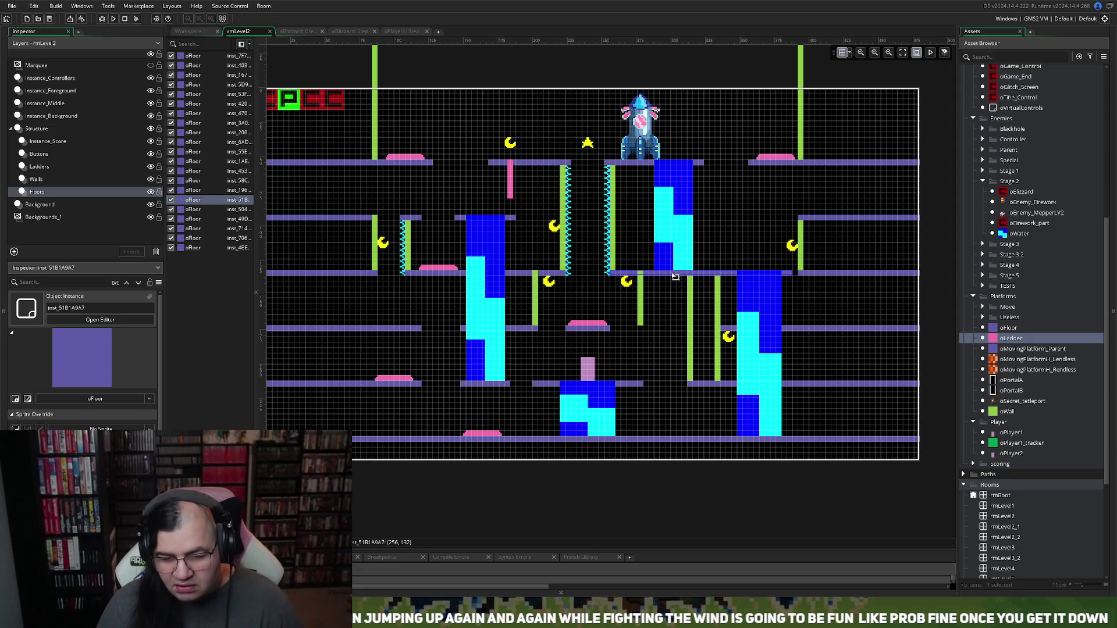
key(Delete)
click(804, 275)
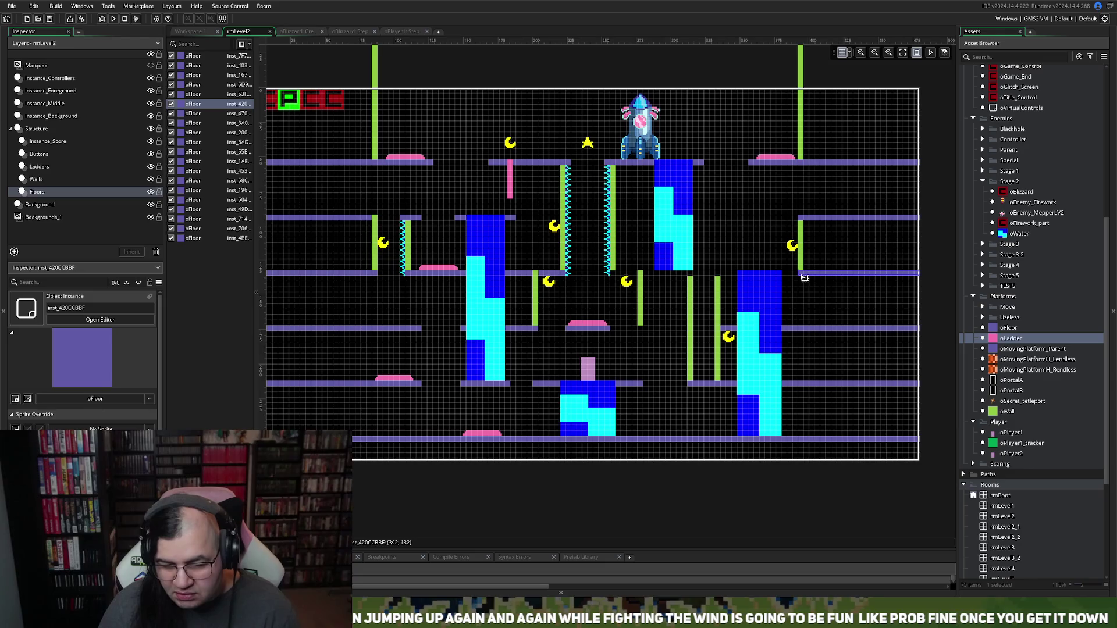
drag(799, 274, 631, 272)
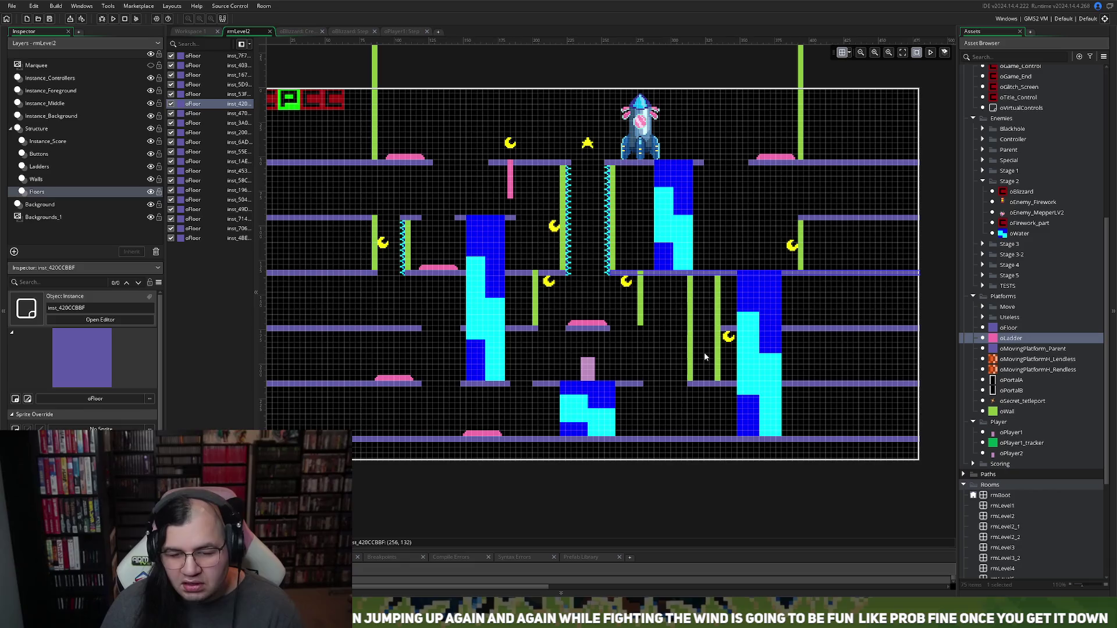
click(556, 229)
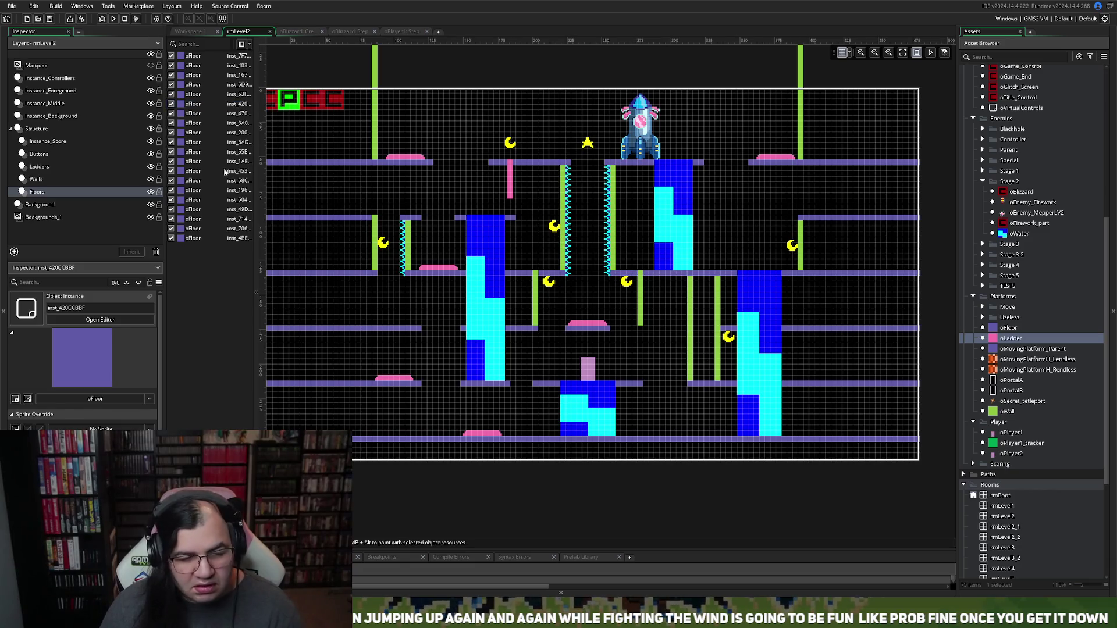
click(52, 142)
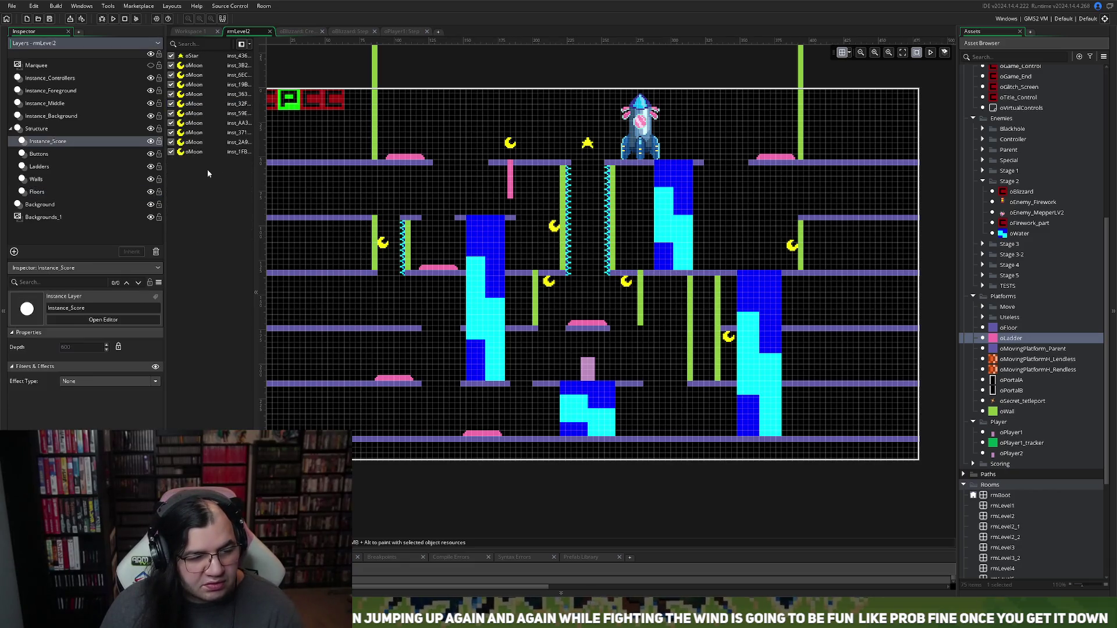
Step: Move a moon up beside the top blue block under the rocket
mouse_move(553, 226)
mouse_down()
mouse_move(592, 253)
mouse_move(640, 242)
mouse_move(640, 171)
mouse_up()
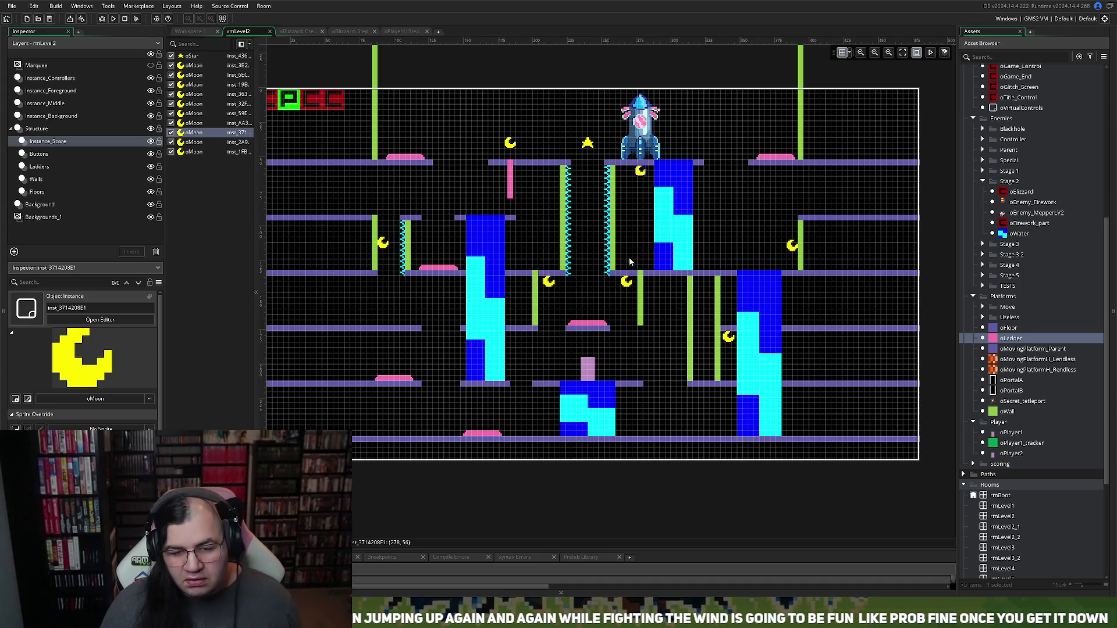
scroll(642, 281, down, 2)
scroll(642, 281, up, 2)
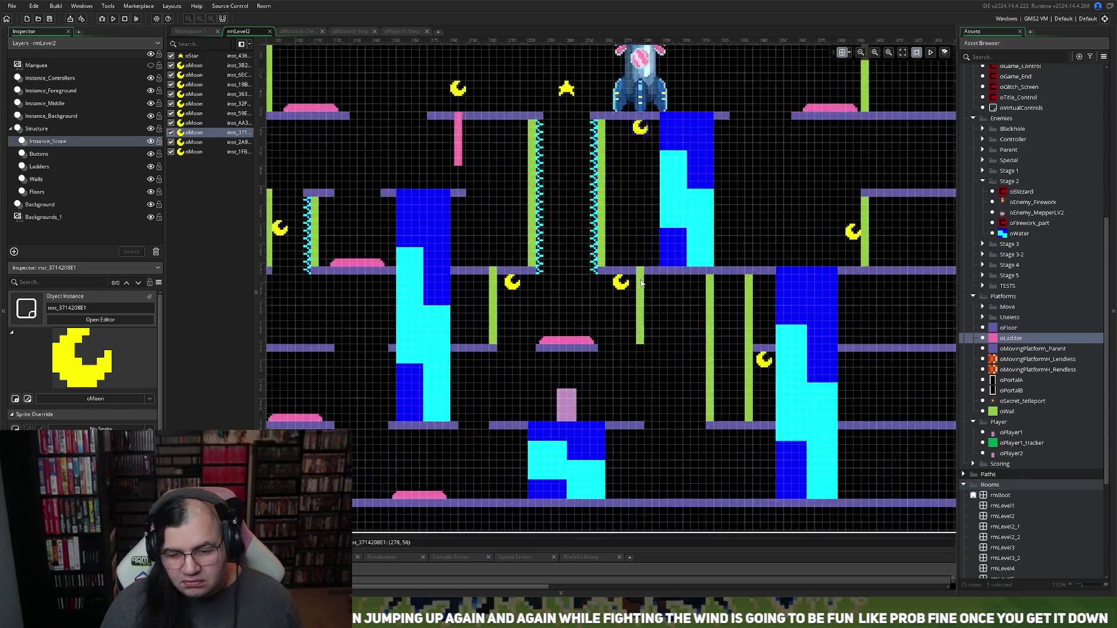
scroll(636, 283, right, 2)
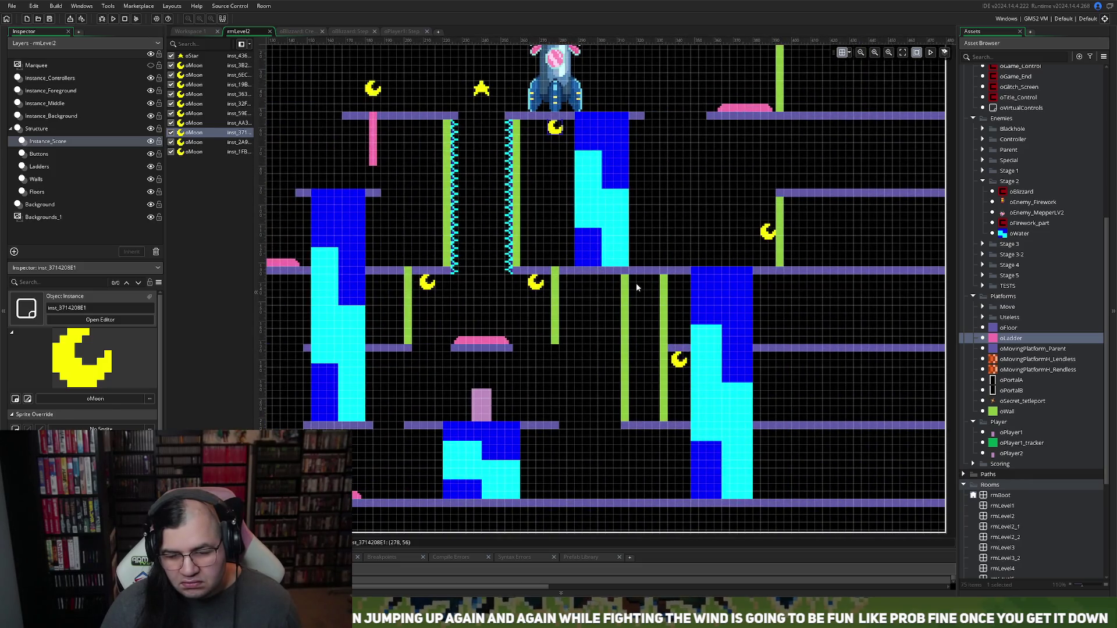
scroll(636, 283, down, 1)
scroll(636, 283, up, 1)
scroll(636, 283, right, 1)
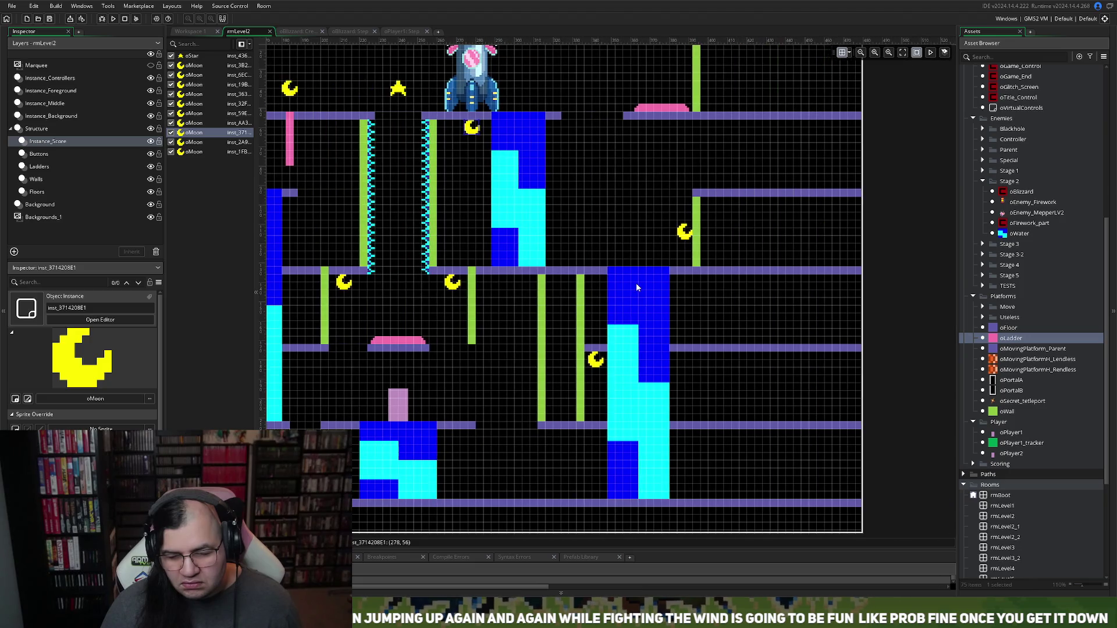
scroll(636, 283, left, 3)
scroll(633, 289, left, 1)
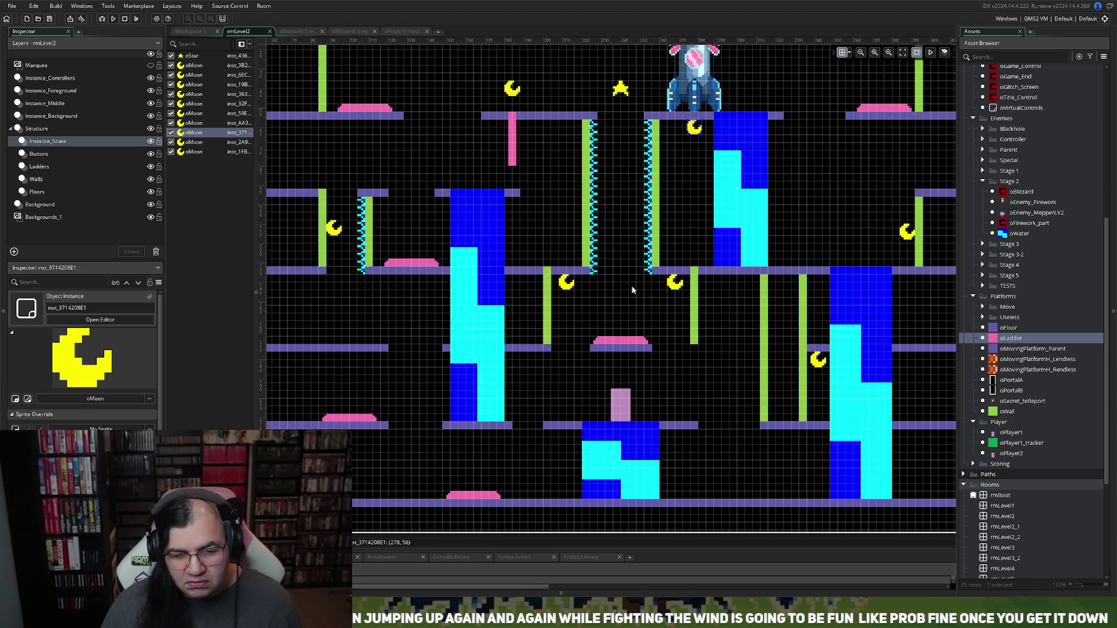
Step: Place one moon on the right middle floor and another on the top-right platform
mouse_move(521, 92)
mouse_down()
mouse_move(785, 275)
mouse_move(916, 291)
mouse_move(910, 284)
mouse_up()
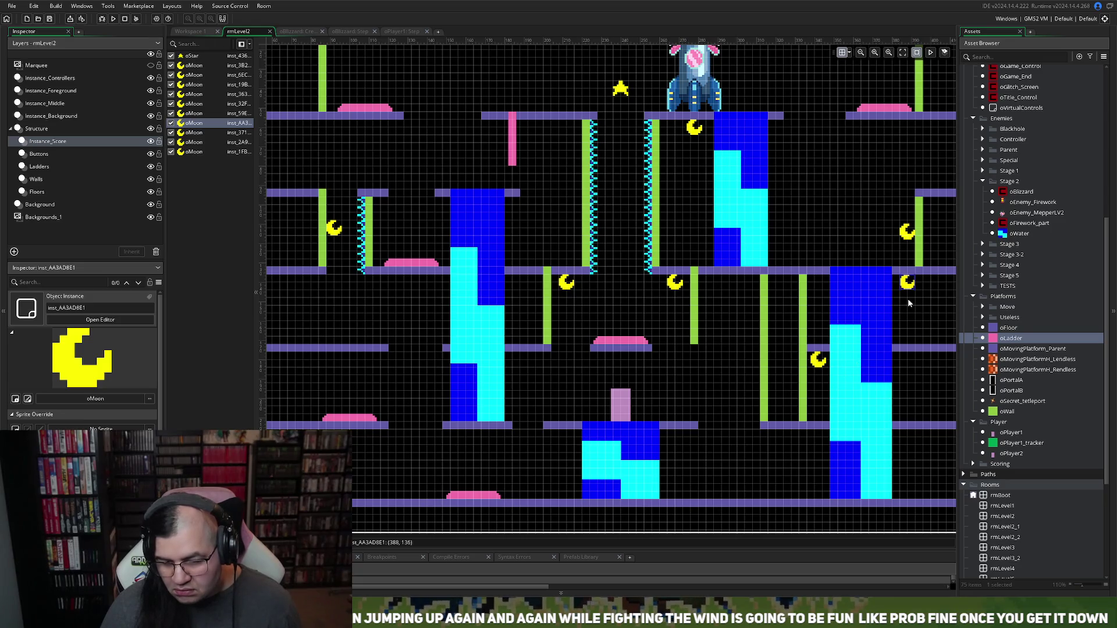
drag(912, 286, 909, 290)
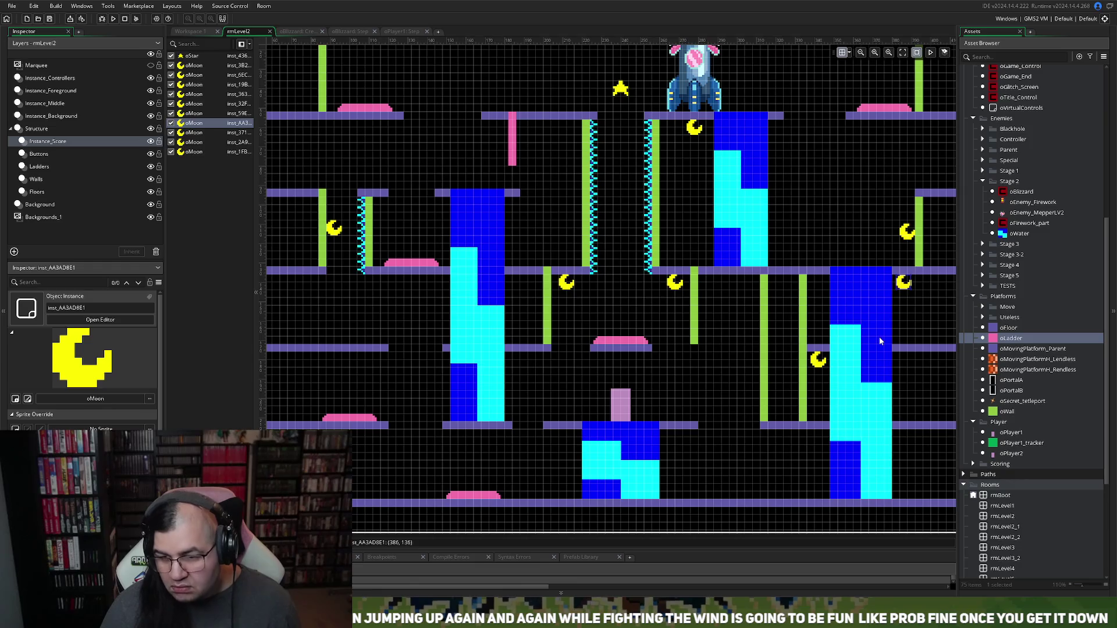
scroll(879, 337, right, 2)
scroll(880, 342, right, 2)
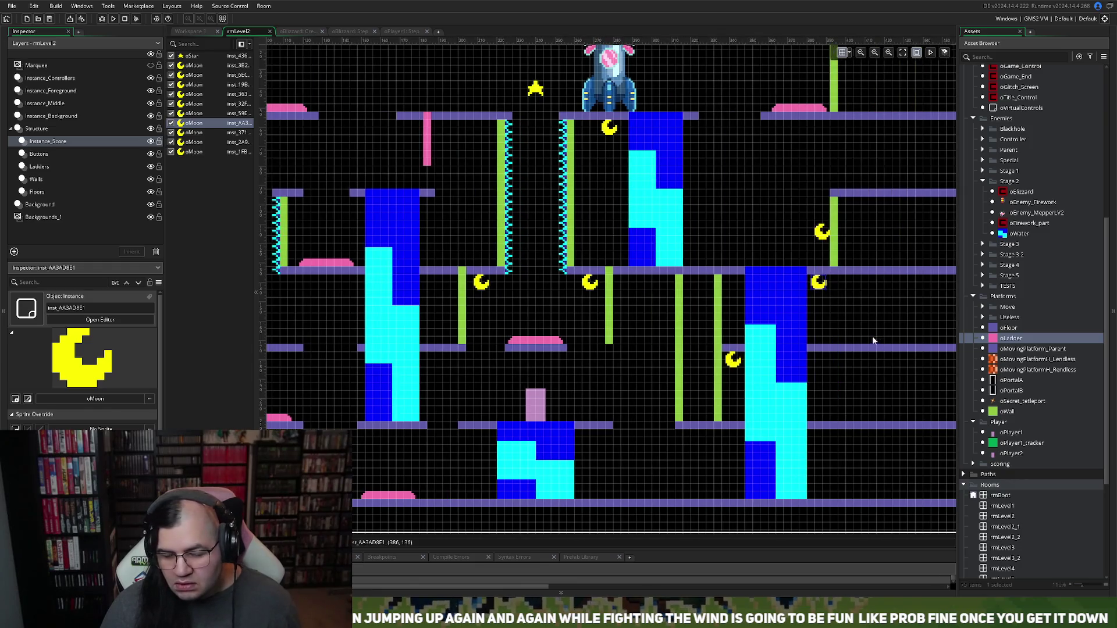
click(820, 221)
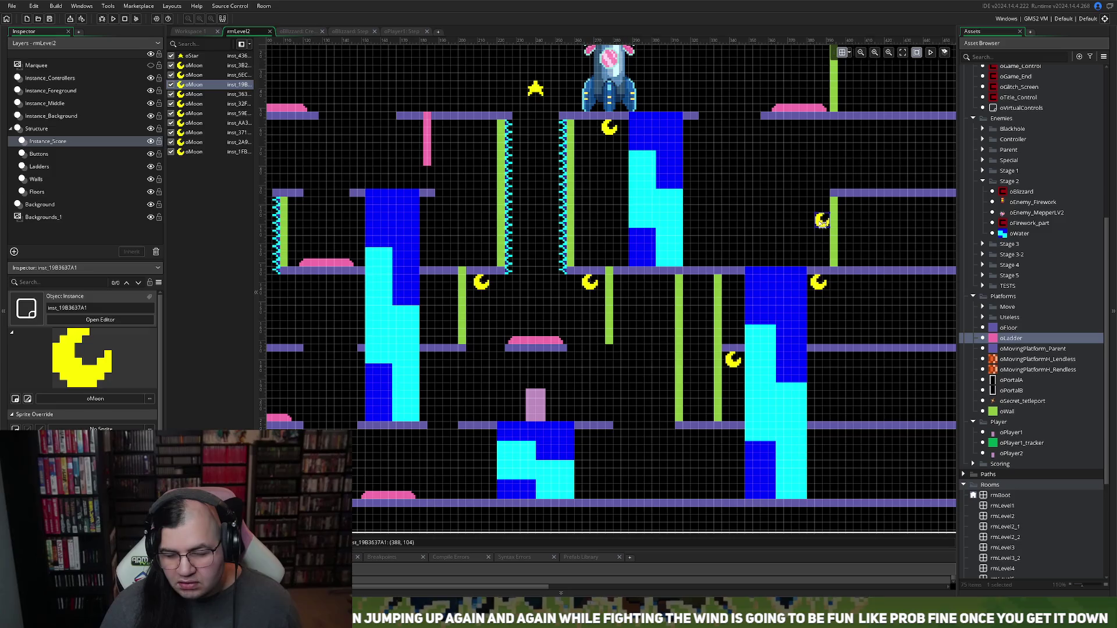
drag(822, 223, 823, 208)
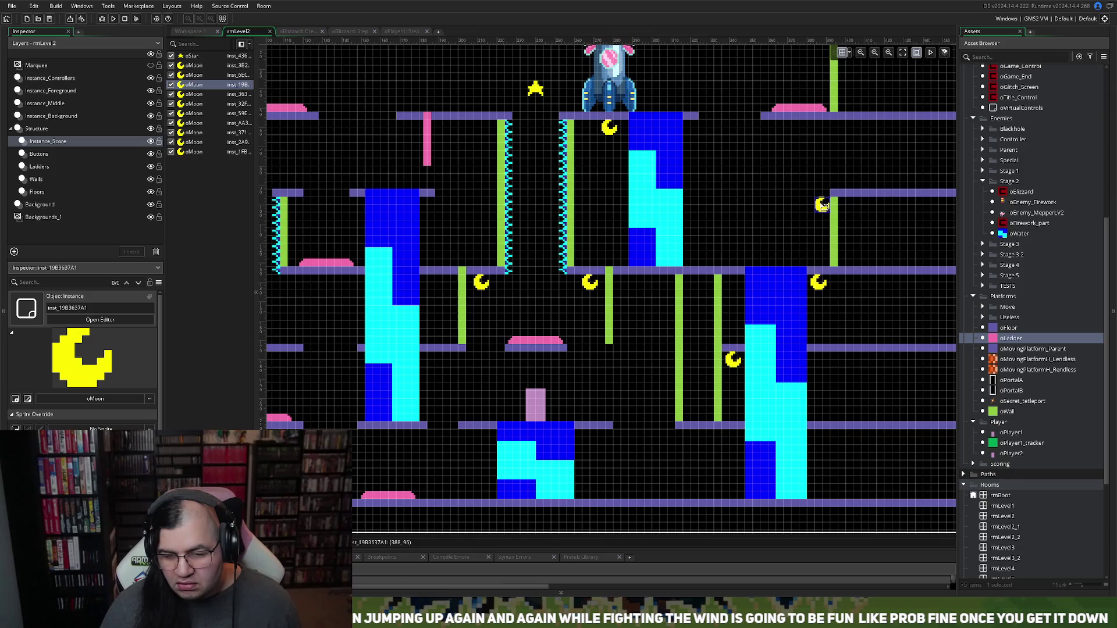
mouse_move(822, 207)
mouse_down()
mouse_move(795, 218)
mouse_move(805, 238)
mouse_move(801, 131)
mouse_up()
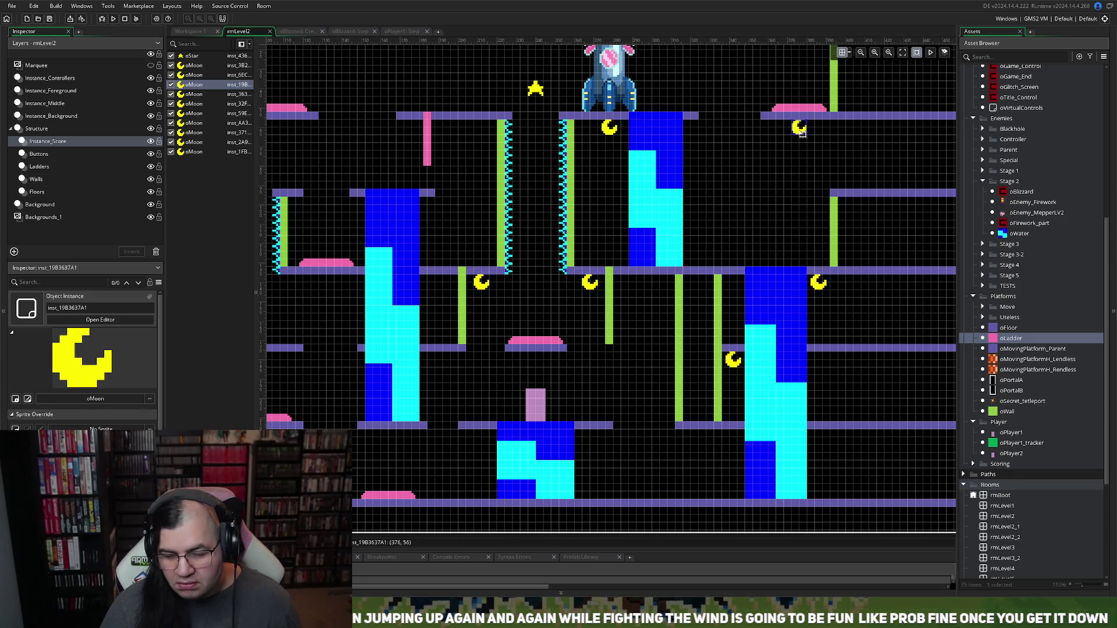
drag(801, 133, 805, 136)
Step: Delete the four spikes sticking up above the right-hand platform beside the green wall
click(56, 116)
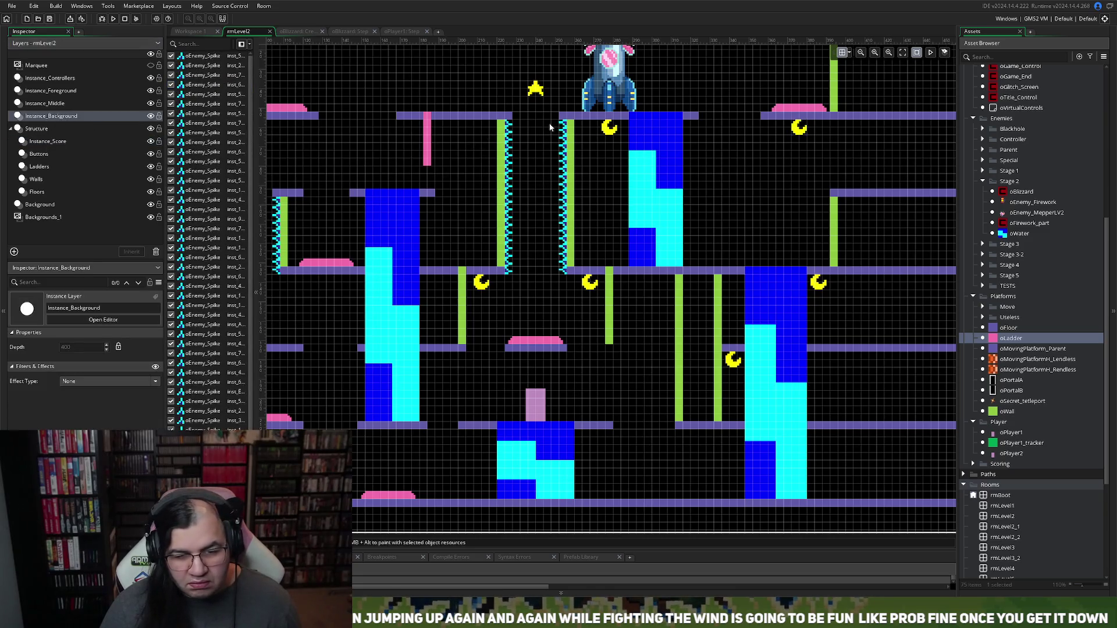
mouse_move(549, 123)
mouse_down()
mouse_move(567, 221)
mouse_move(565, 184)
mouse_move(651, 216)
mouse_move(831, 227)
mouse_up()
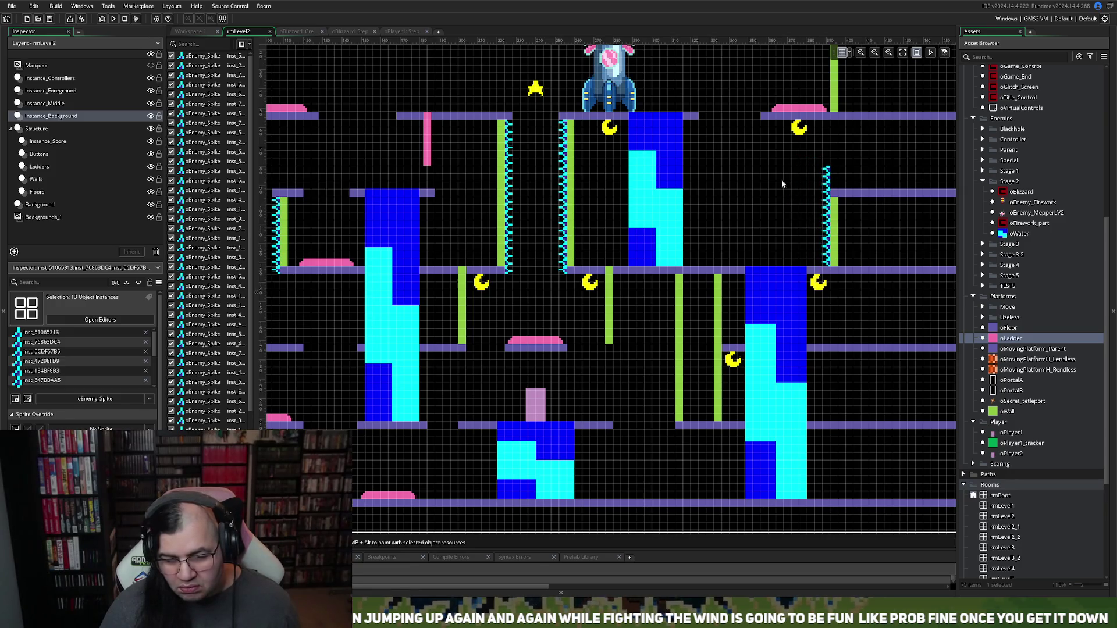
drag(805, 160, 836, 199)
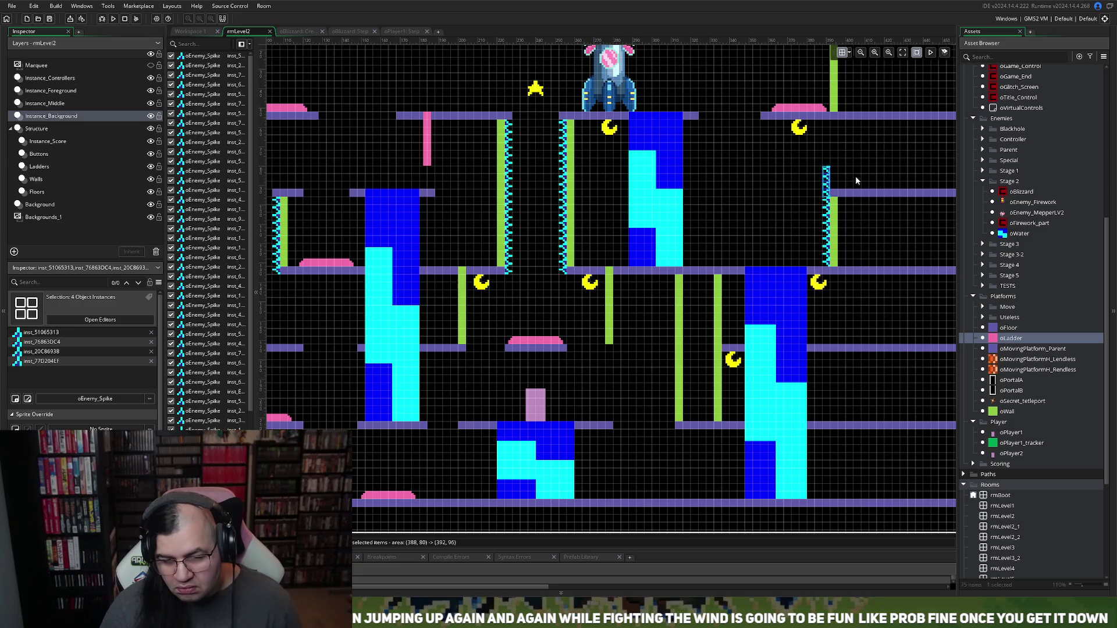
key(Delete)
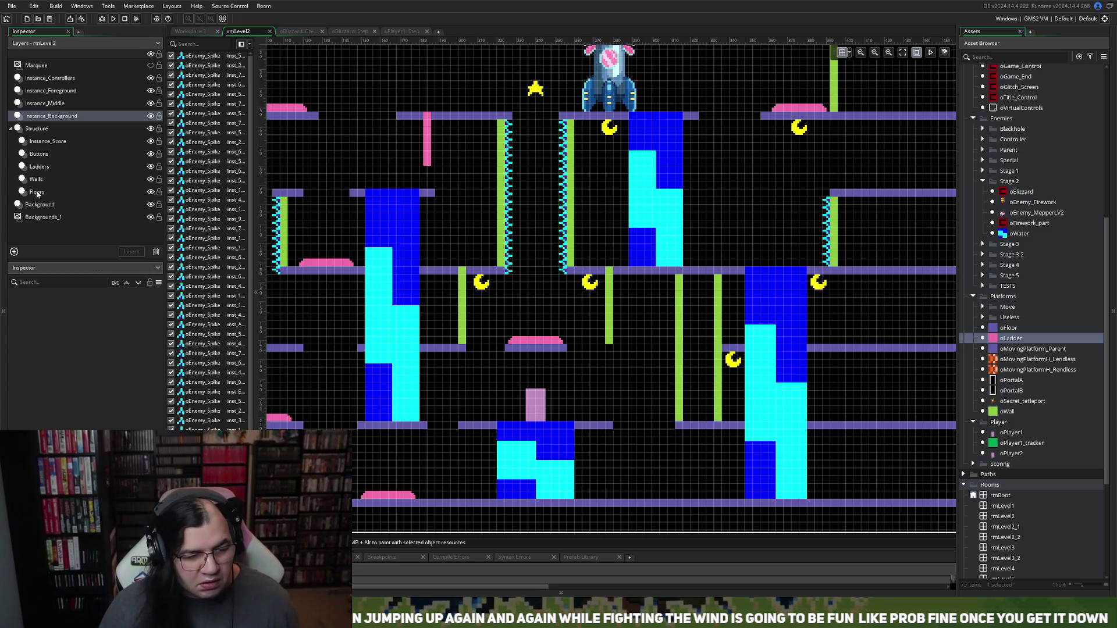
click(791, 238)
click(832, 193)
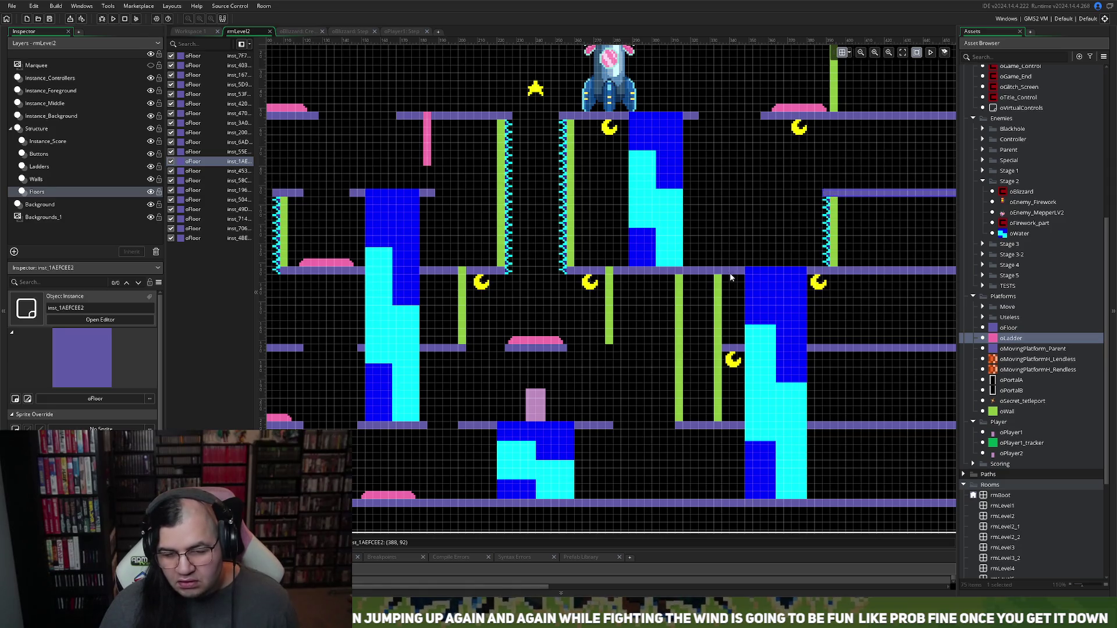
scroll(699, 292, down, 3)
scroll(698, 294, left, 5)
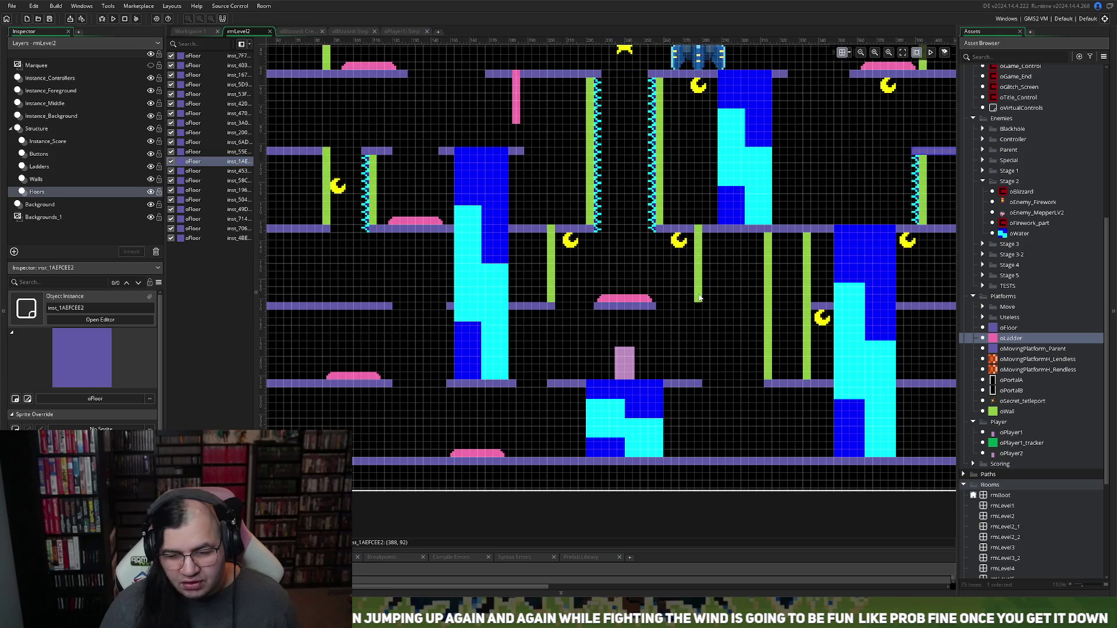
scroll(700, 299, left, 2)
scroll(700, 299, right, 2)
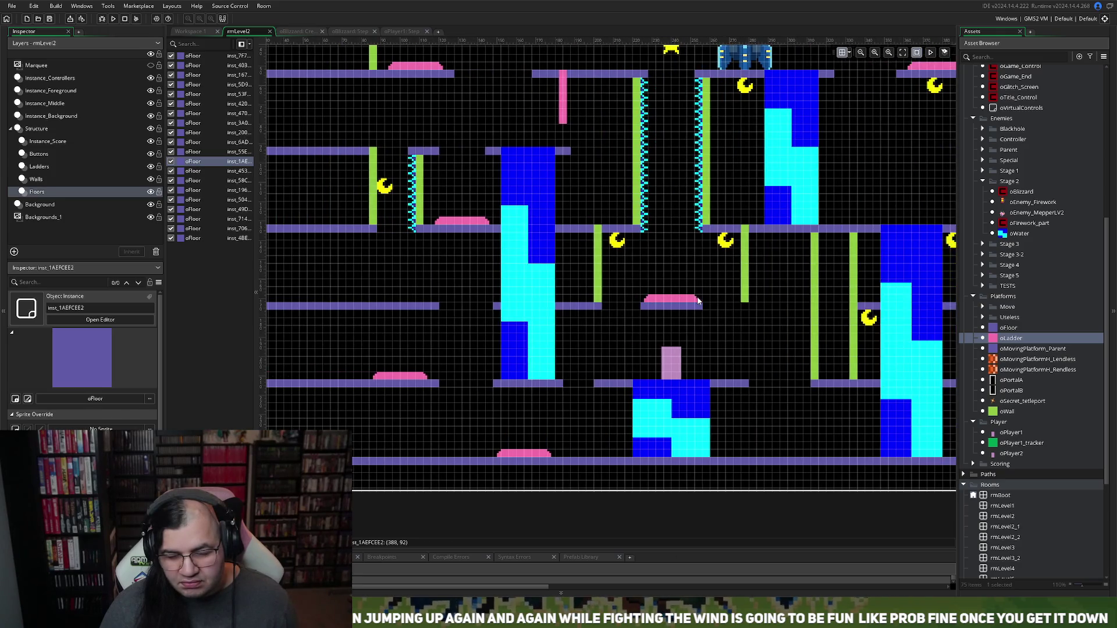
scroll(699, 300, right, 2)
scroll(699, 301, down, 1)
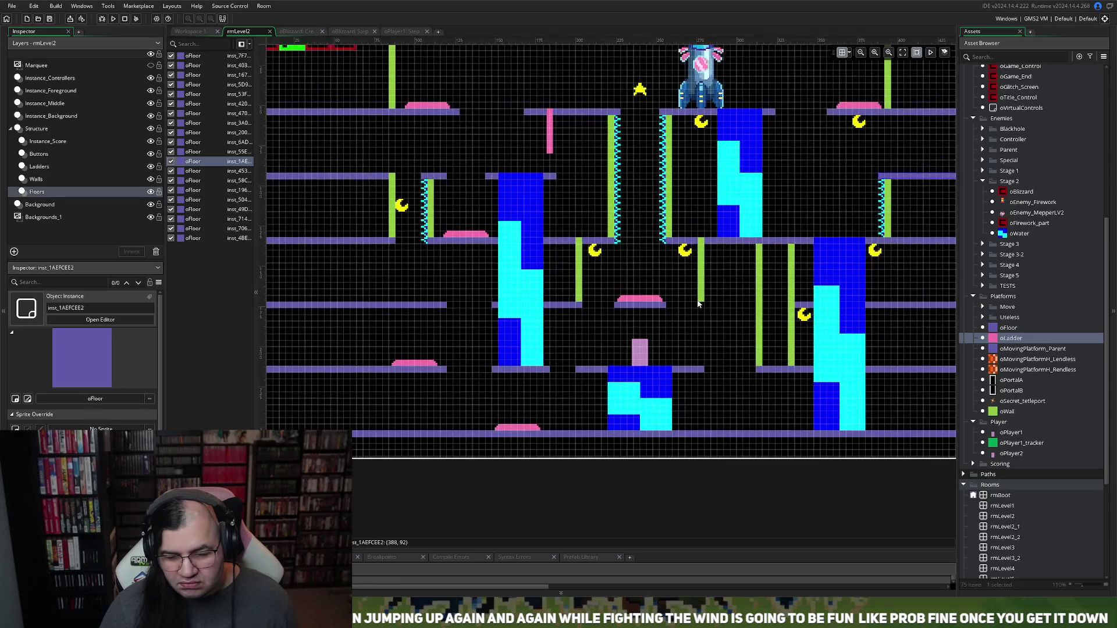
scroll(698, 303, up, 2)
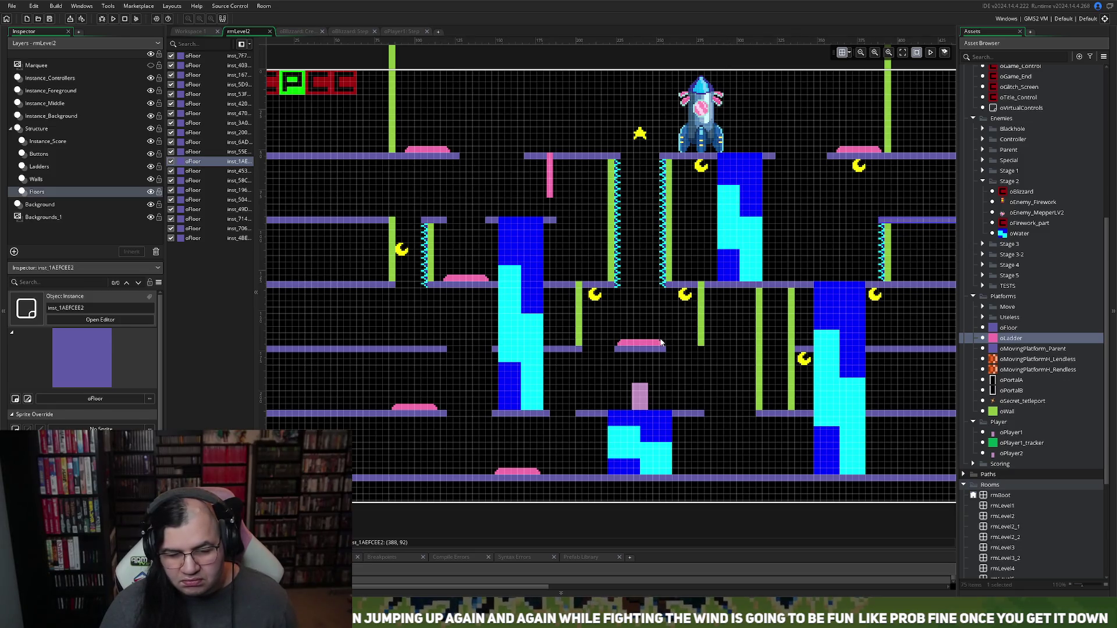
scroll(661, 343, right, 2)
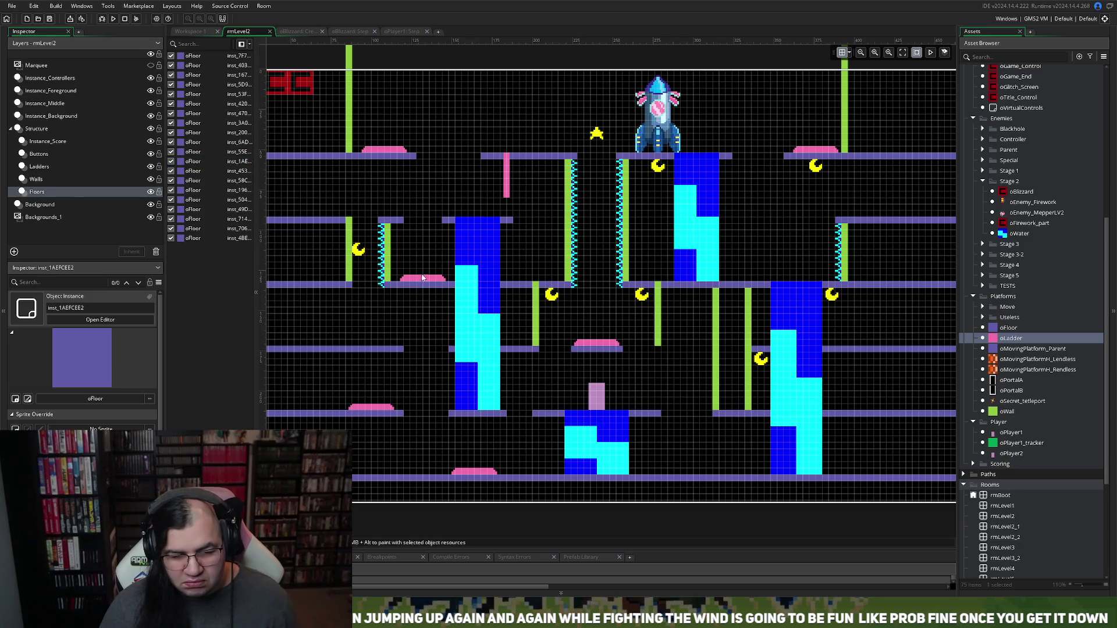
scroll(448, 278, up, 2)
scroll(448, 278, down, 2)
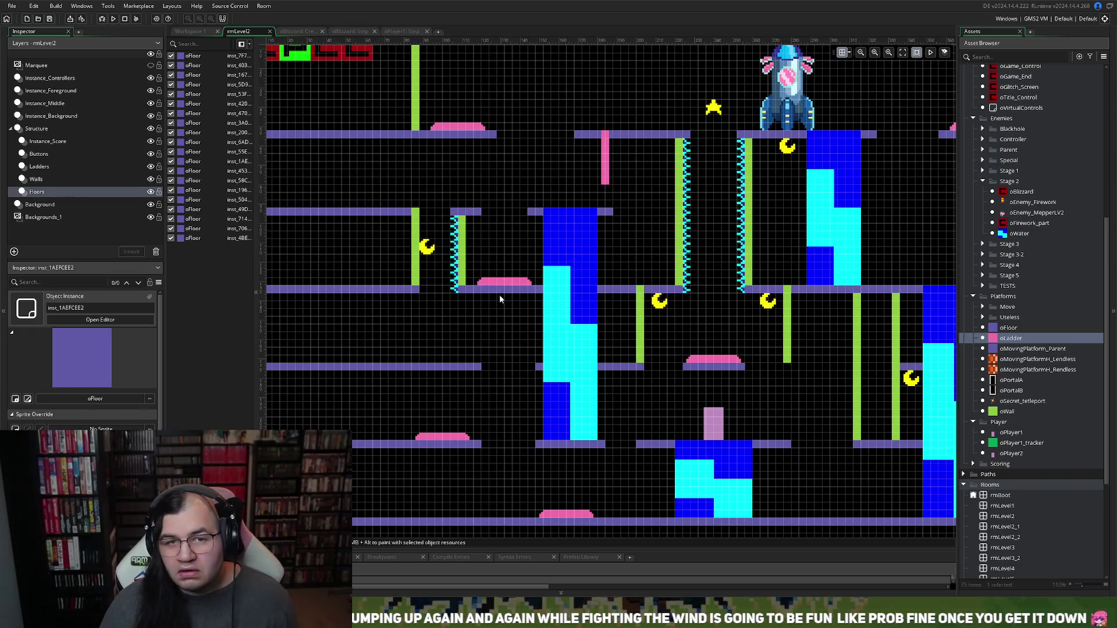
scroll(431, 174, up, 1)
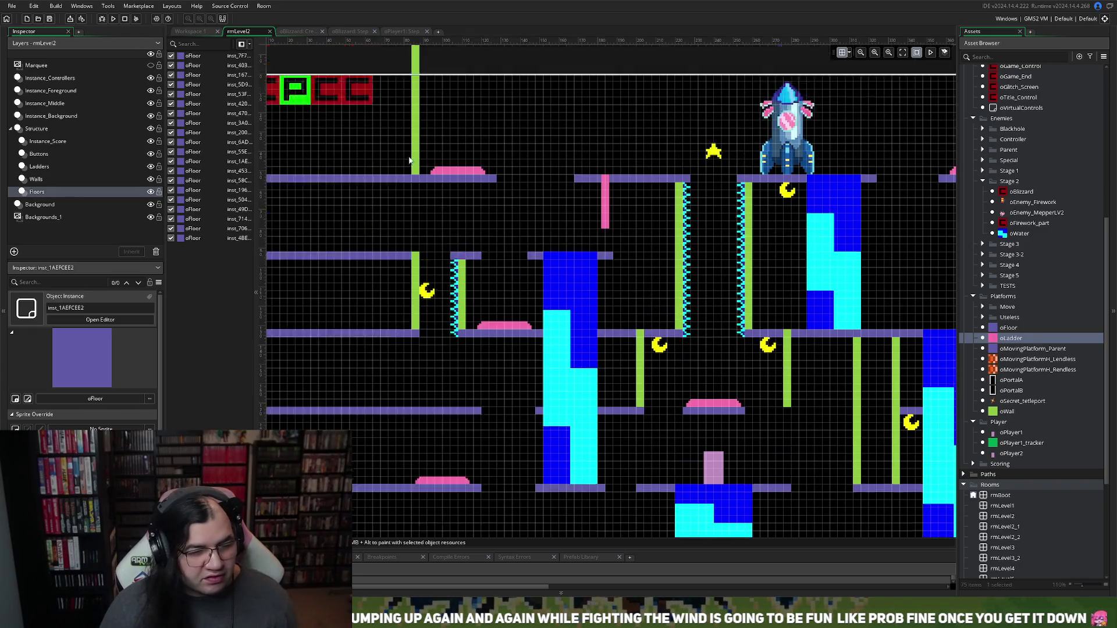
scroll(448, 206, down, 2)
click(39, 154)
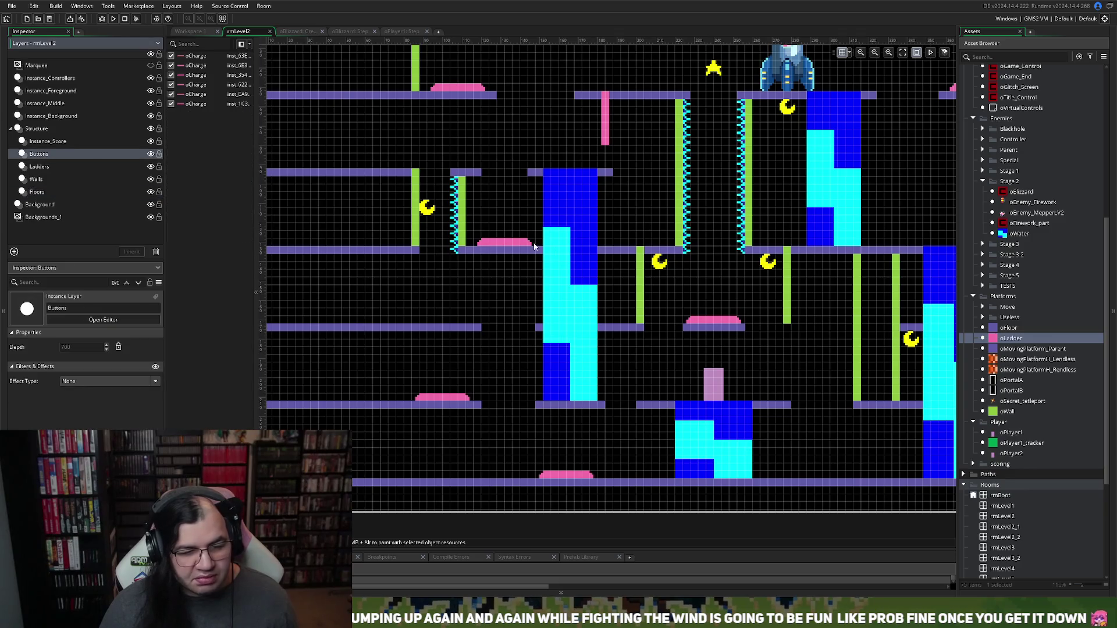
Step: Move the pink oCharge pad from the middle-left floor onto the tall right blue column
mouse_move(530, 244)
mouse_down()
mouse_move(791, 240)
mouse_move(774, 228)
mouse_move(800, 248)
mouse_up()
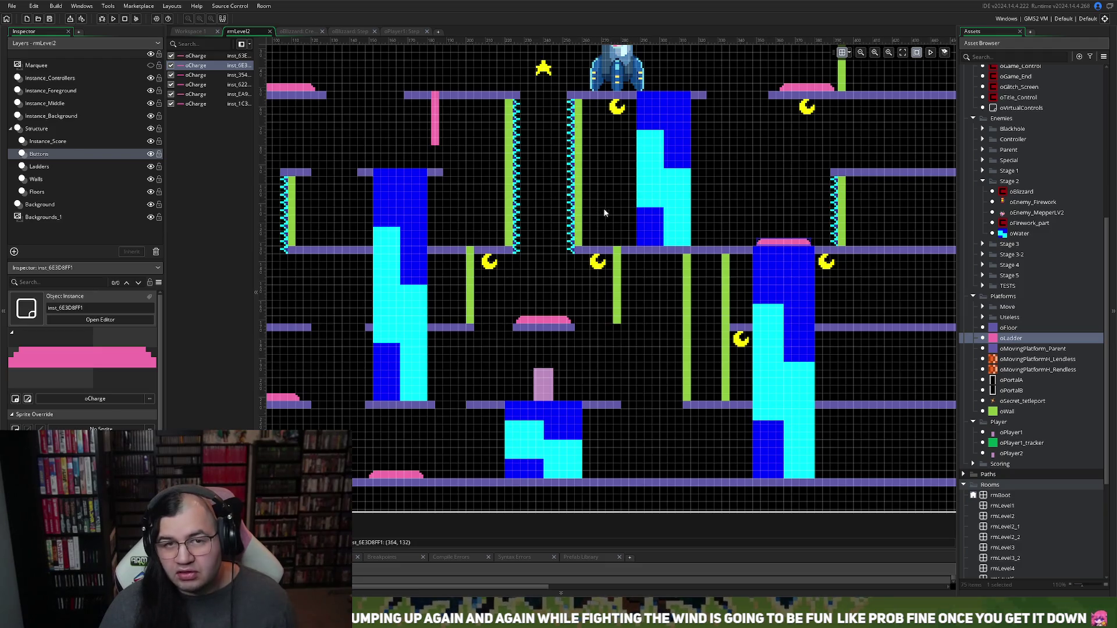
scroll(687, 277, down, 2)
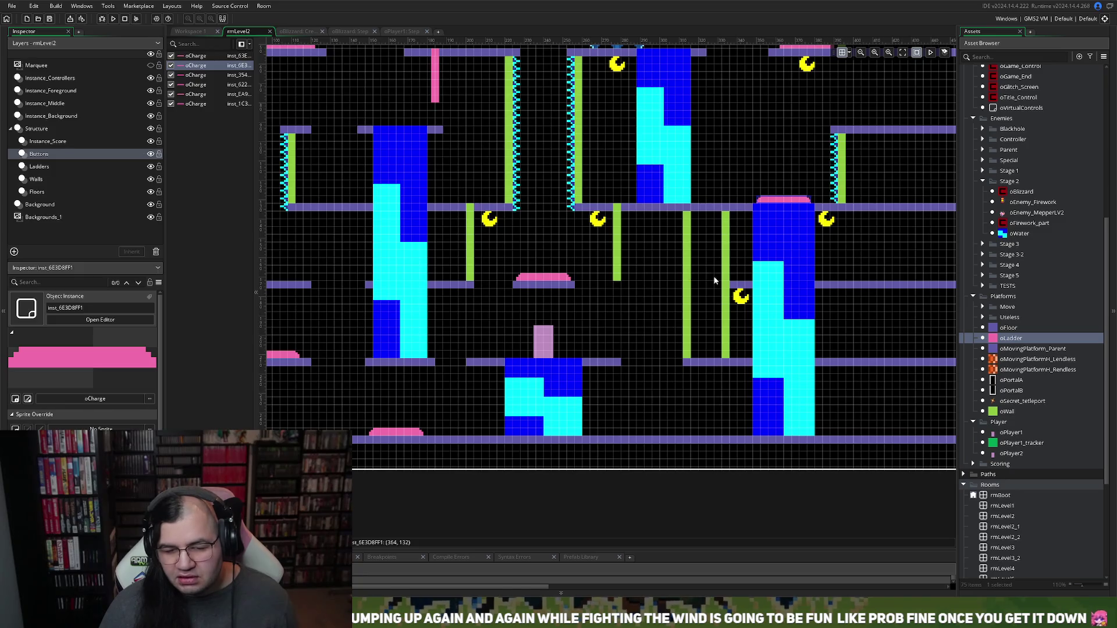
click(723, 278)
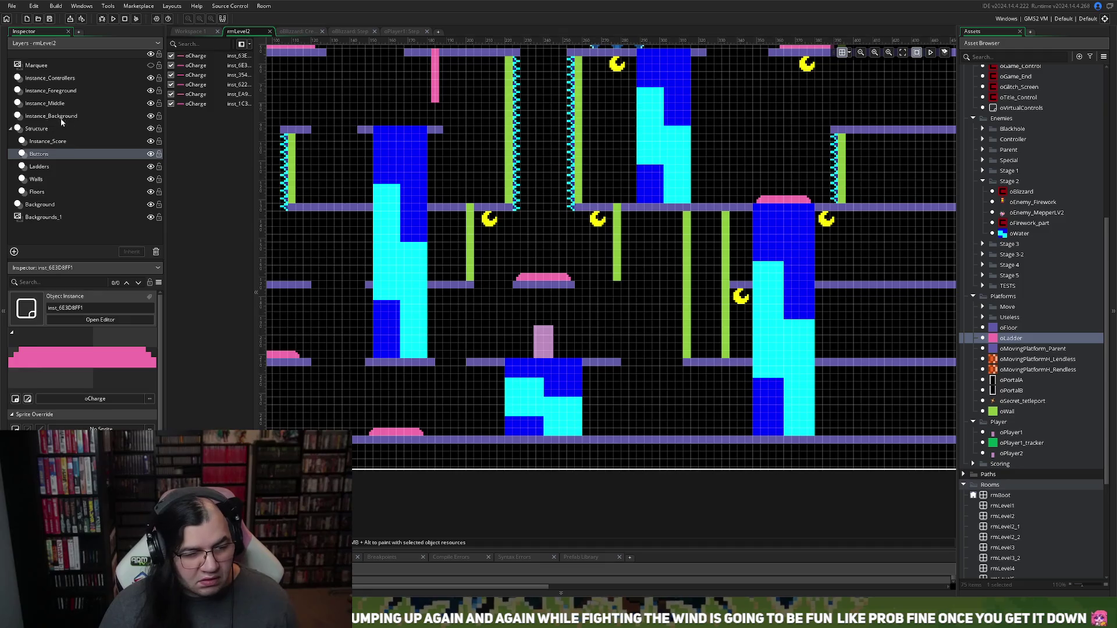
Step: Move the moon from the tall blue column's top down between the middle-right green walls
click(56, 140)
click(57, 140)
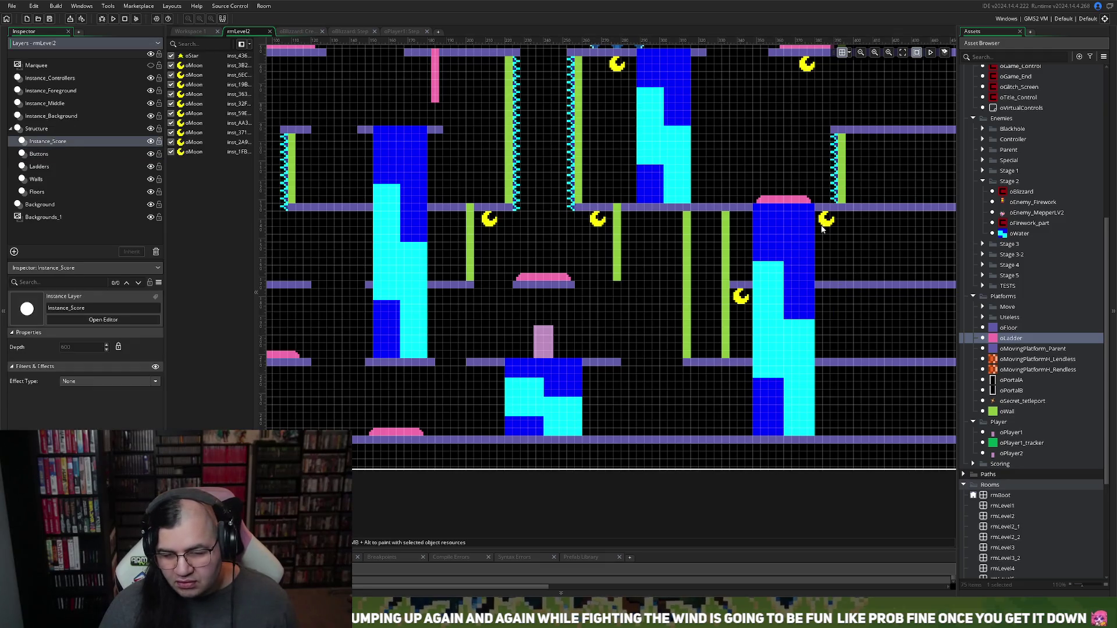
mouse_move(826, 220)
mouse_down()
mouse_move(722, 298)
mouse_move(675, 314)
mouse_move(676, 271)
mouse_move(675, 312)
mouse_up()
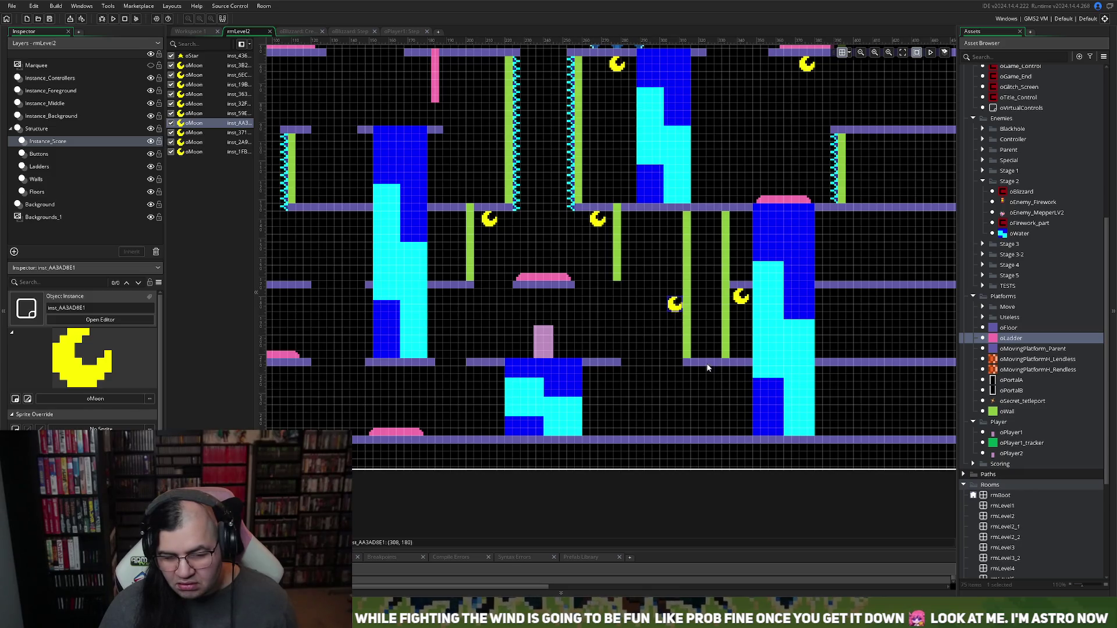
drag(678, 310, 676, 317)
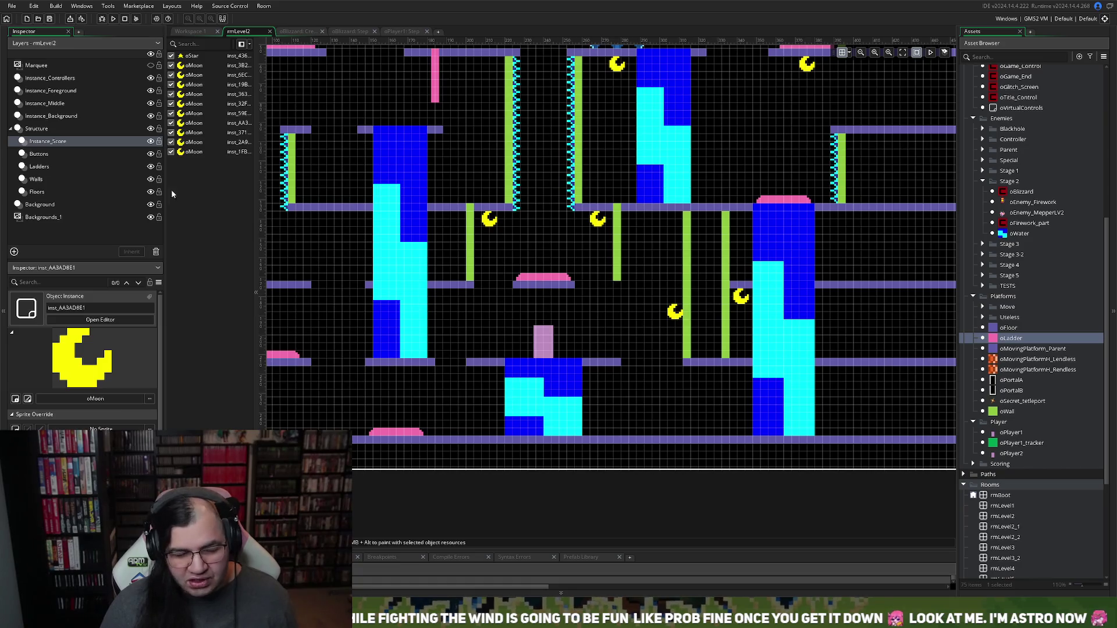
Step: Delete the right-hand green wall pillar in the lower middle and check the room overview
click(36, 179)
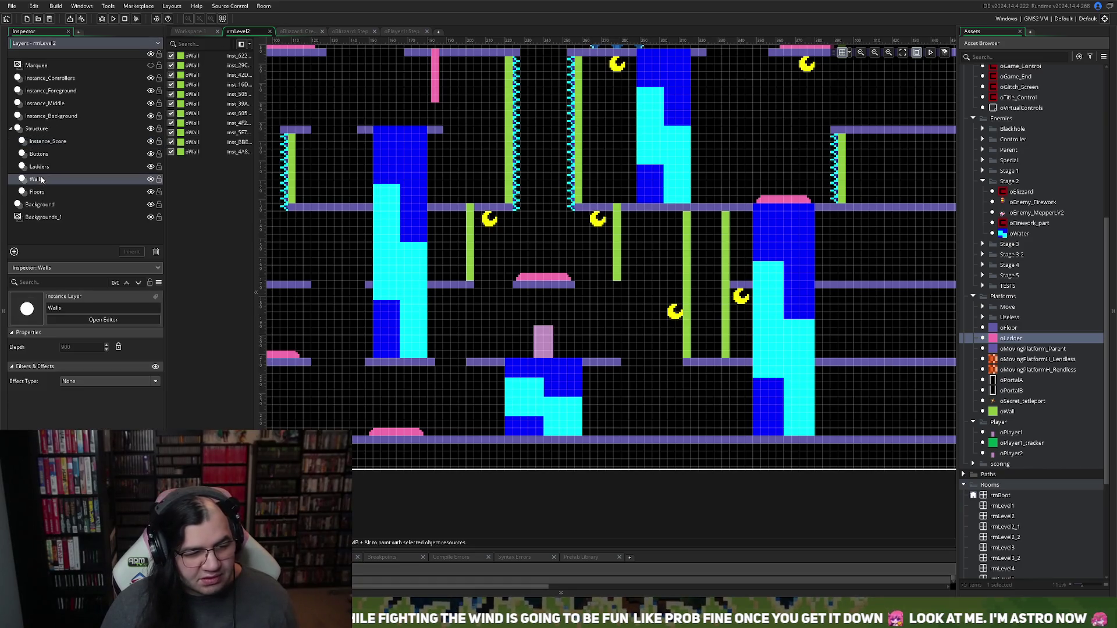
click(725, 279)
key(Delete)
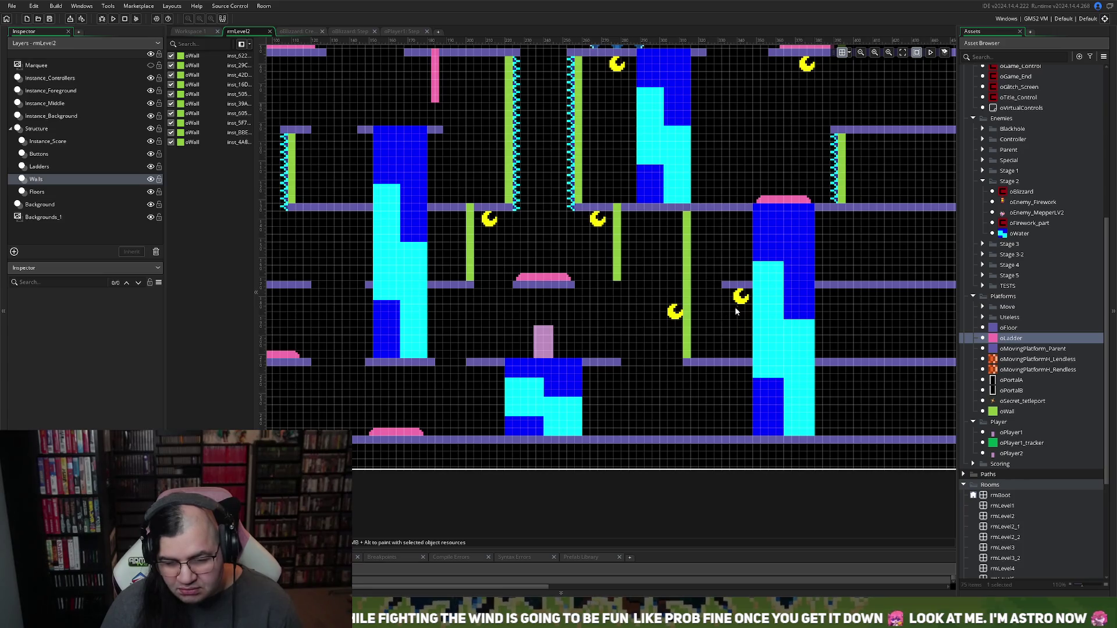
scroll(719, 305, up, 2)
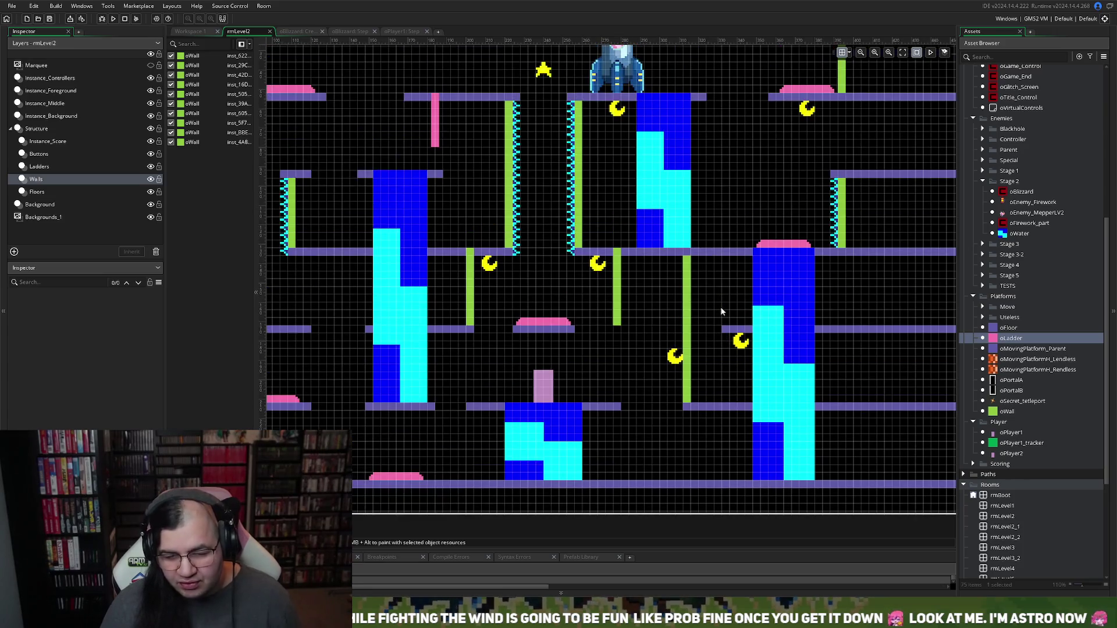
scroll(719, 321, up, 2)
scroll(719, 321, left, 10)
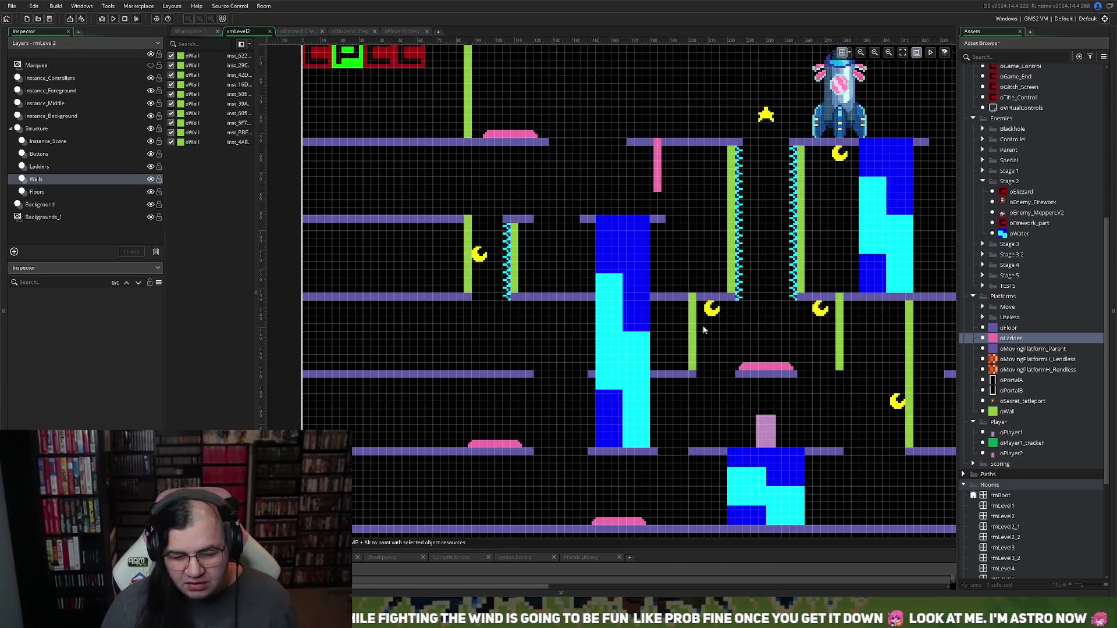
scroll(703, 330, down, 4)
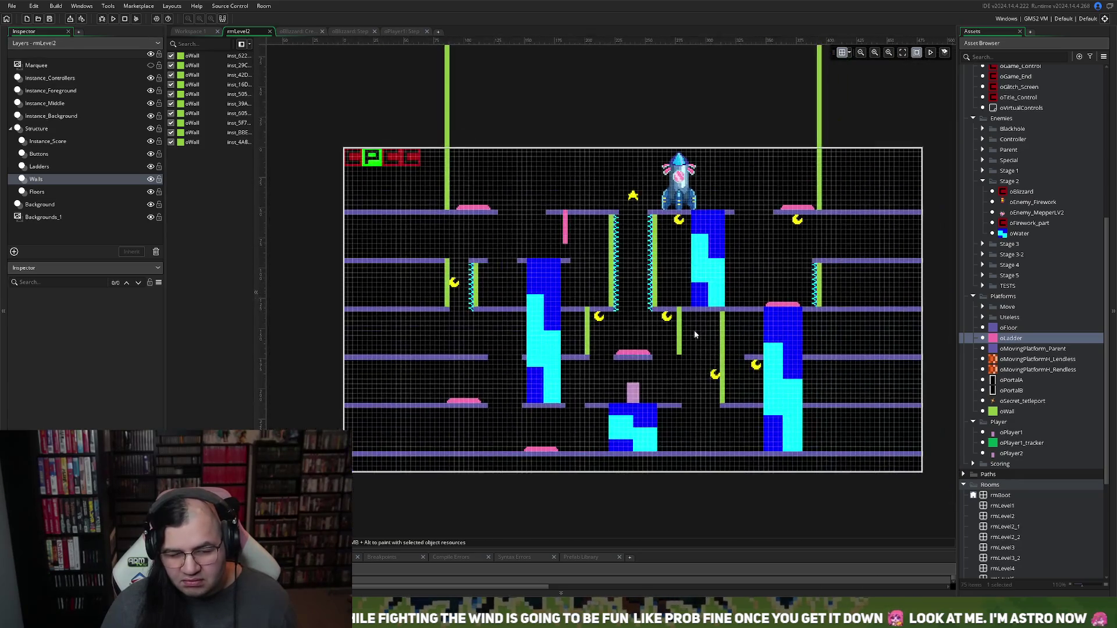
scroll(694, 331, up, 4)
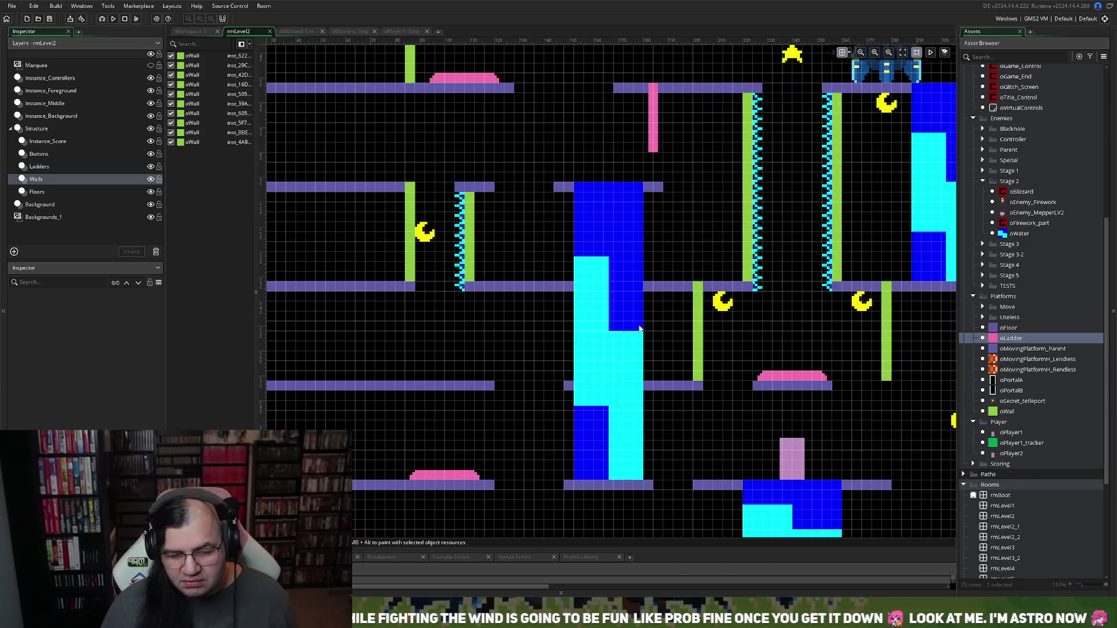
scroll(639, 328, left, 2)
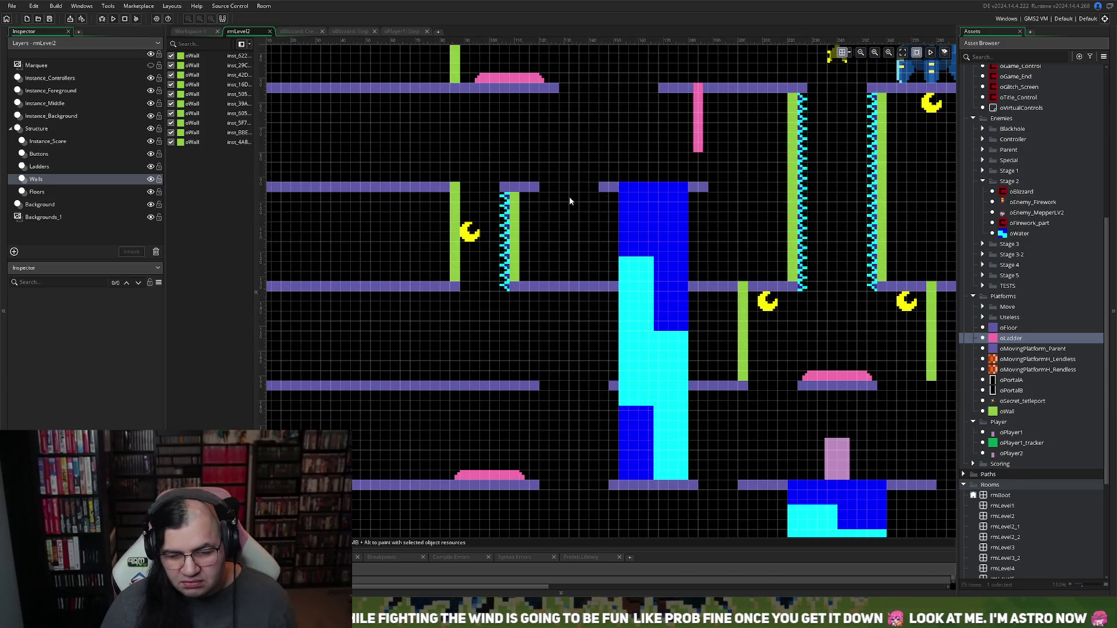
click(38, 197)
click(36, 179)
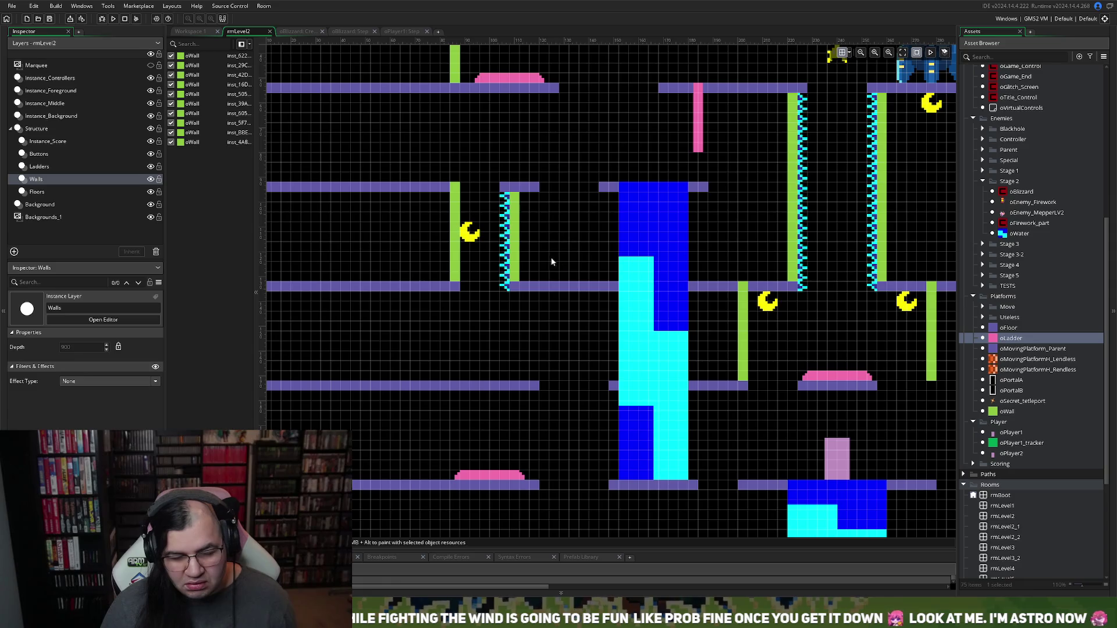
click(62, 117)
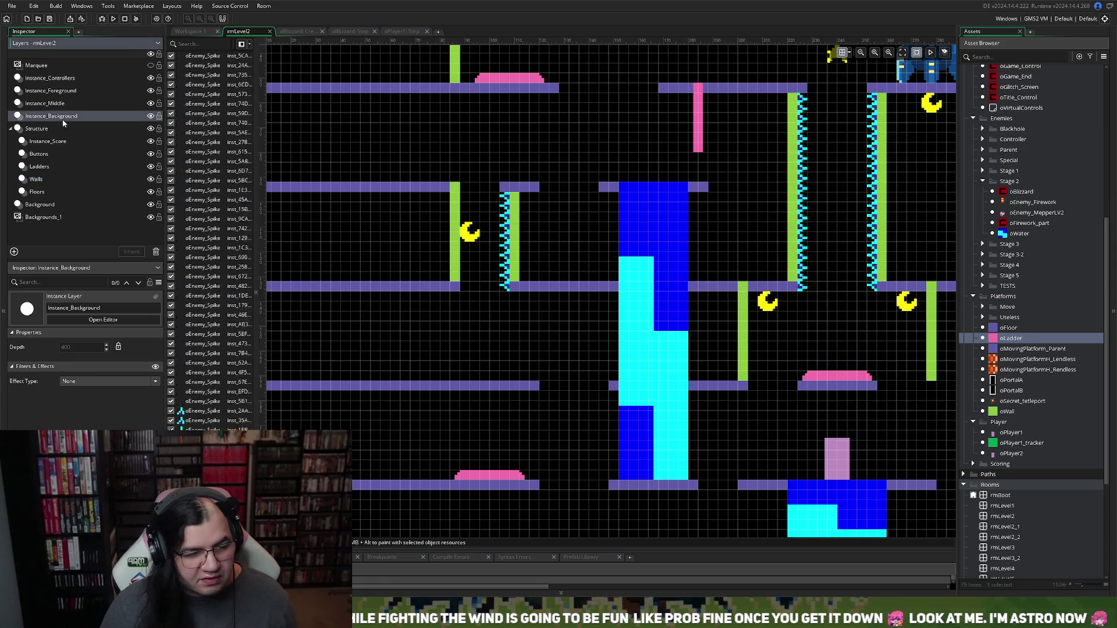
Step: Shift the cyan spike column off the short green wall to just left of the tall blue column
drag(482, 167, 561, 298)
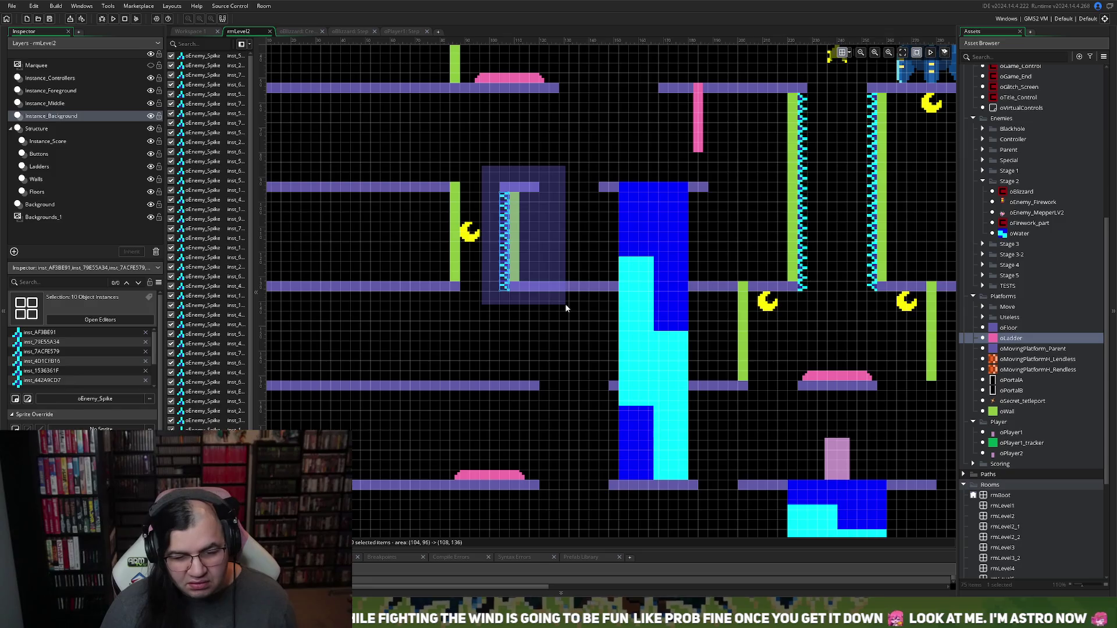
drag(507, 236, 594, 242)
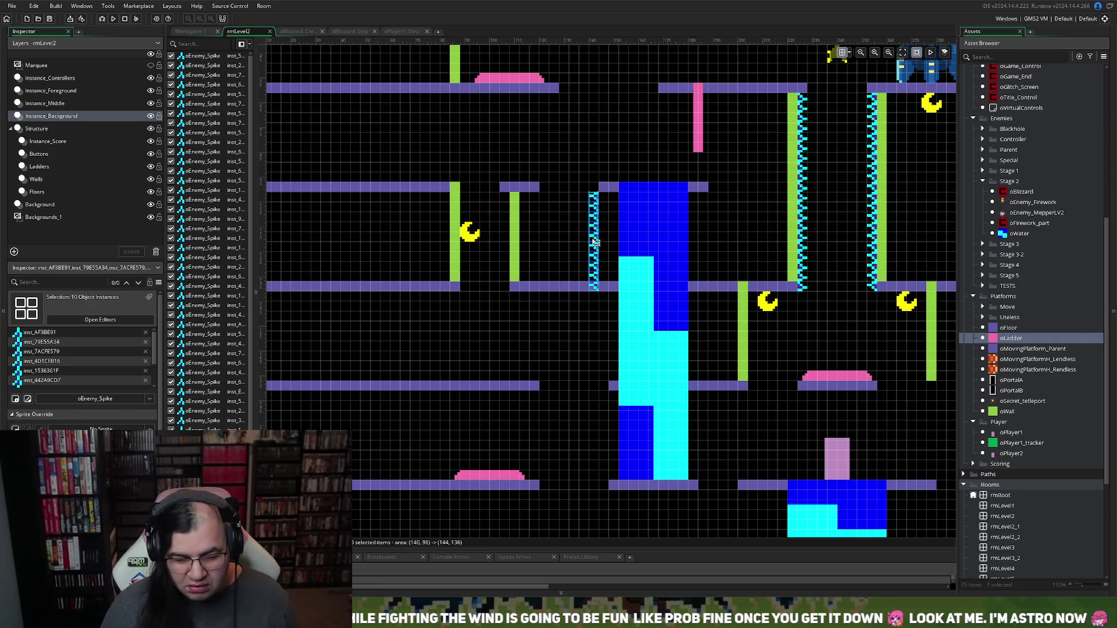
key(Left)
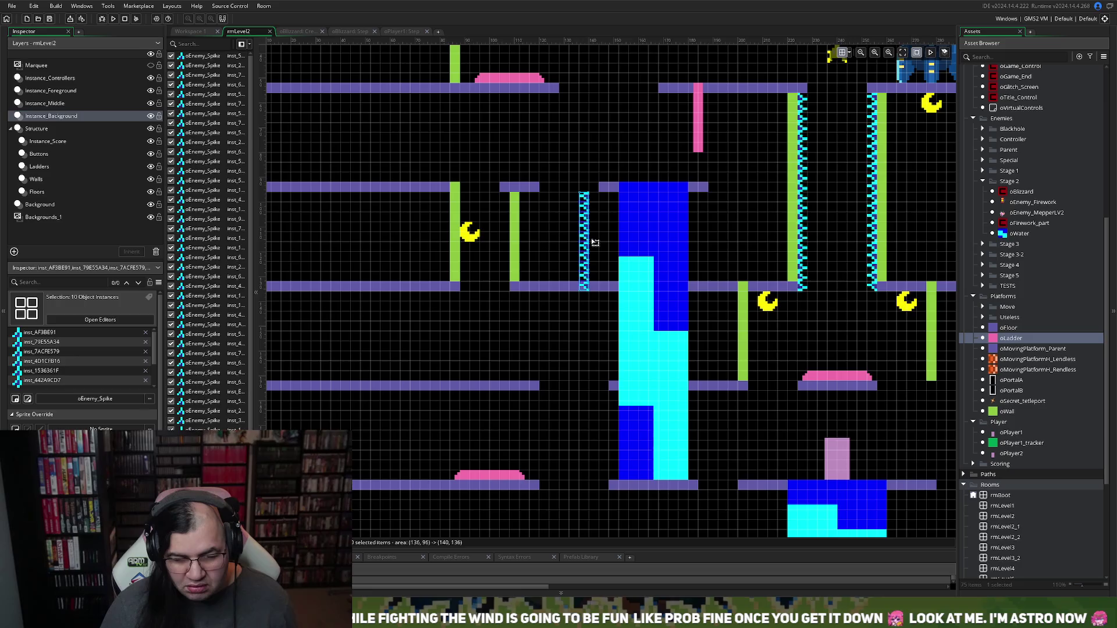
drag(595, 243, 582, 239)
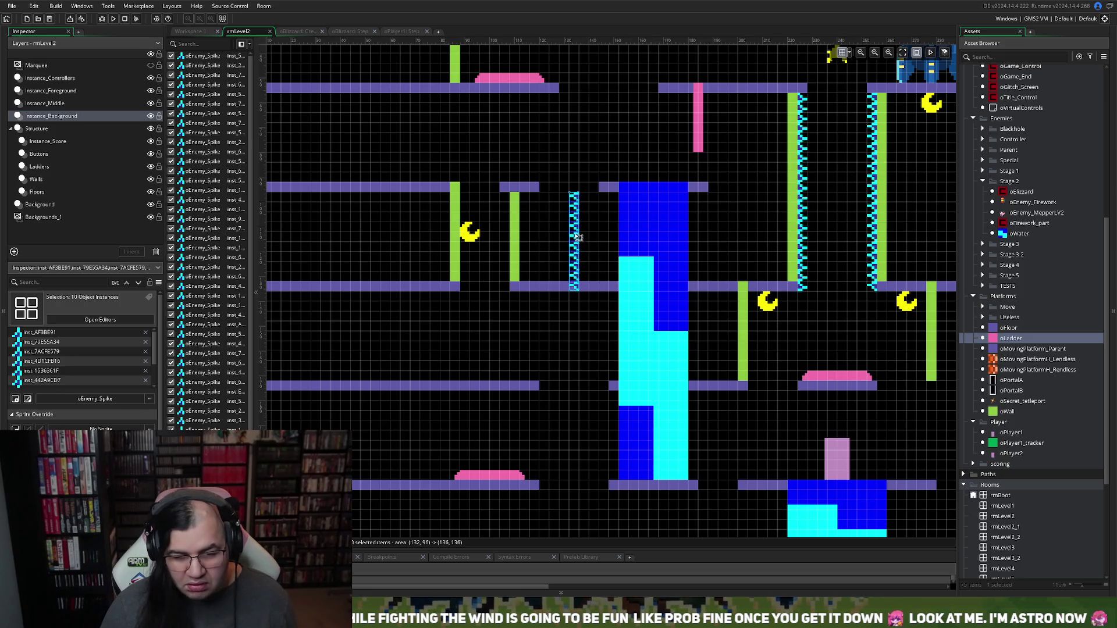
drag(576, 236, 583, 235)
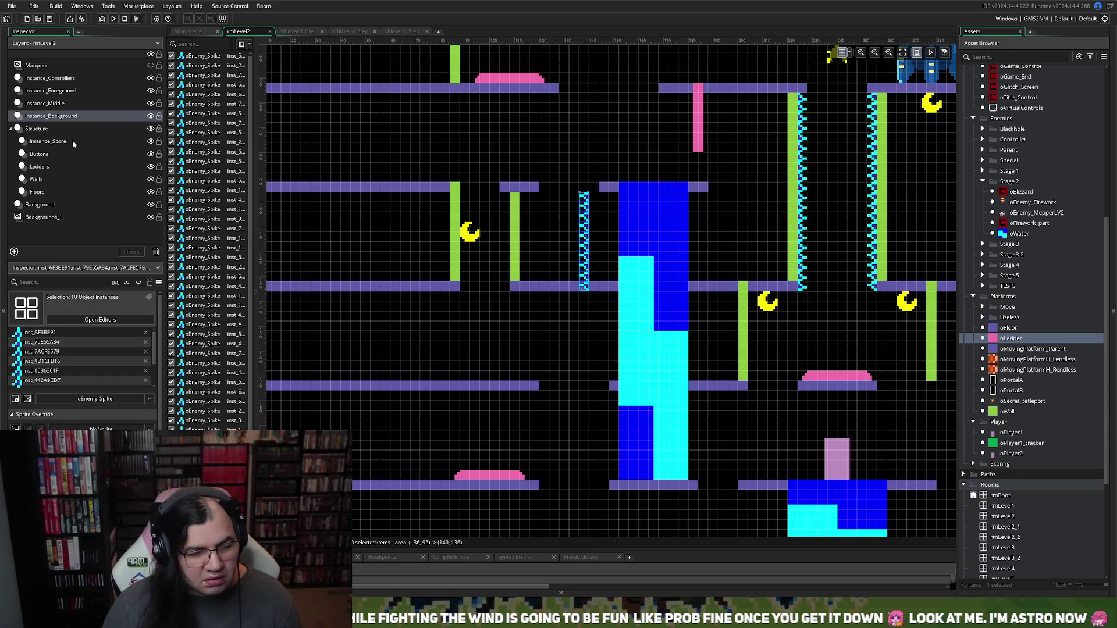
click(59, 193)
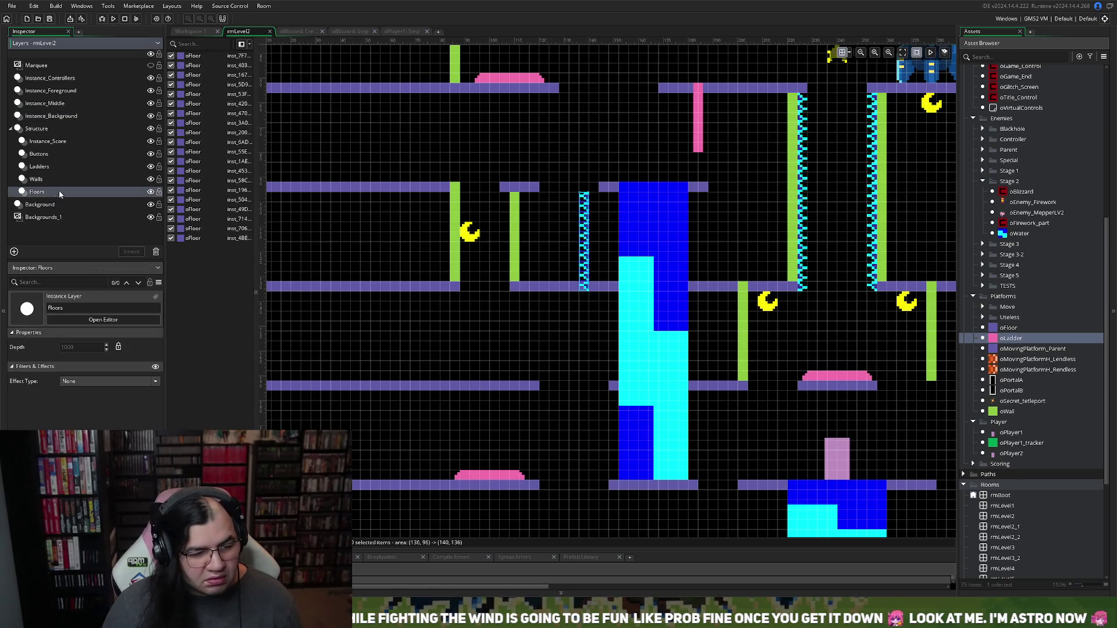
Step: Trim the middle-row floor piece's left end back to the spikes
click(517, 287)
drag(523, 287, 594, 291)
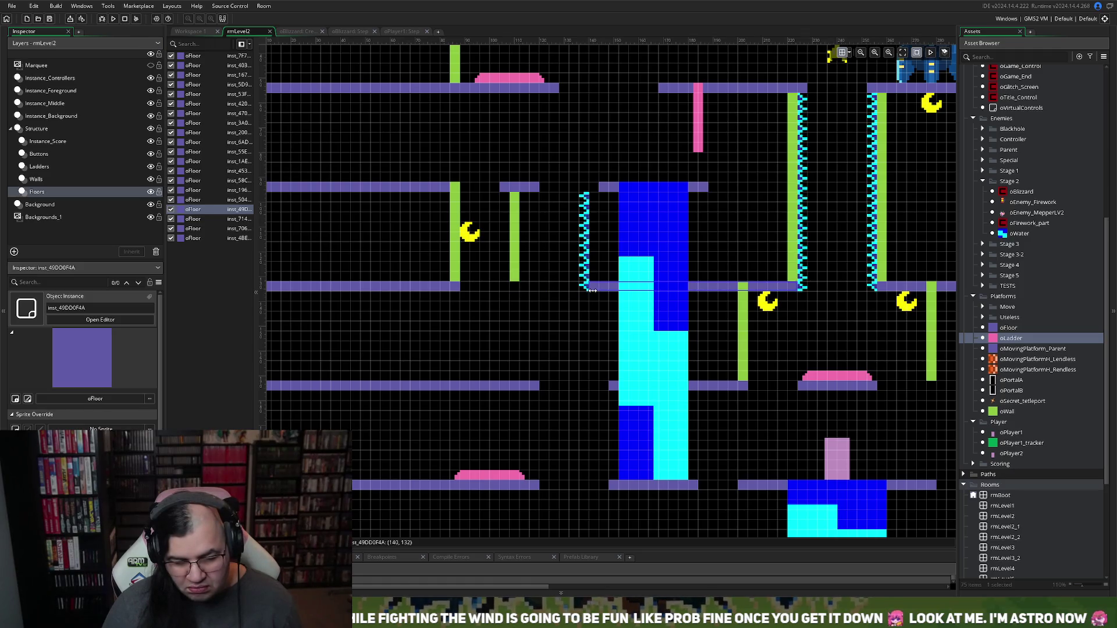
click(519, 239)
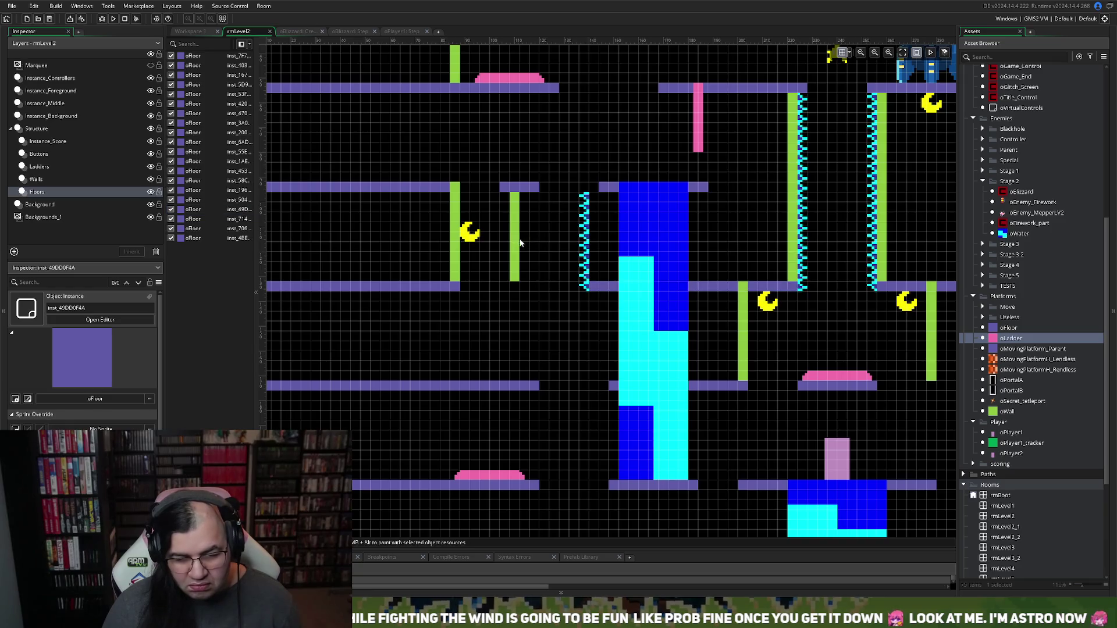
Step: Move the short green wall beside the moon right against the spike column
click(61, 182)
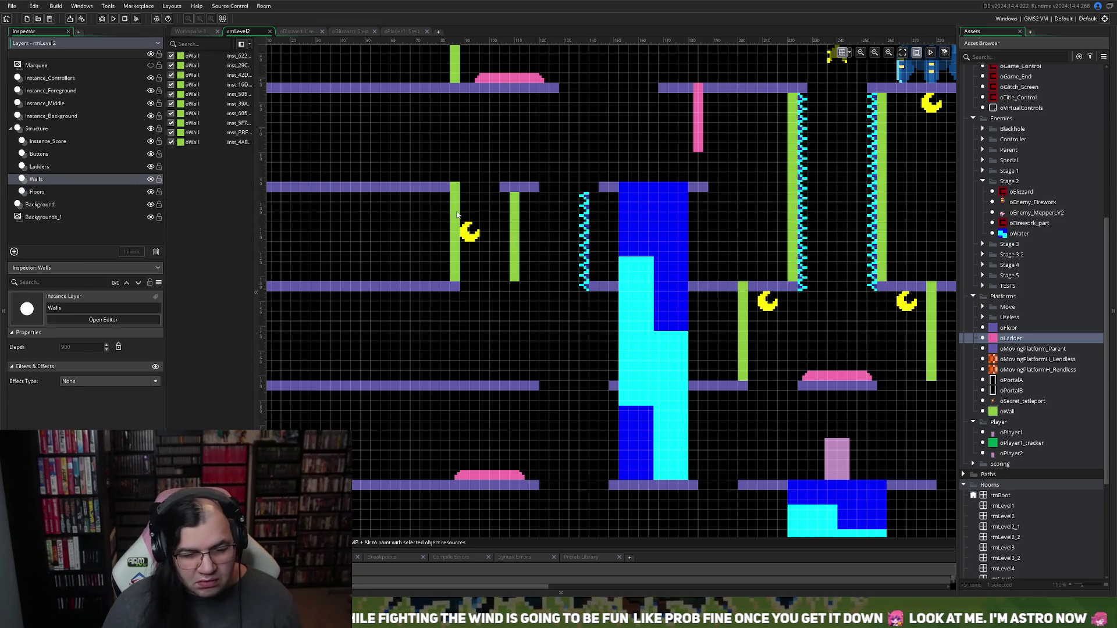
mouse_move(456, 215)
mouse_down()
mouse_move(471, 217)
mouse_move(460, 217)
mouse_up()
click(516, 238)
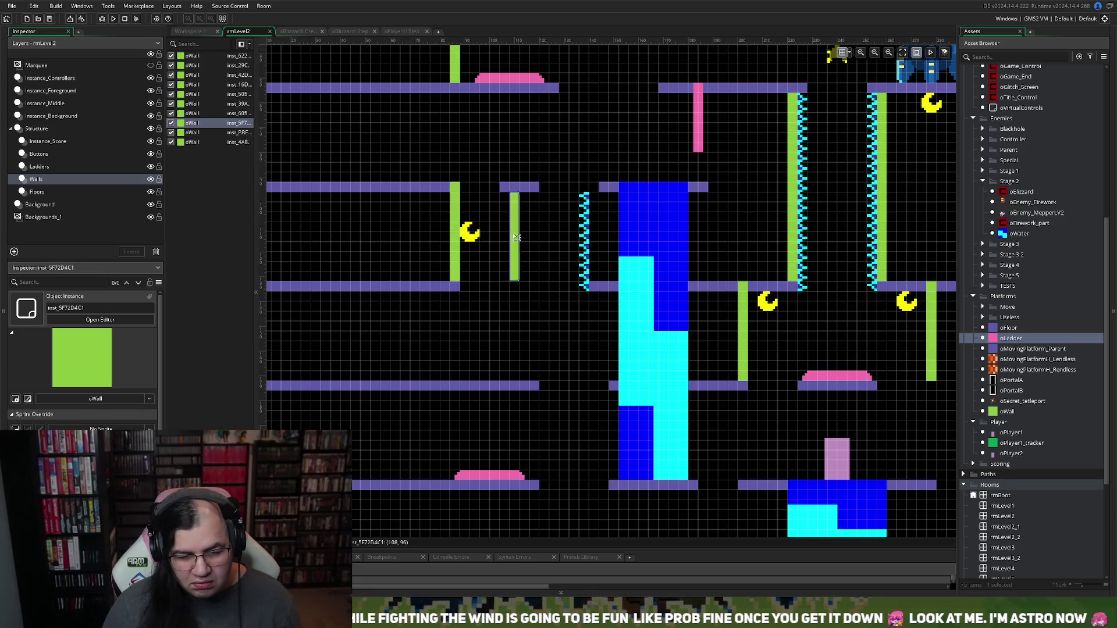
drag(516, 238, 597, 238)
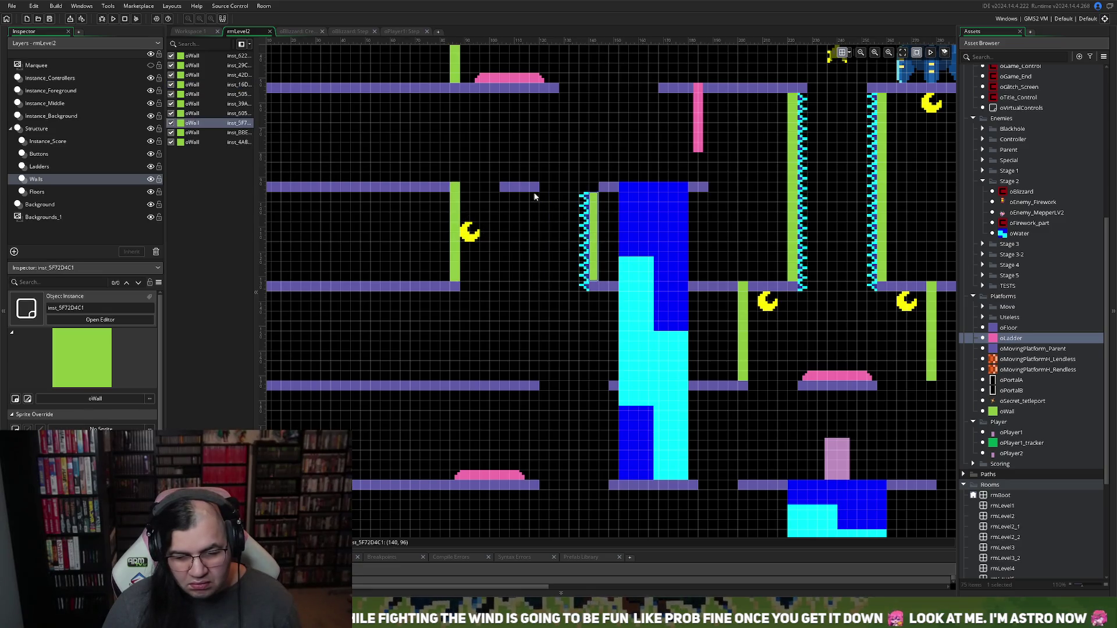
click(503, 191)
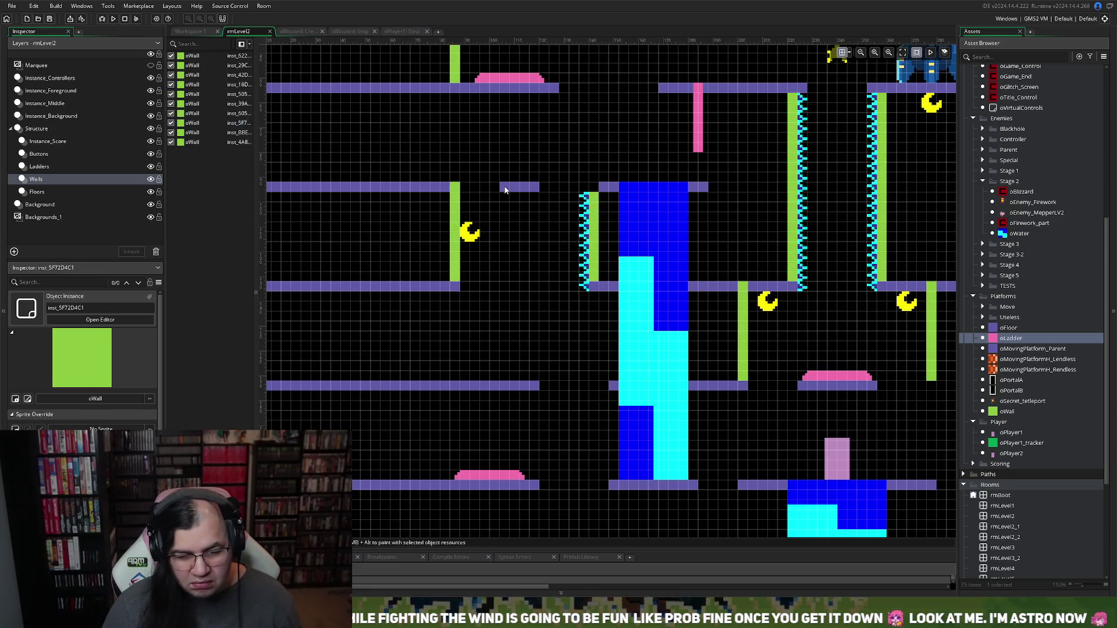
Step: Stretch the floor above the water column 8 pixels further left
click(37, 192)
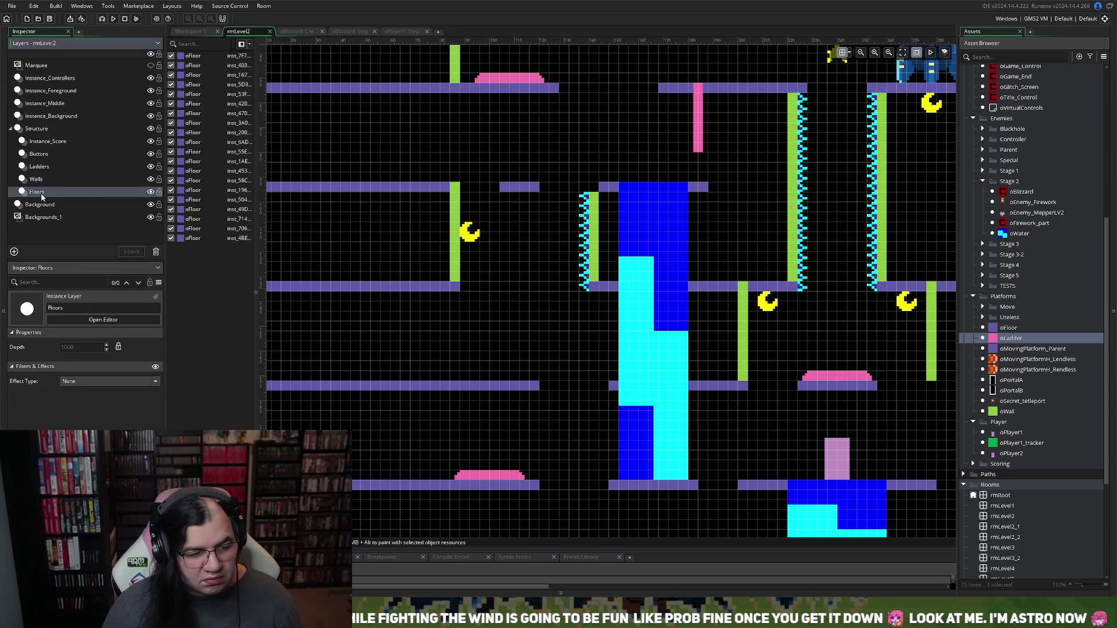
click(605, 187)
drag(600, 186, 582, 185)
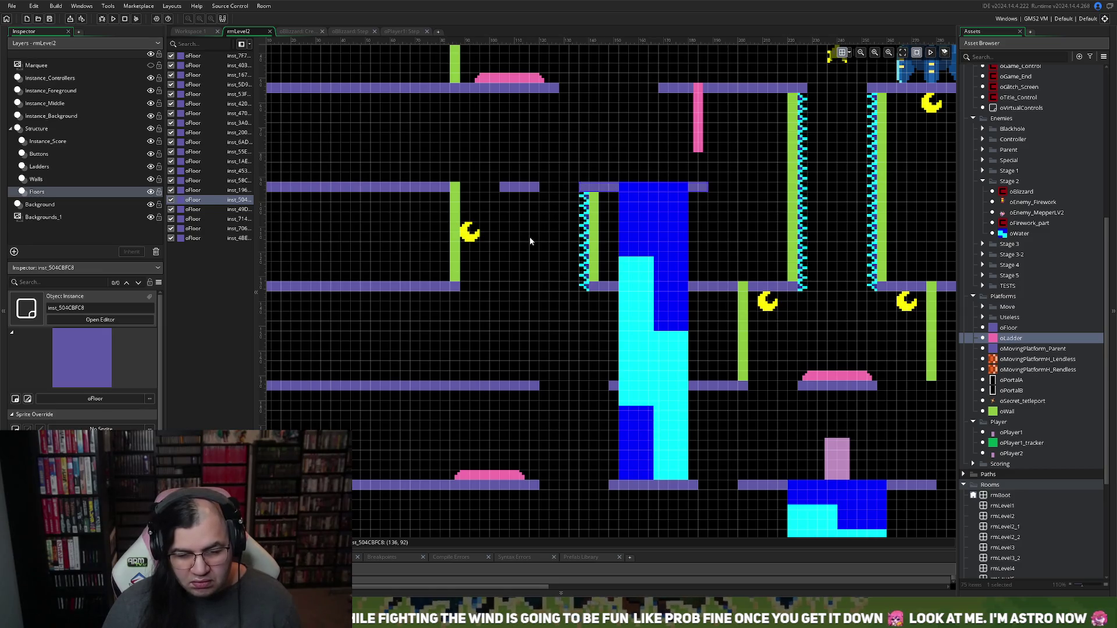
scroll(539, 246, up, 2)
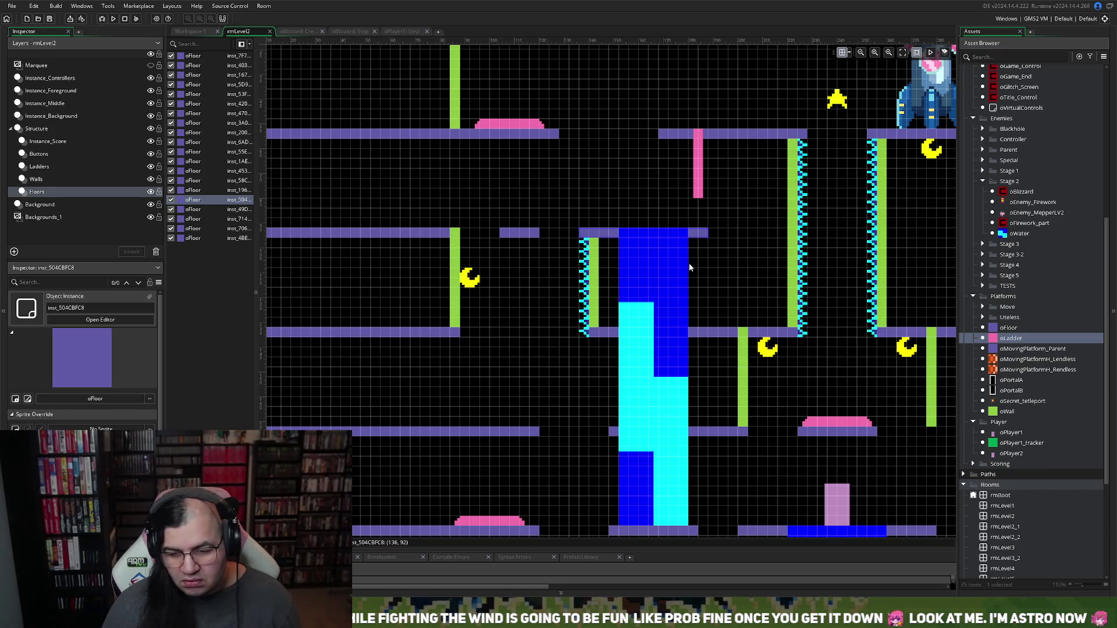
scroll(689, 267, right, 5)
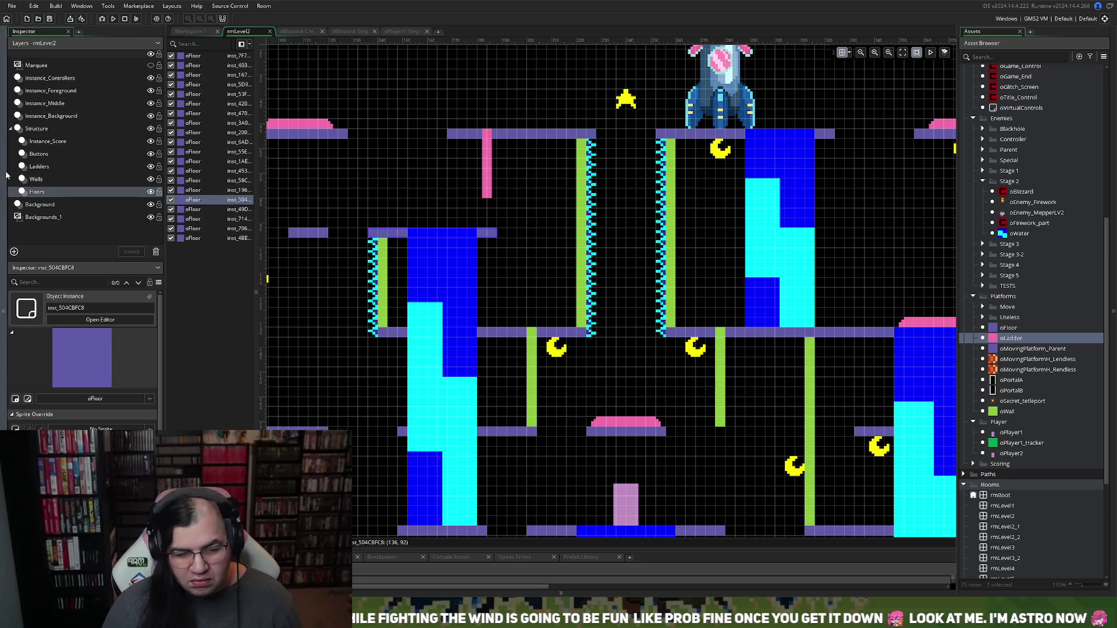
click(56, 118)
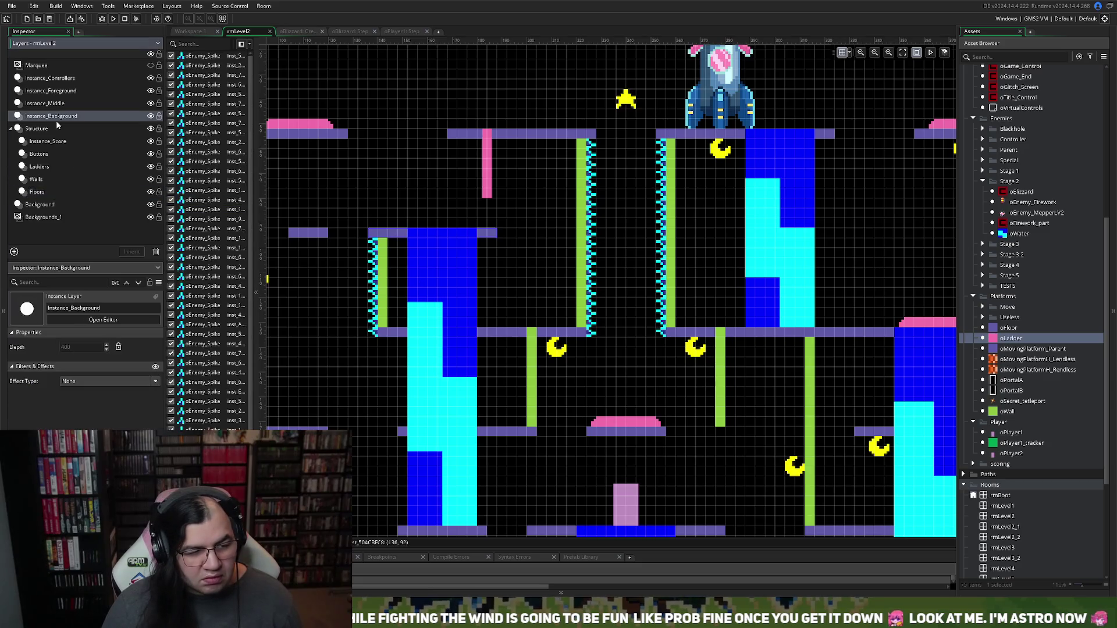
Step: Delete the bottom spike from each of the two spike columns
click(597, 335)
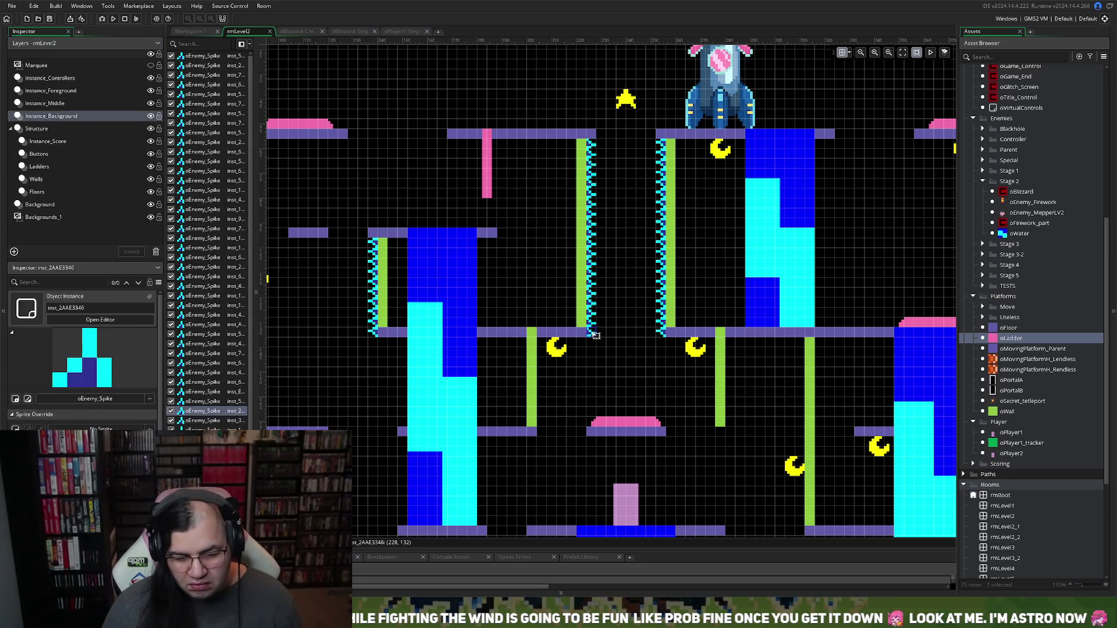
key(Delete)
click(661, 335)
key(Delete)
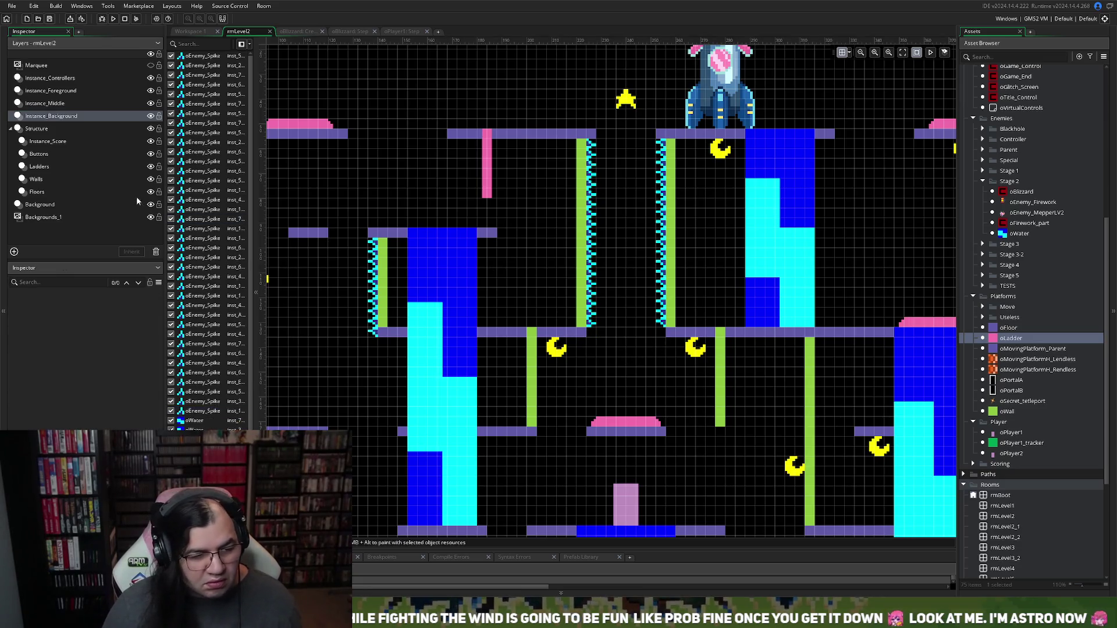
Step: Move the left green wall further left and the right green wall further right
click(32, 179)
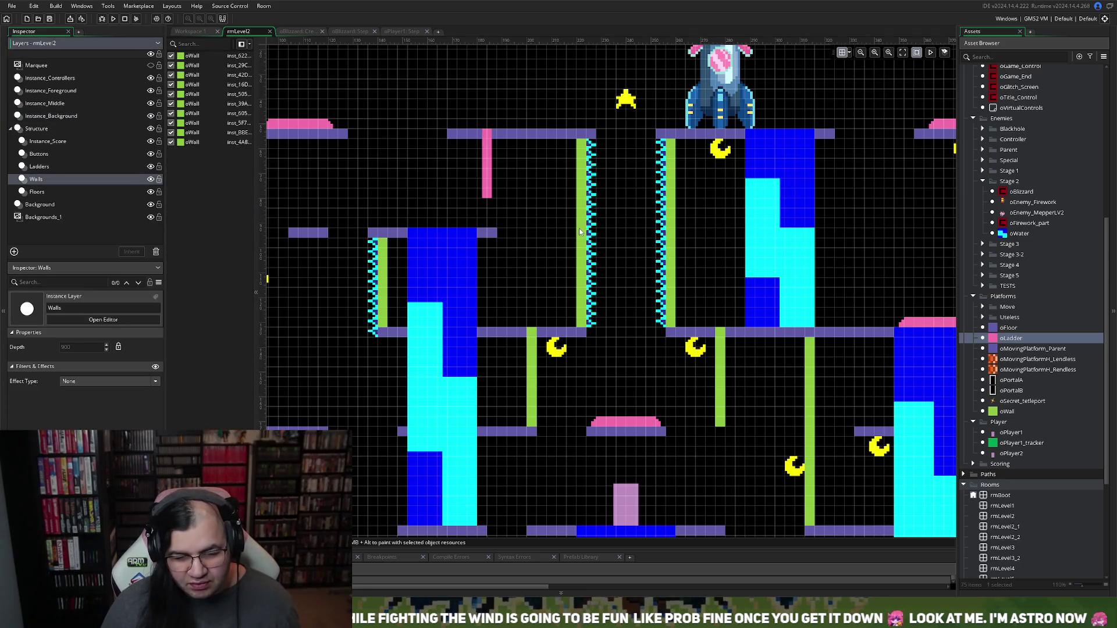
drag(579, 228, 563, 231)
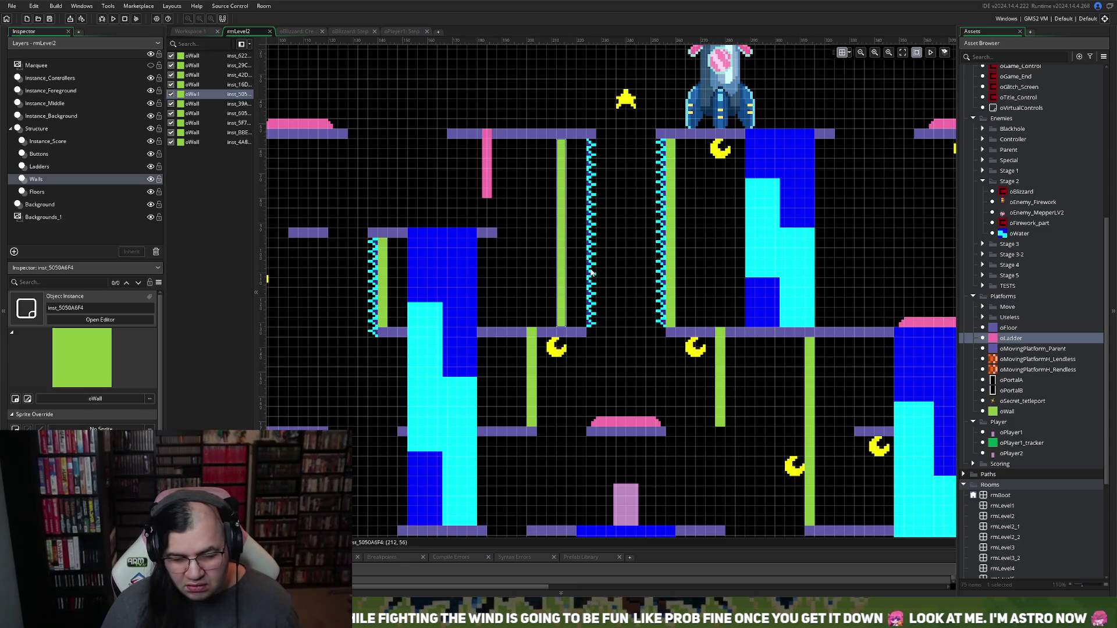
drag(675, 254, 696, 254)
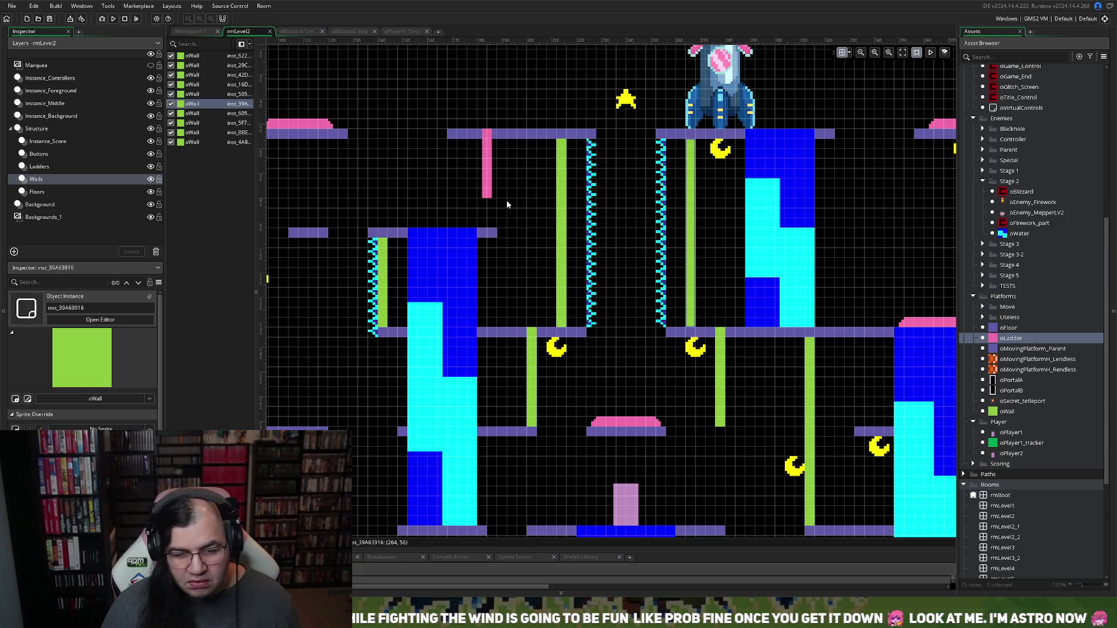
Step: Marquee-select each wall's spike column so it sits flush against its wall
click(64, 116)
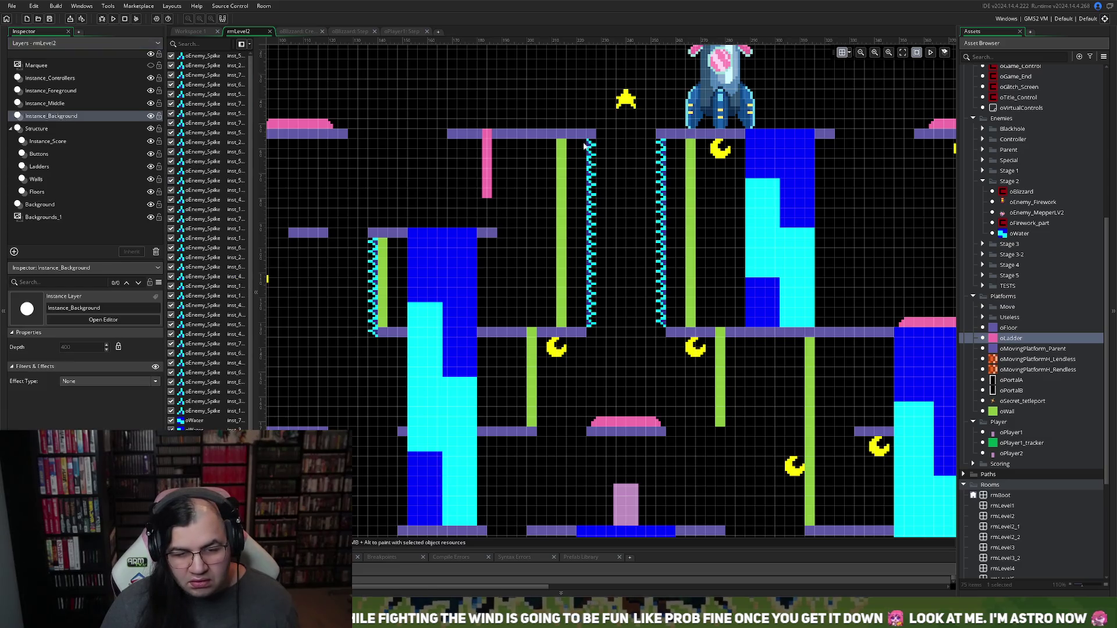
mouse_move(583, 141)
mouse_down()
mouse_move(605, 290)
mouse_move(593, 324)
mouse_move(578, 314)
mouse_up()
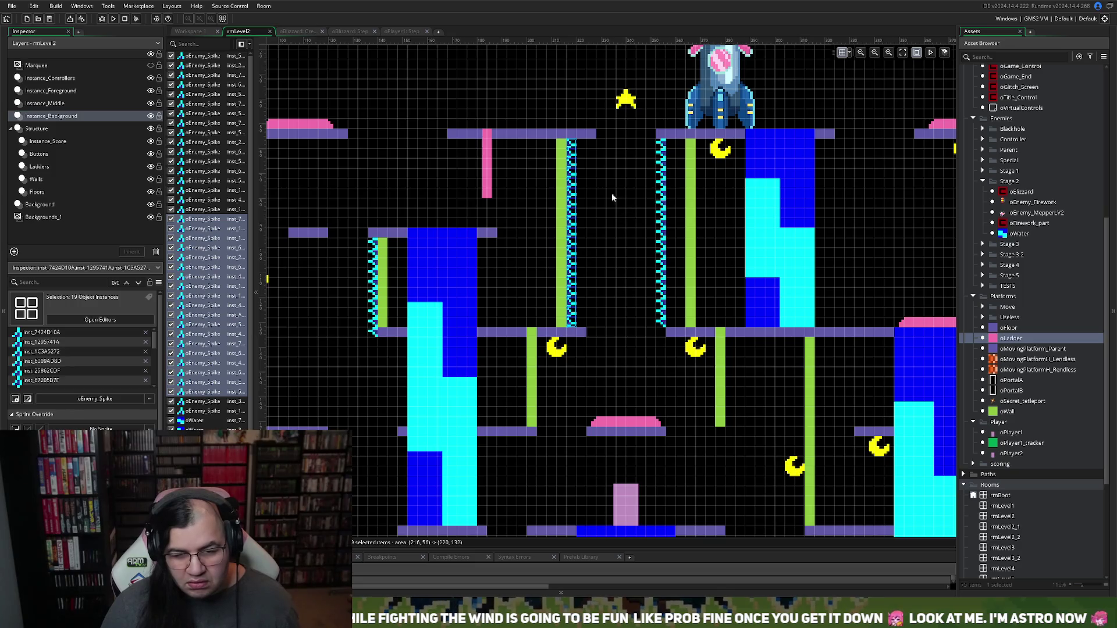
click(594, 138)
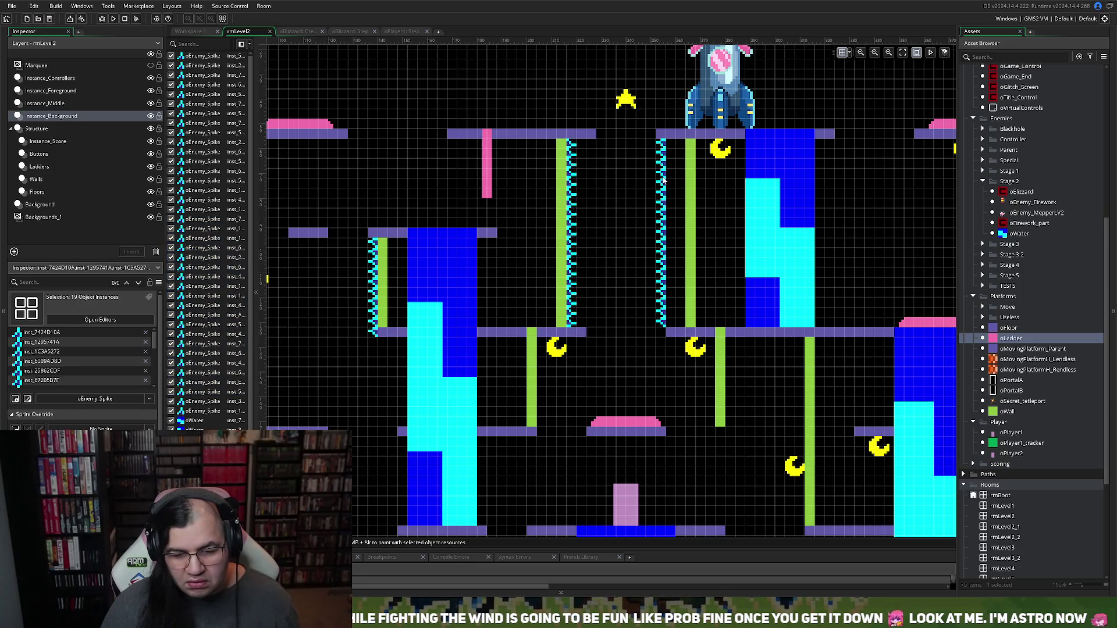
mouse_move(655, 329)
mouse_down()
mouse_move(668, 230)
mouse_move(661, 143)
mouse_move(678, 156)
mouse_up()
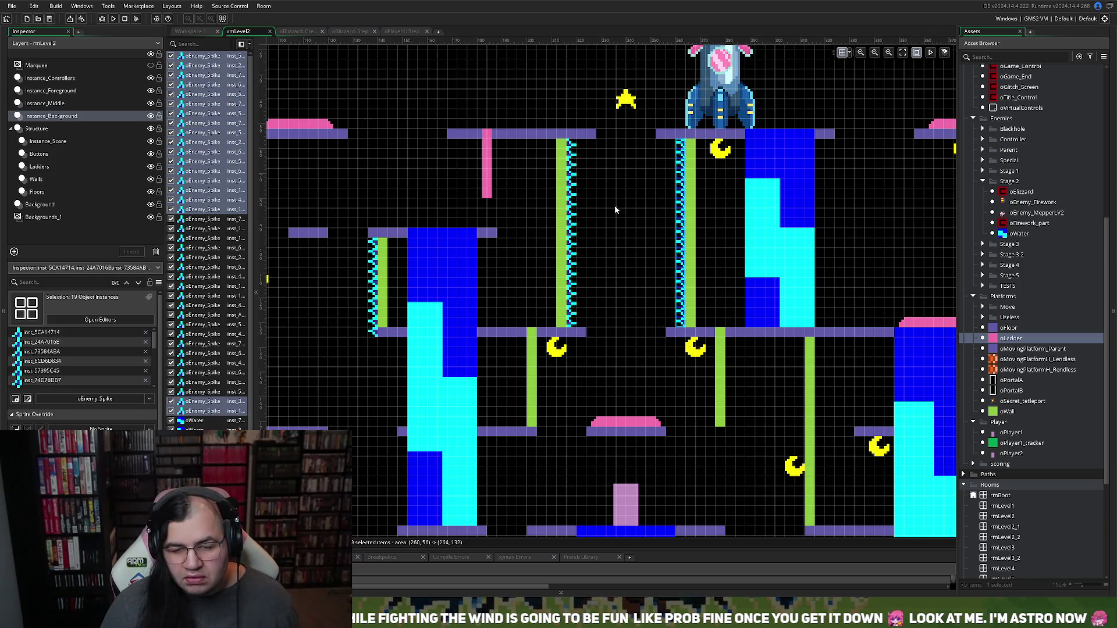
click(43, 105)
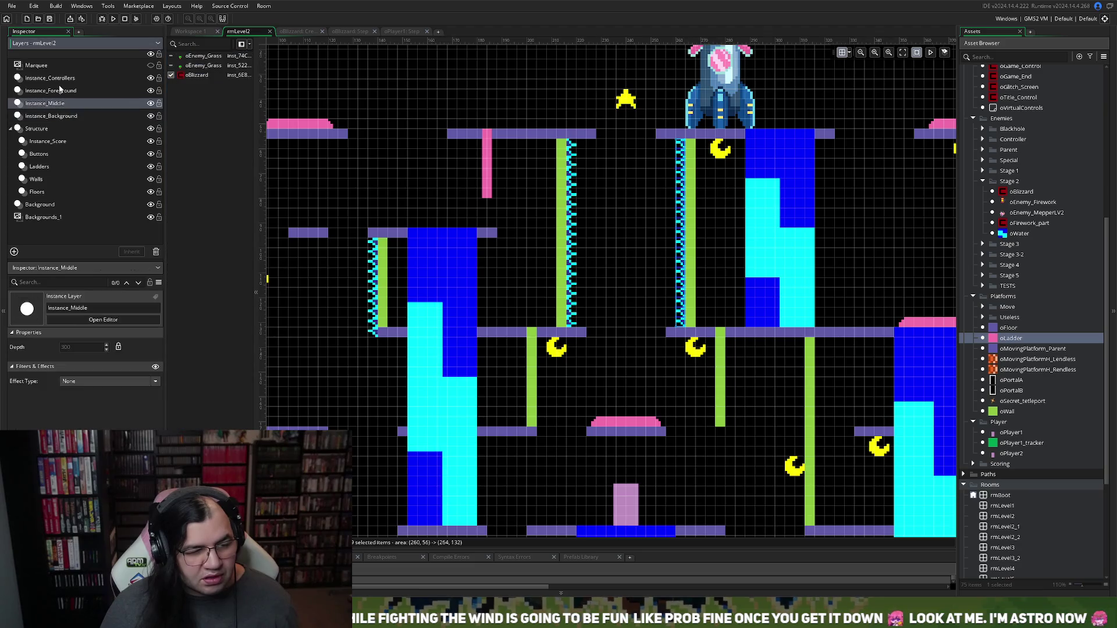
Step: Shorten the top middle floor, the top-right floor and the middle floor right of the gap
click(60, 91)
click(51, 142)
click(37, 192)
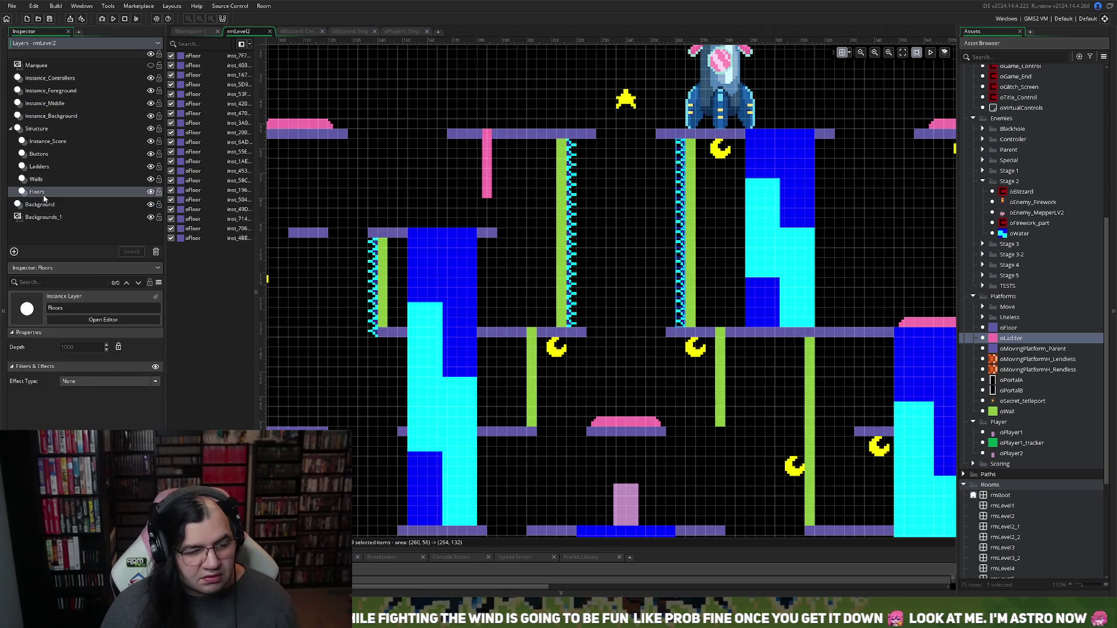
click(595, 135)
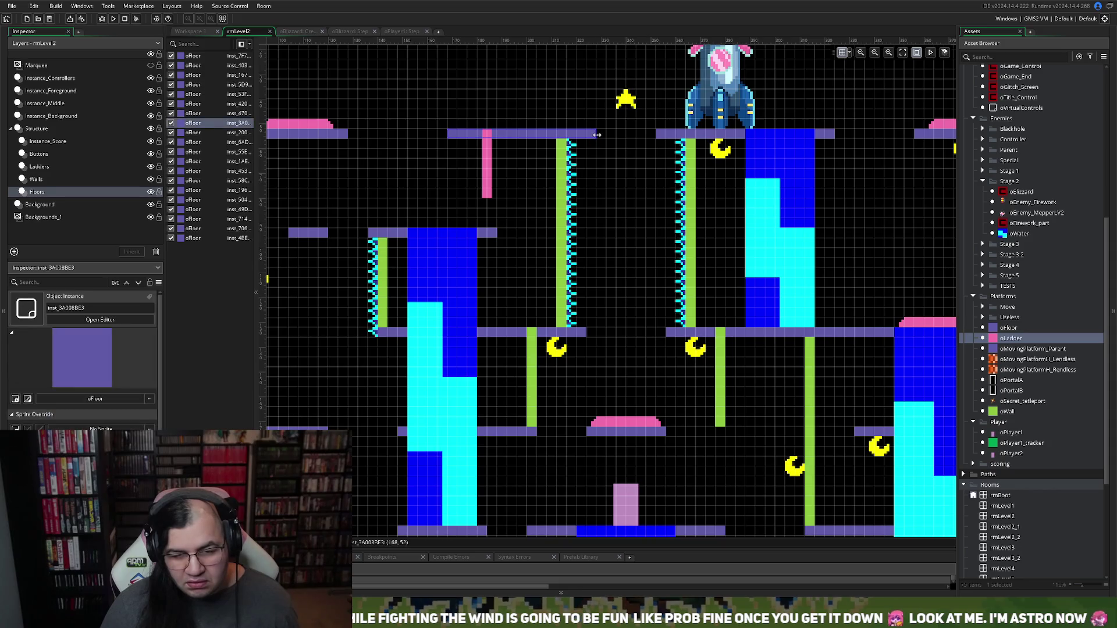
drag(594, 134, 580, 136)
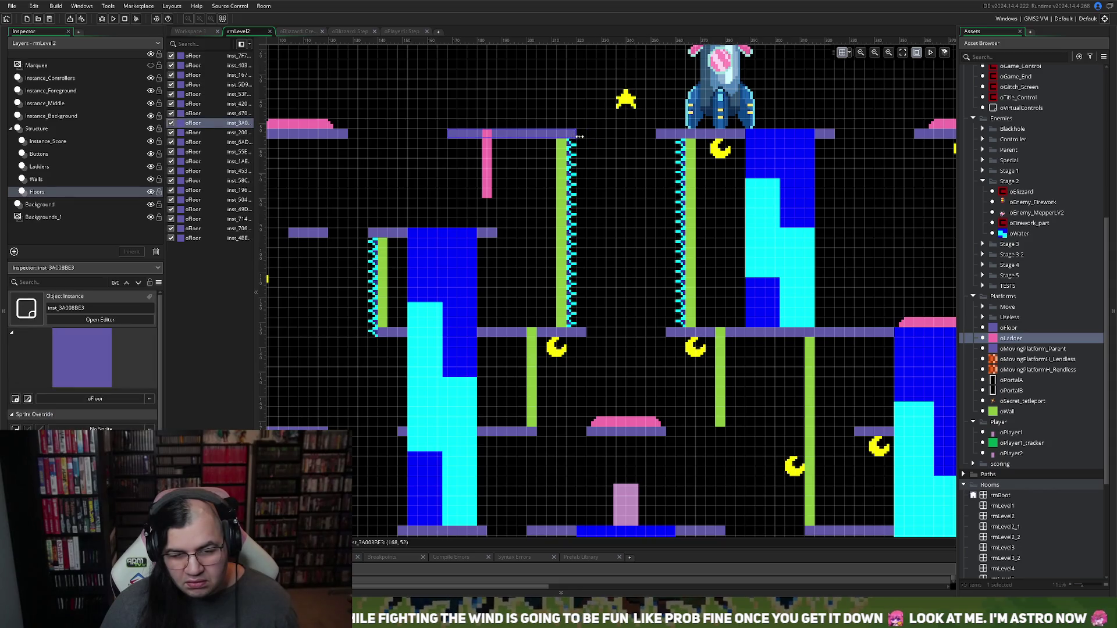
click(660, 135)
drag(664, 135, 683, 135)
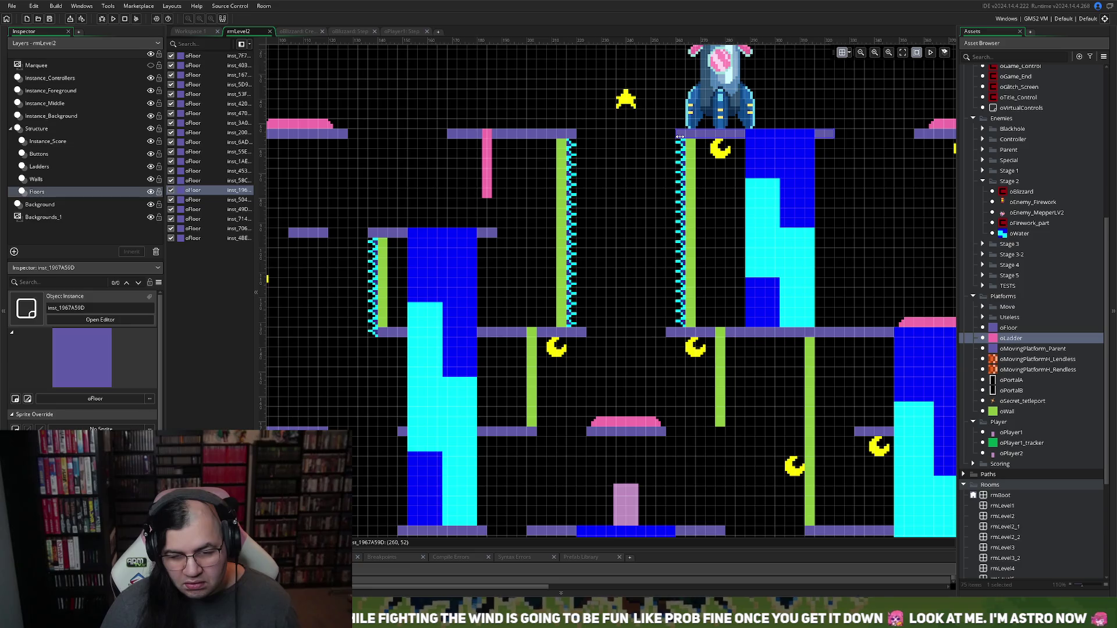
click(579, 333)
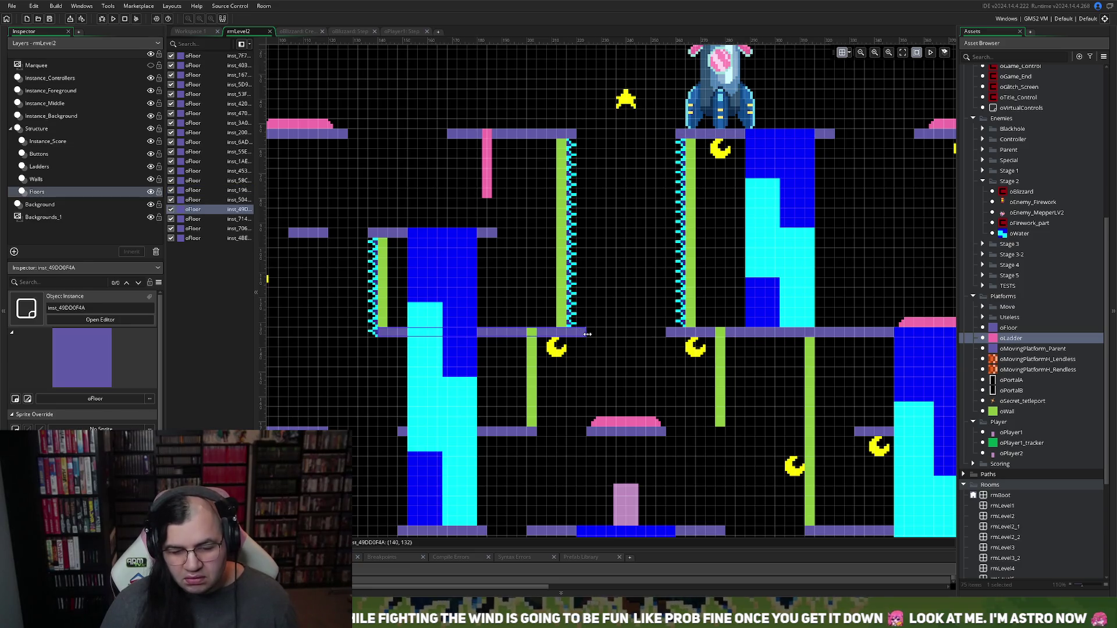
click(676, 336)
drag(674, 333, 678, 333)
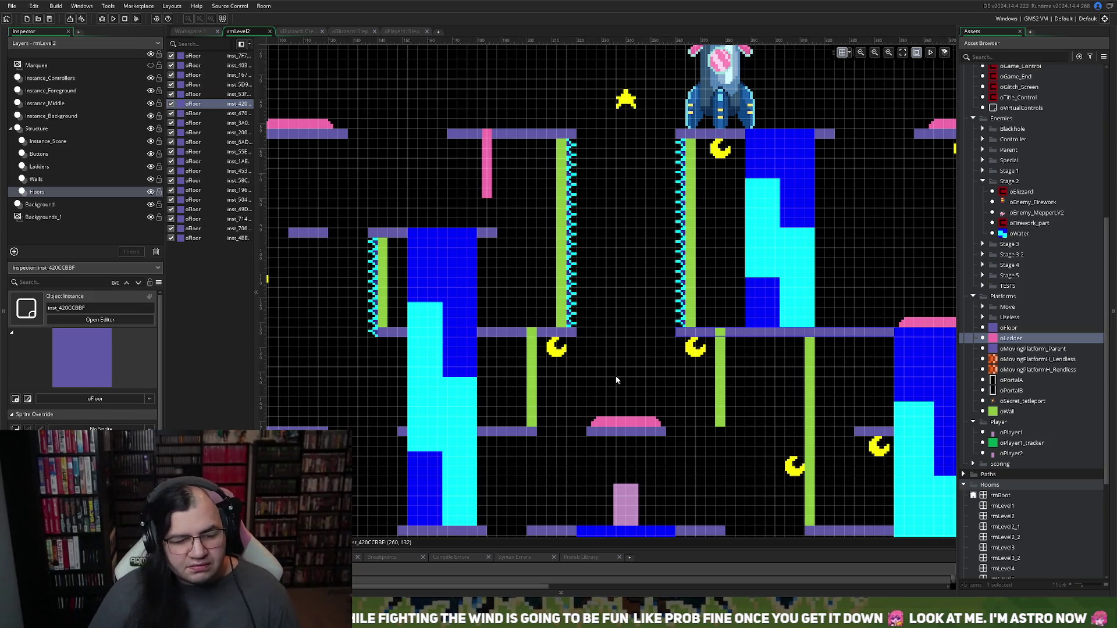
Step: Delete the small floating floor piece and shift the left floor one grid cell right
scroll(346, 370, left, 5)
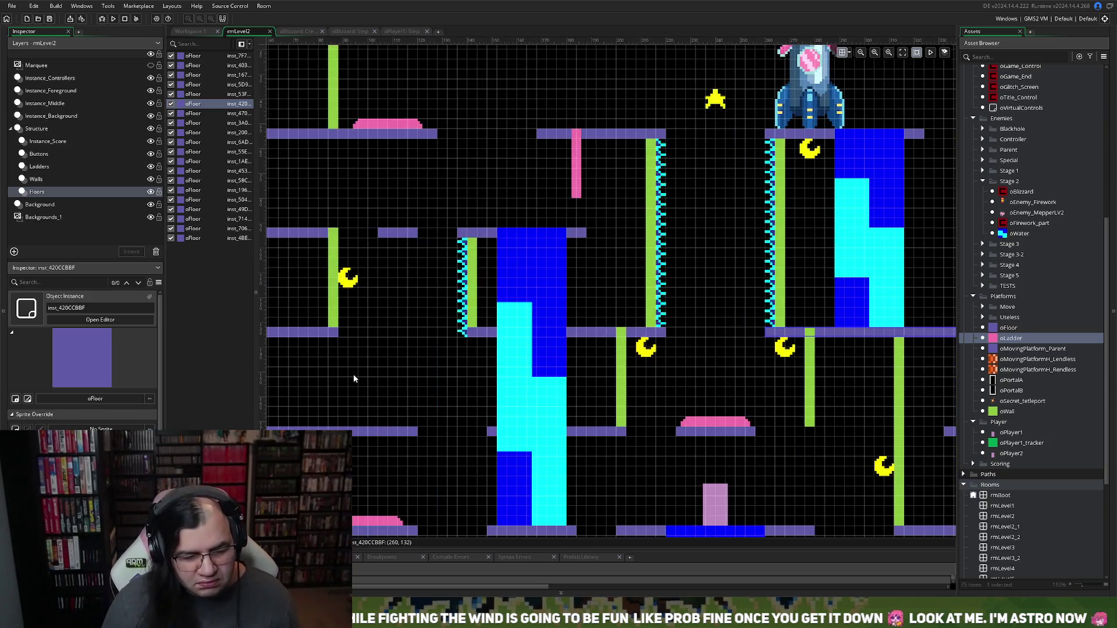
click(438, 237)
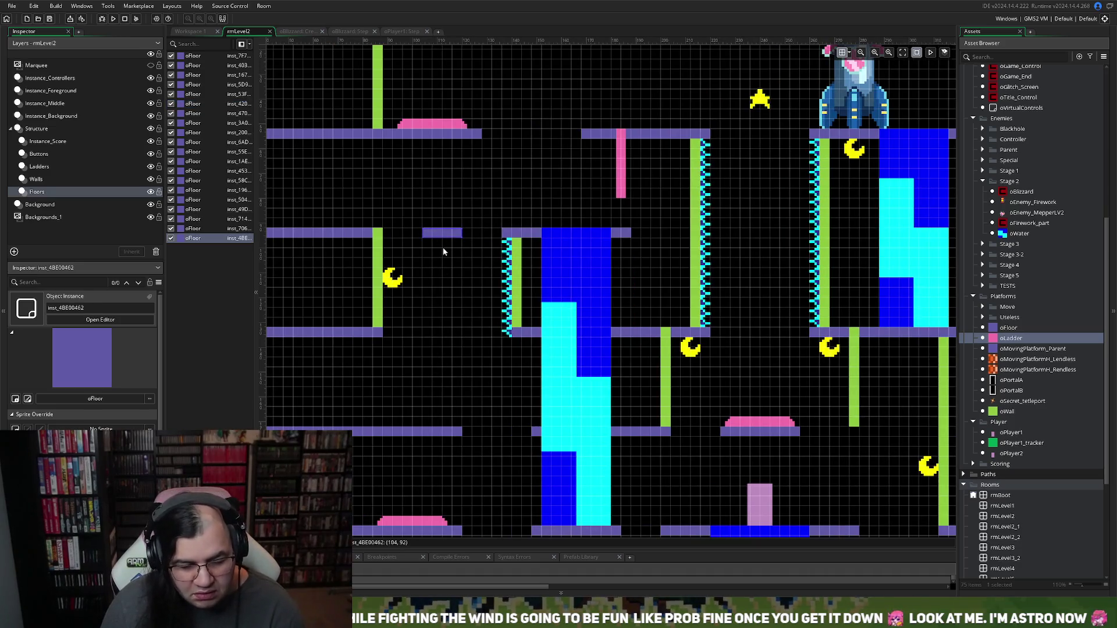
key(Delete)
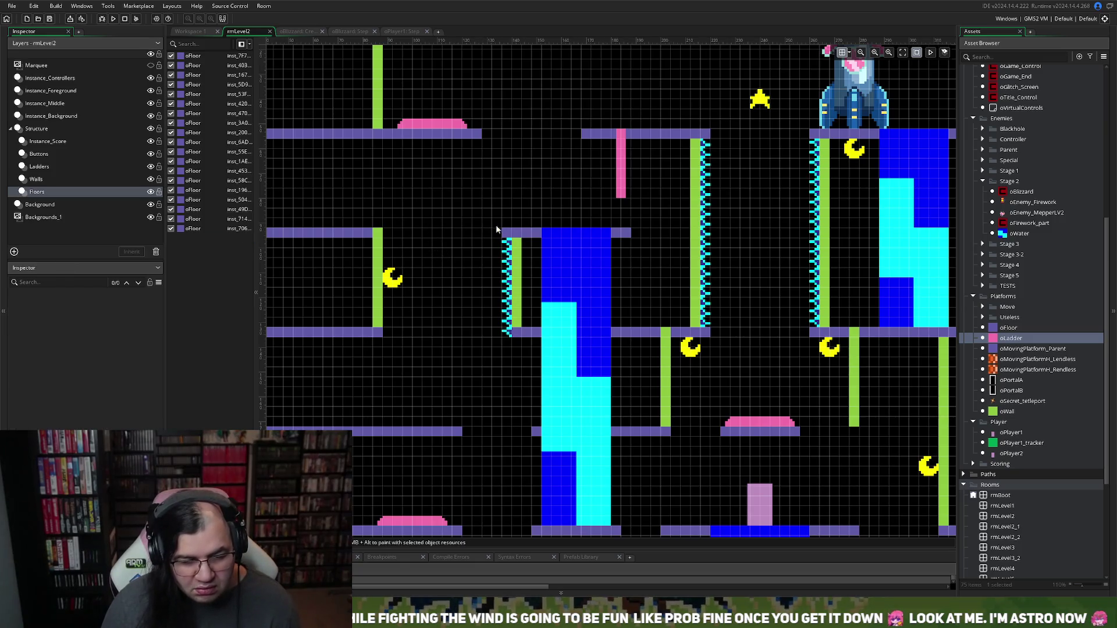
drag(363, 236, 389, 234)
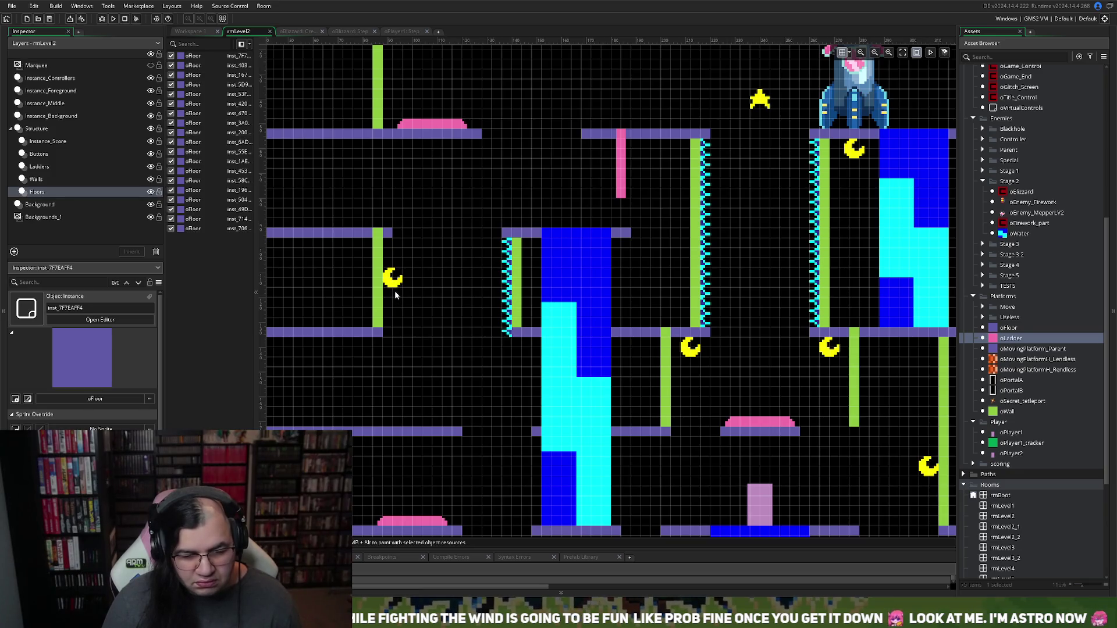
Step: Drop the left-wall moon onto the floor below and paste a three-spike copy of the spike column
click(48, 141)
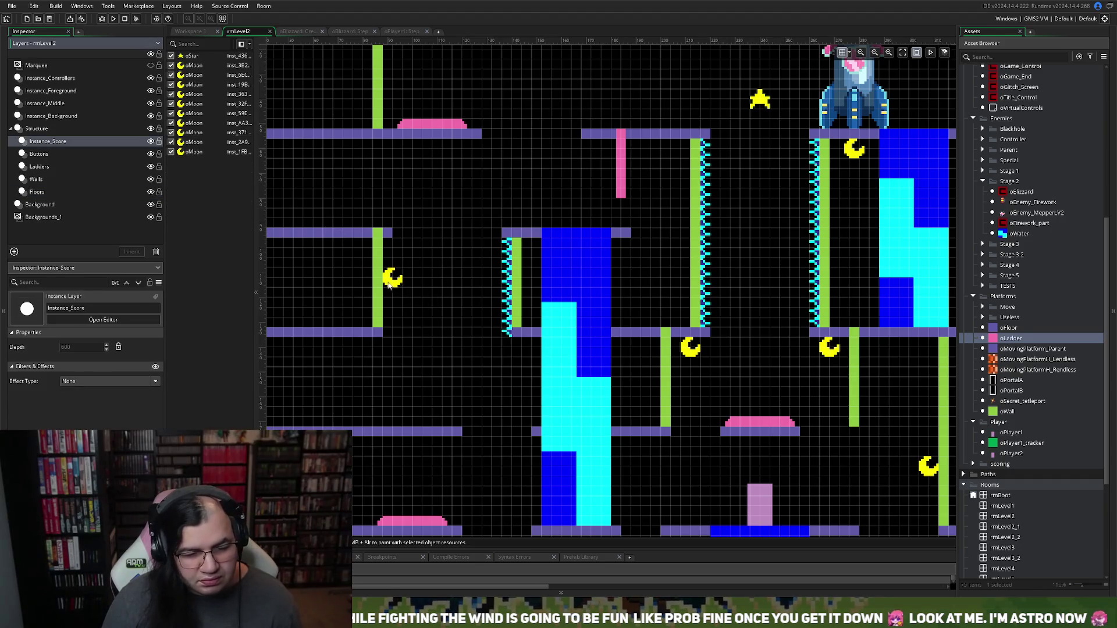
drag(393, 281, 394, 331)
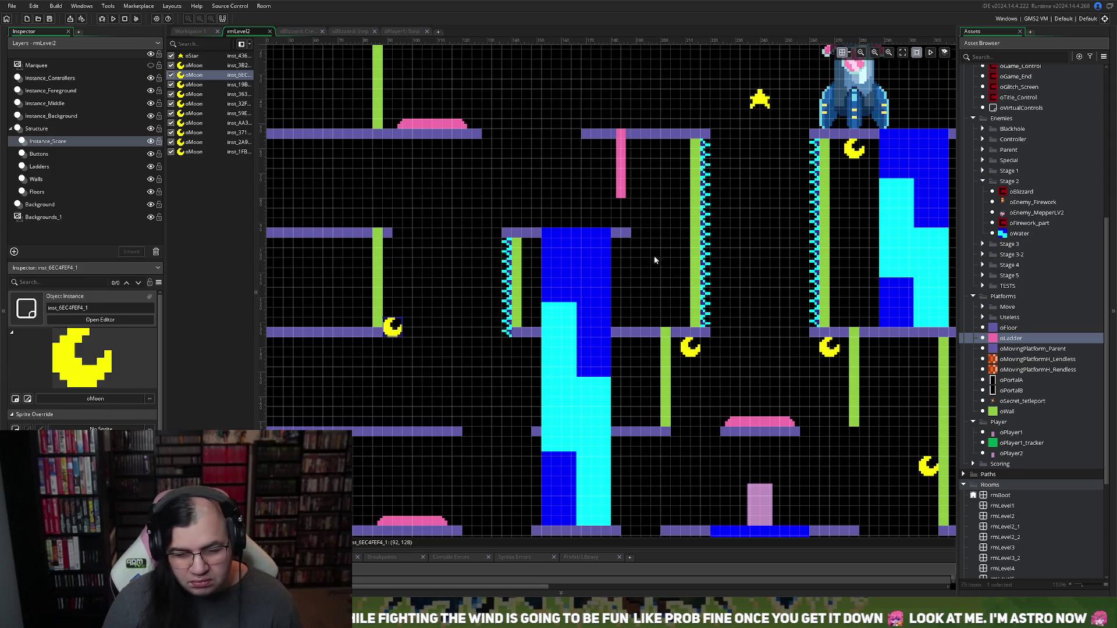
click(51, 116)
mouse_move(721, 212)
mouse_down()
mouse_move(710, 219)
mouse_move(704, 297)
mouse_move(390, 296)
mouse_up()
key(ctrl+c)
key(ctrl+v)
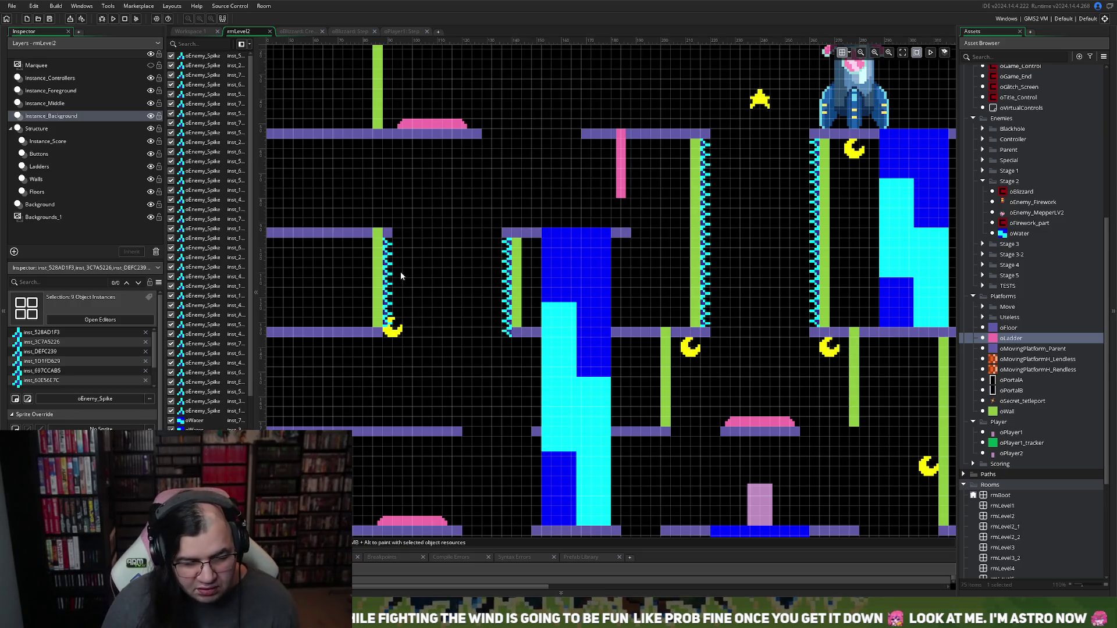
drag(400, 271, 390, 326)
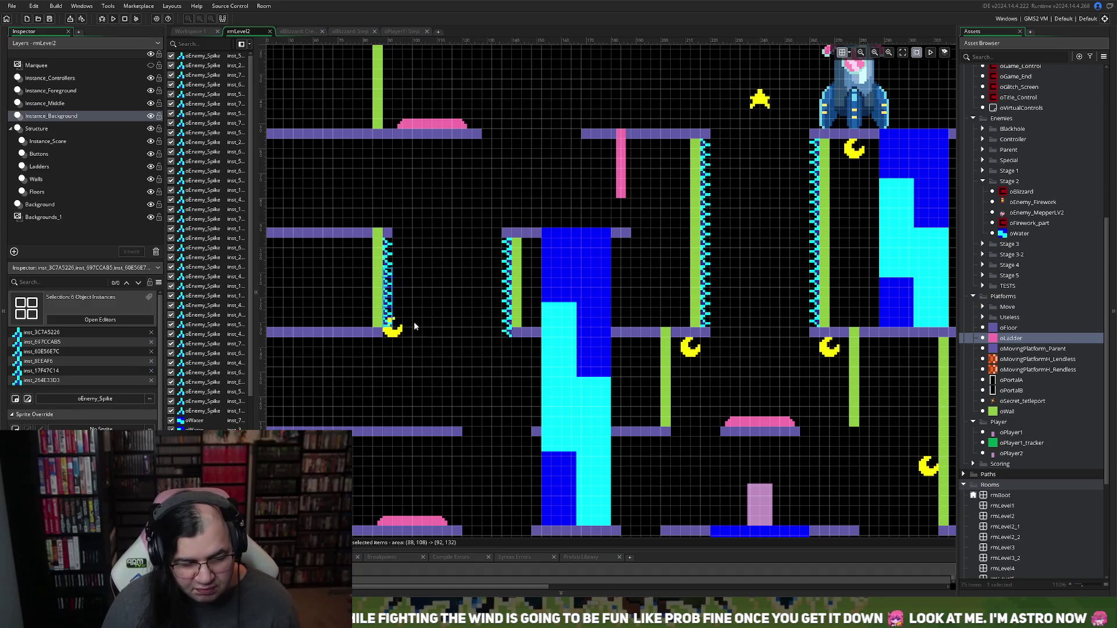
key(Delete)
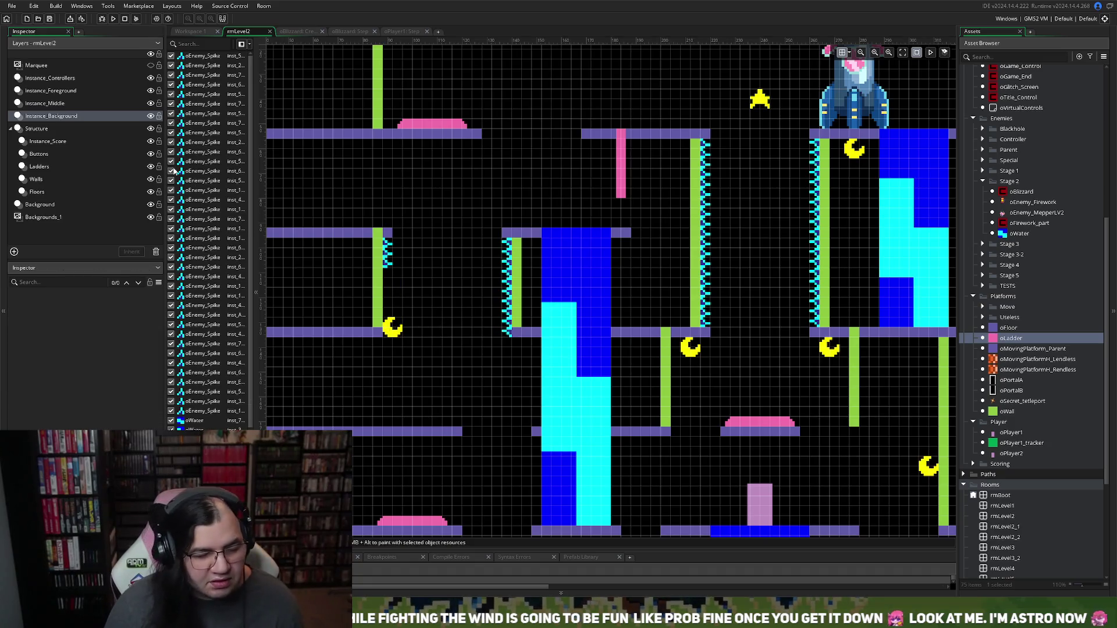
Step: Nudge the left crescent moon up a little
click(56, 142)
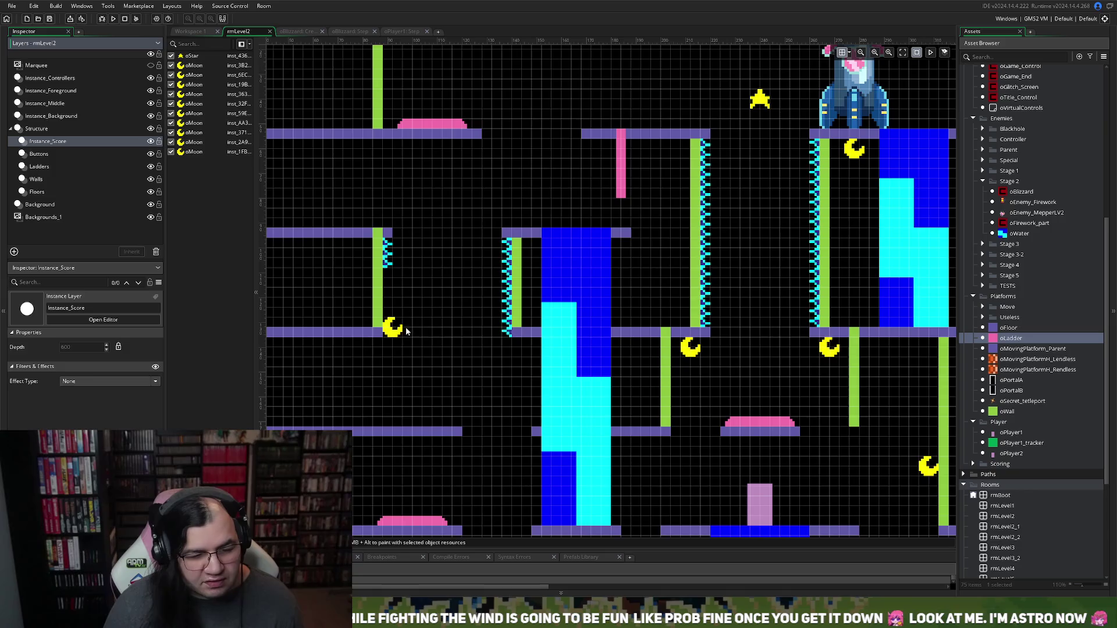
drag(406, 330, 406, 309)
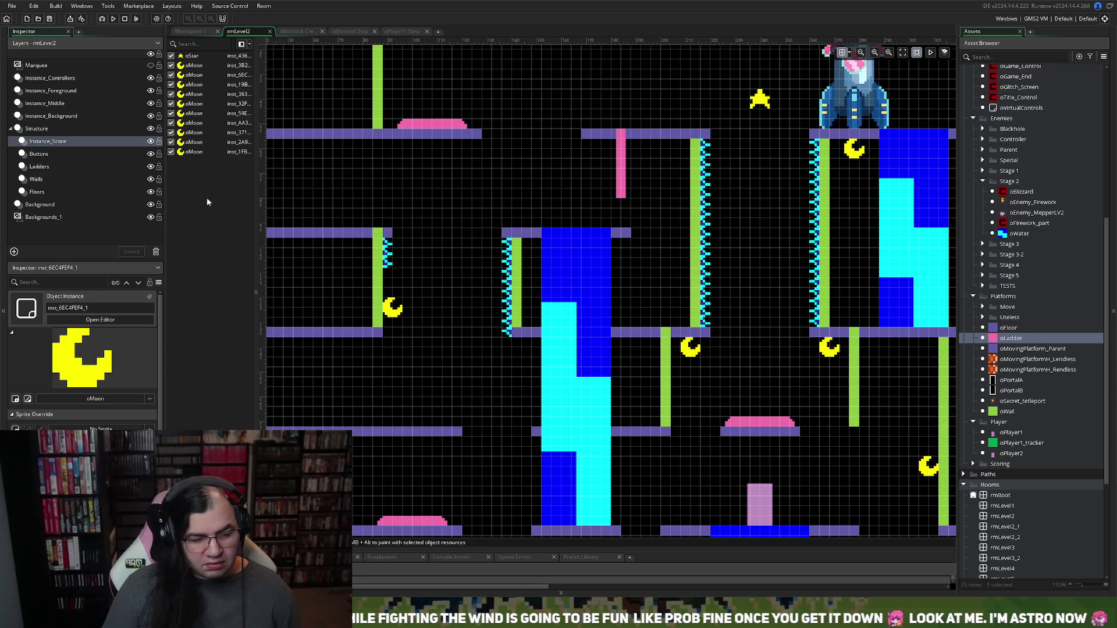
click(36, 191)
Step: Lengthen the upper-left floor rightward and its neighbour leftward, then trim the first slightly
click(397, 235)
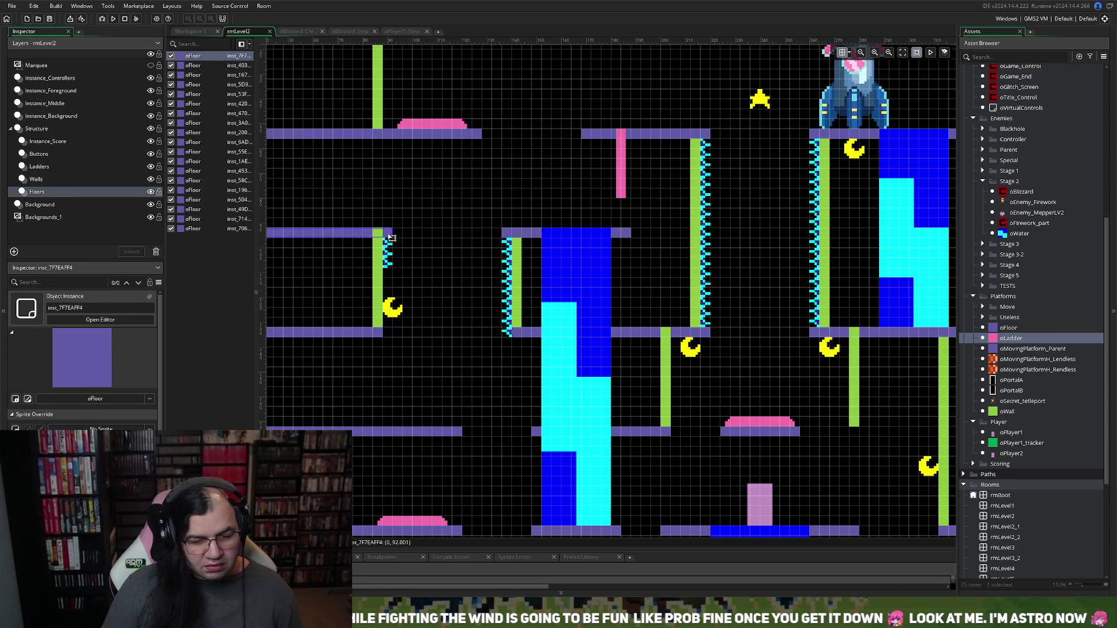
drag(396, 233, 422, 235)
click(507, 234)
drag(507, 234, 481, 233)
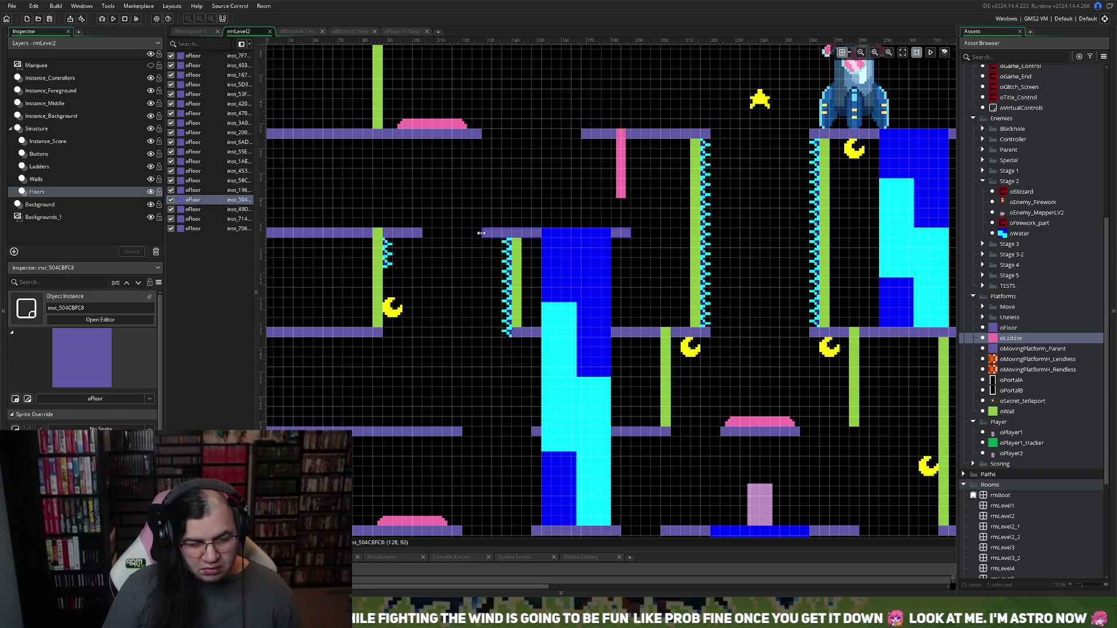
click(420, 234)
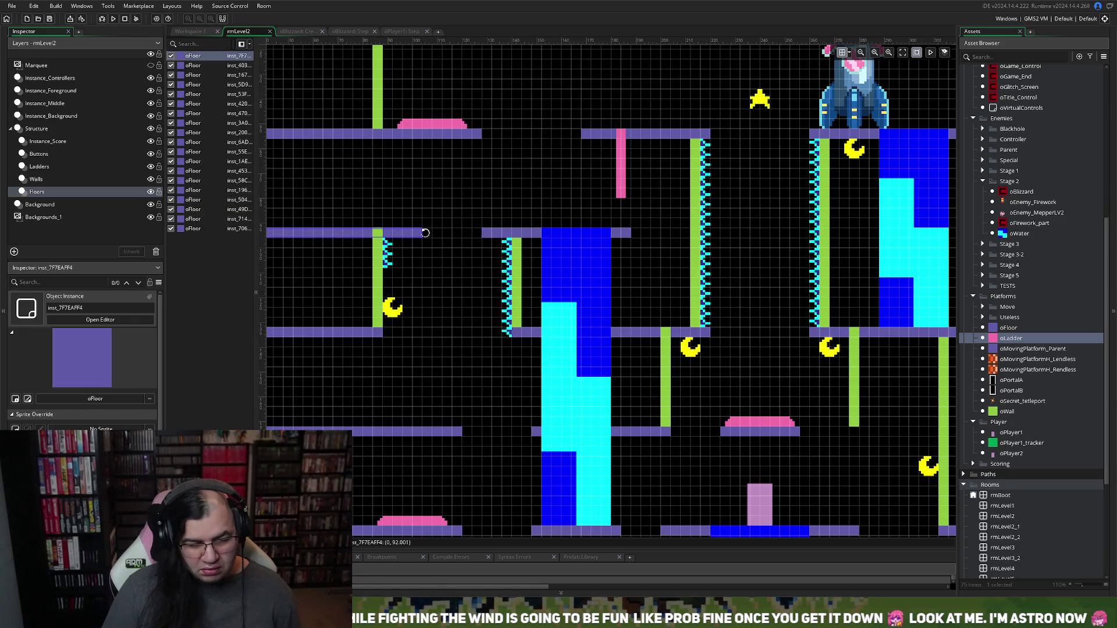
drag(421, 234, 412, 233)
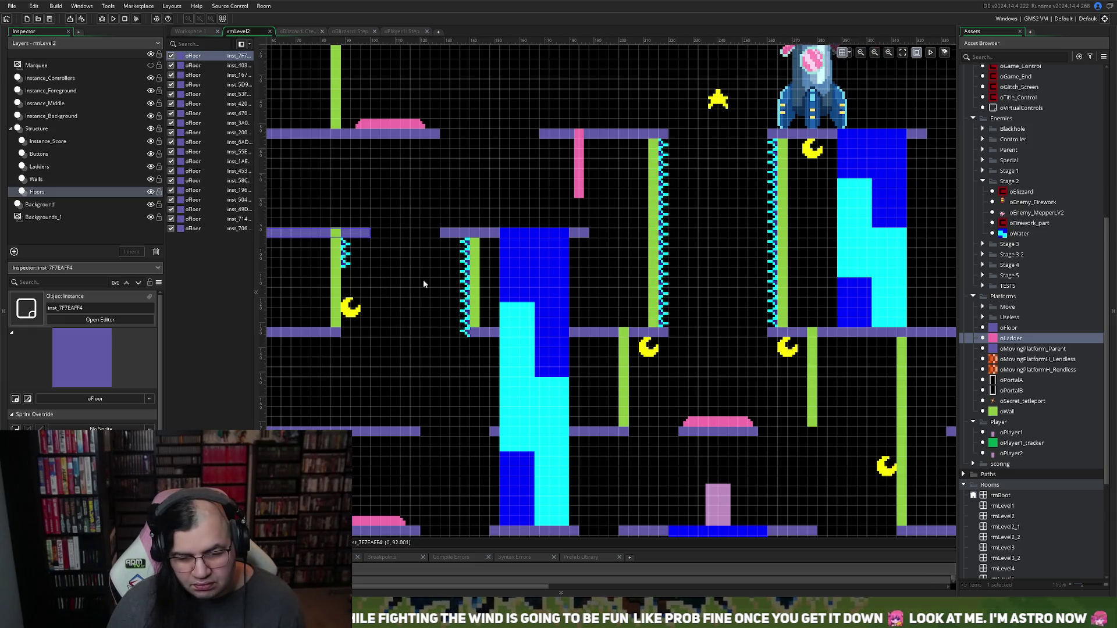
scroll(423, 280, down, 2)
scroll(423, 286, down, 2)
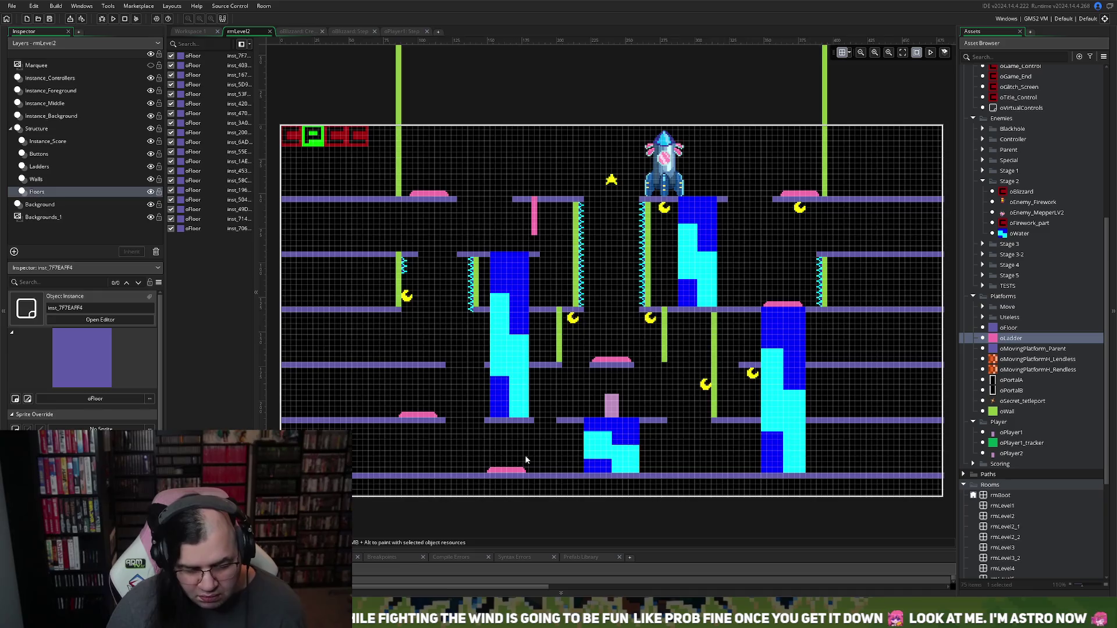
scroll(525, 455, up, 3)
scroll(534, 463, down, 2)
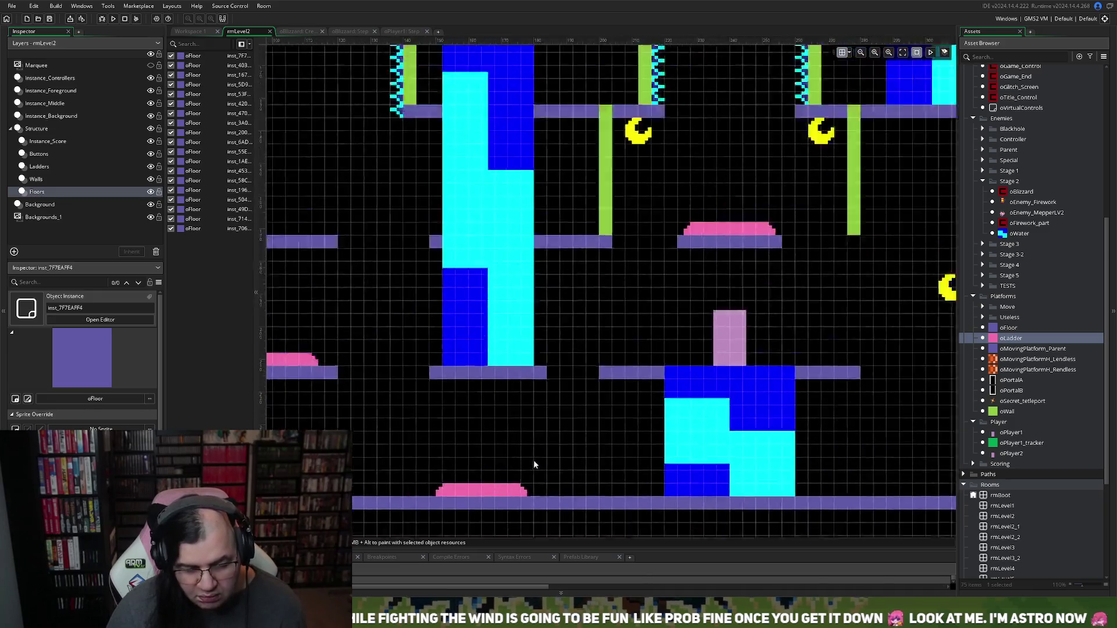
scroll(453, 216, left, 5)
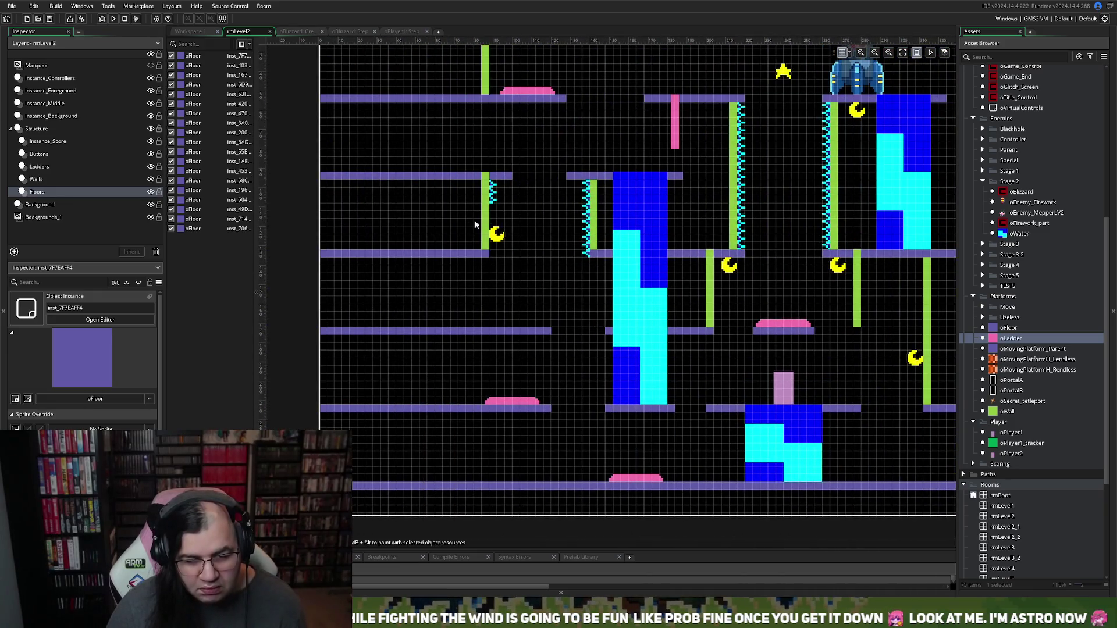
click(67, 117)
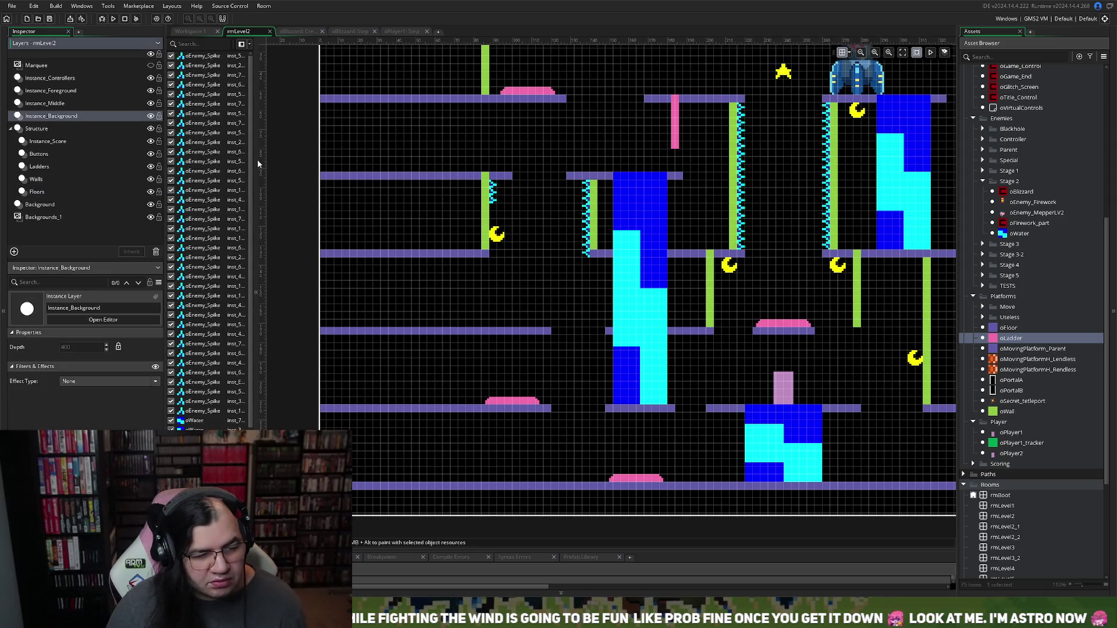
Step: Select the column of six spikes beside the right central wall
scroll(539, 229, left, 5)
scroll(539, 229, right, 5)
scroll(569, 297, up, 4)
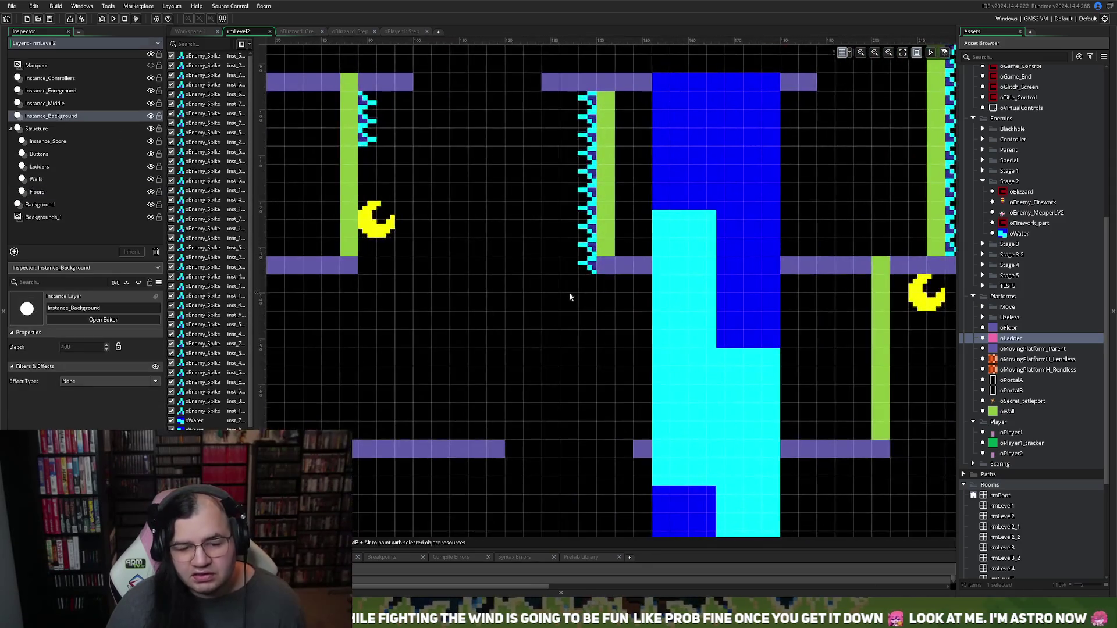
mouse_move(568, 100)
mouse_down()
mouse_move(588, 269)
mouse_move(572, 267)
mouse_up()
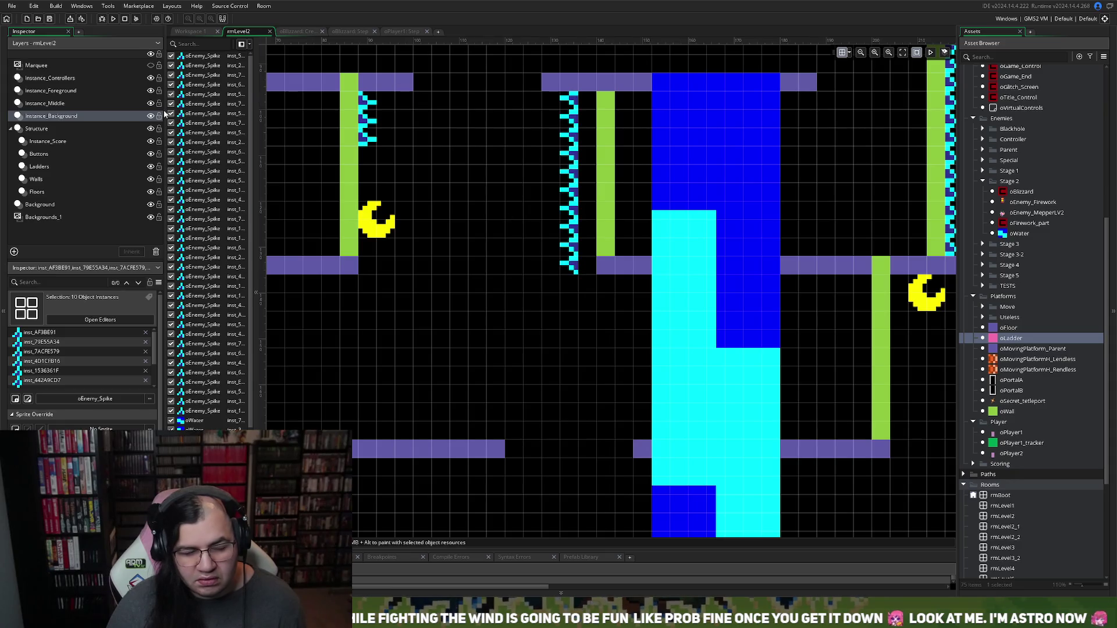
Step: Move the right central green wall one cell left, flush against its spikes
click(51, 206)
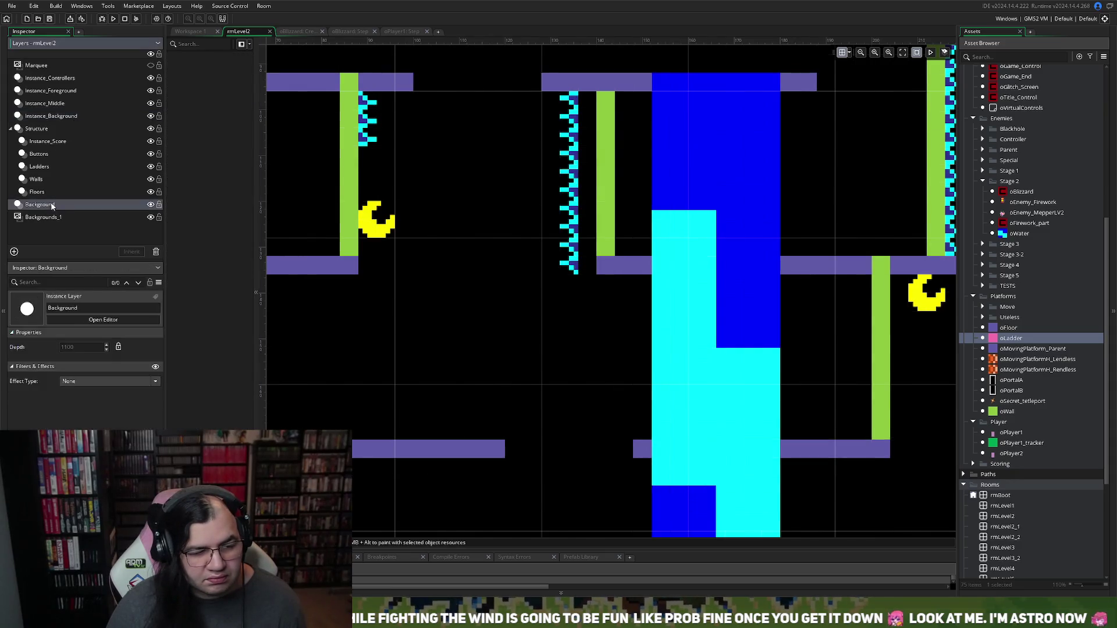
click(52, 193)
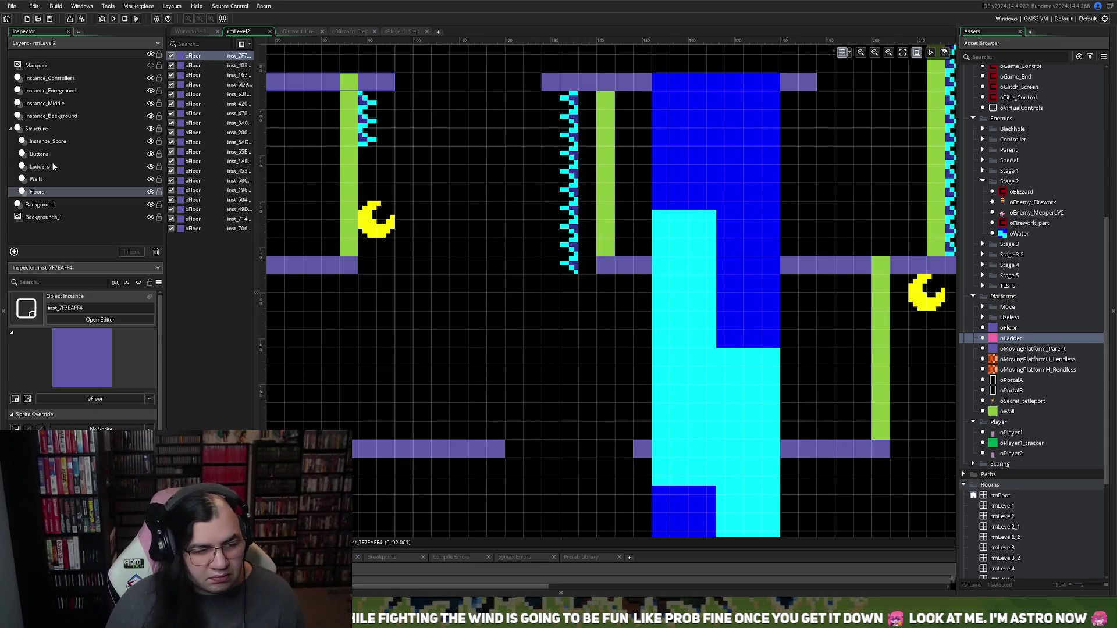
click(46, 179)
drag(614, 170, 598, 178)
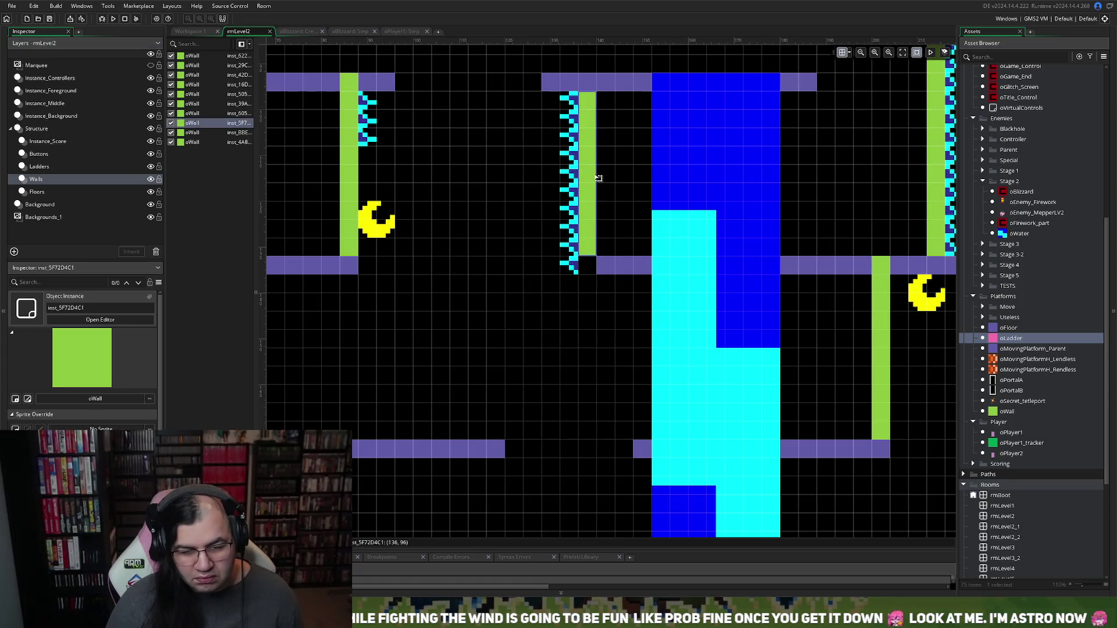
click(68, 193)
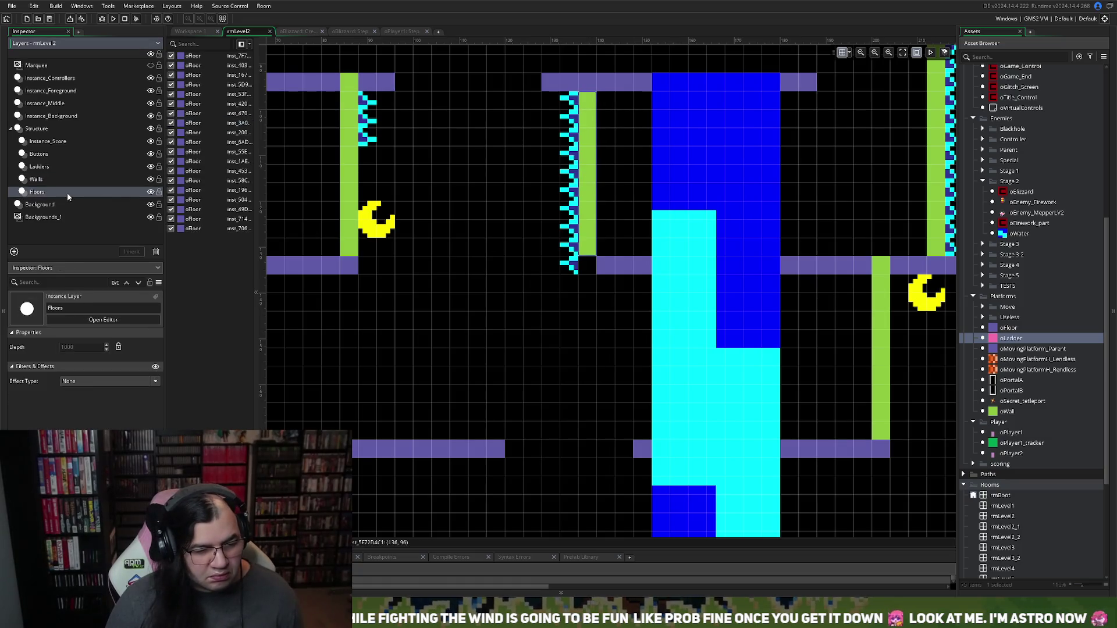
click(616, 271)
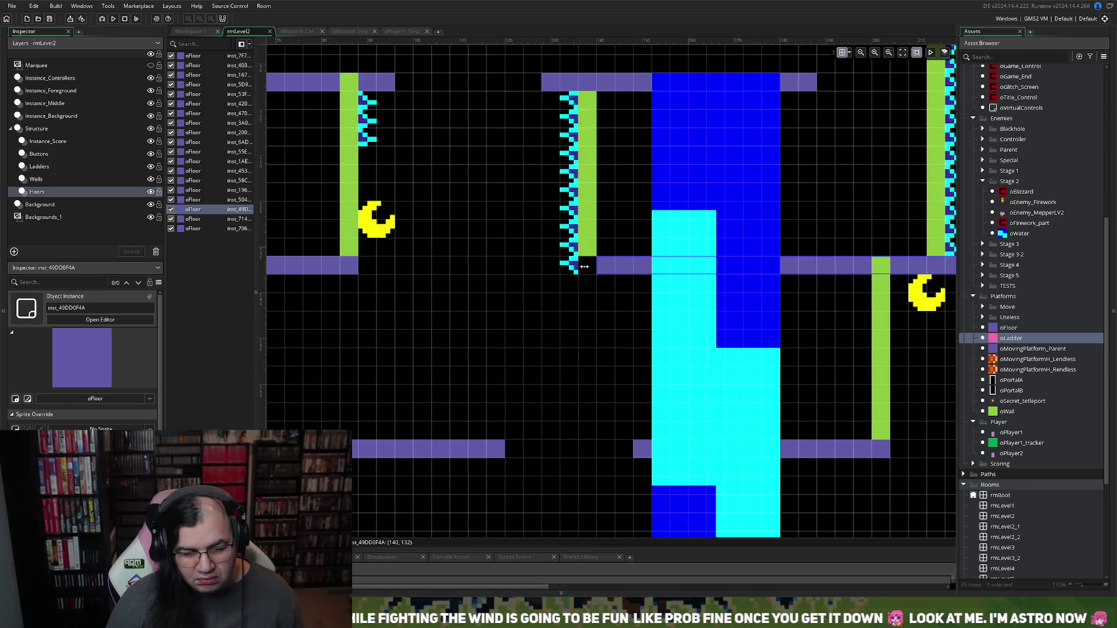
scroll(522, 259, down, 5)
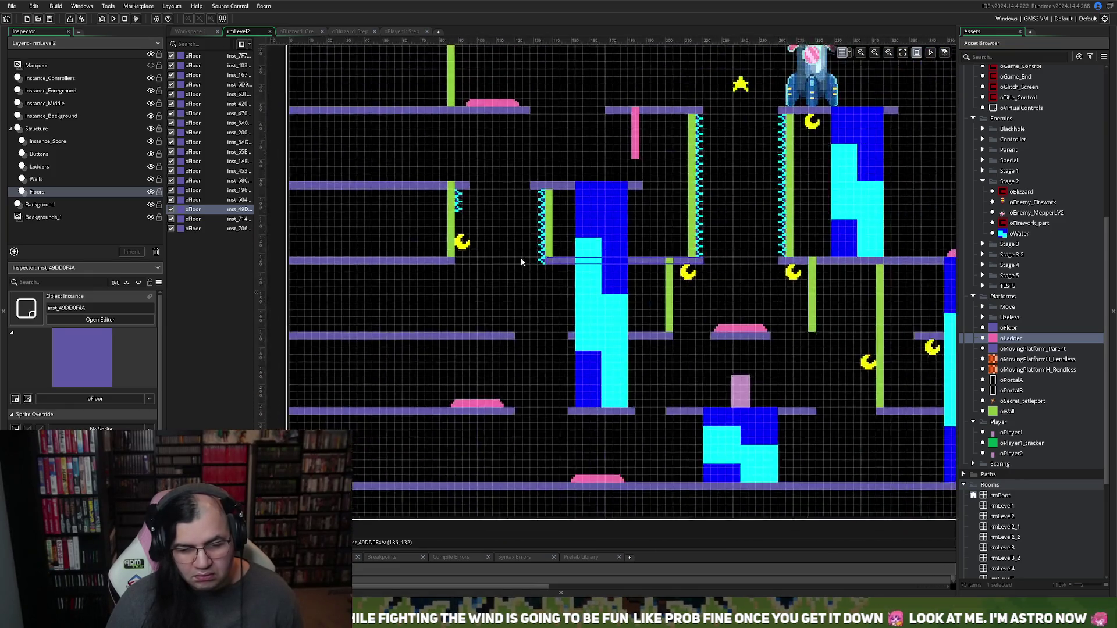
Step: Run the project from the toolbar to playtest the edited level
scroll(588, 271, right, 5)
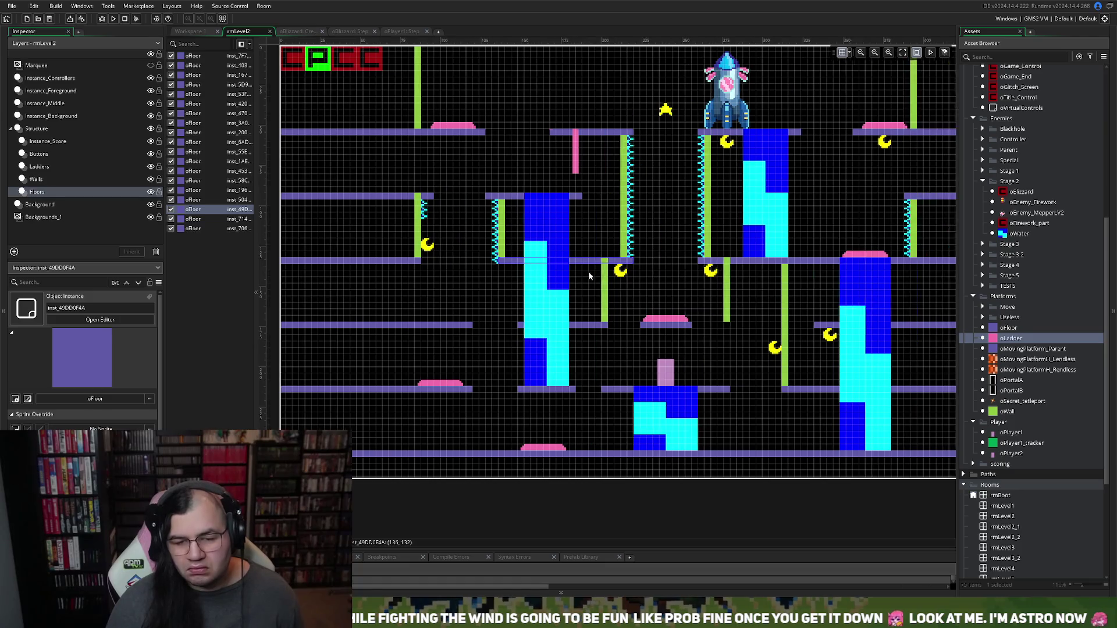
scroll(585, 278, left, 3)
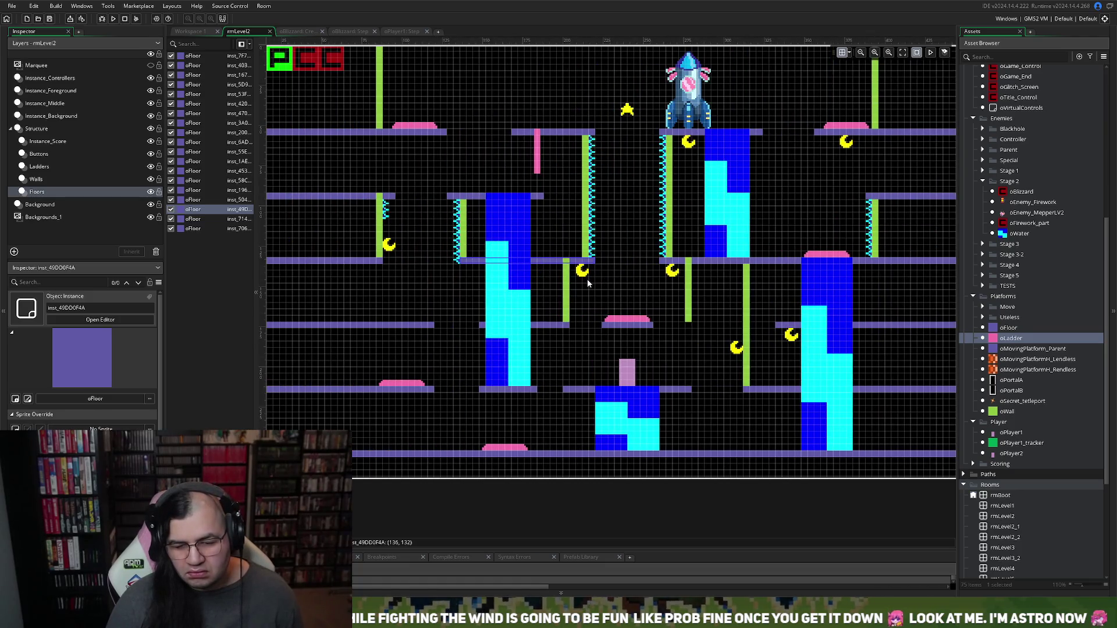
scroll(587, 281, right, 2)
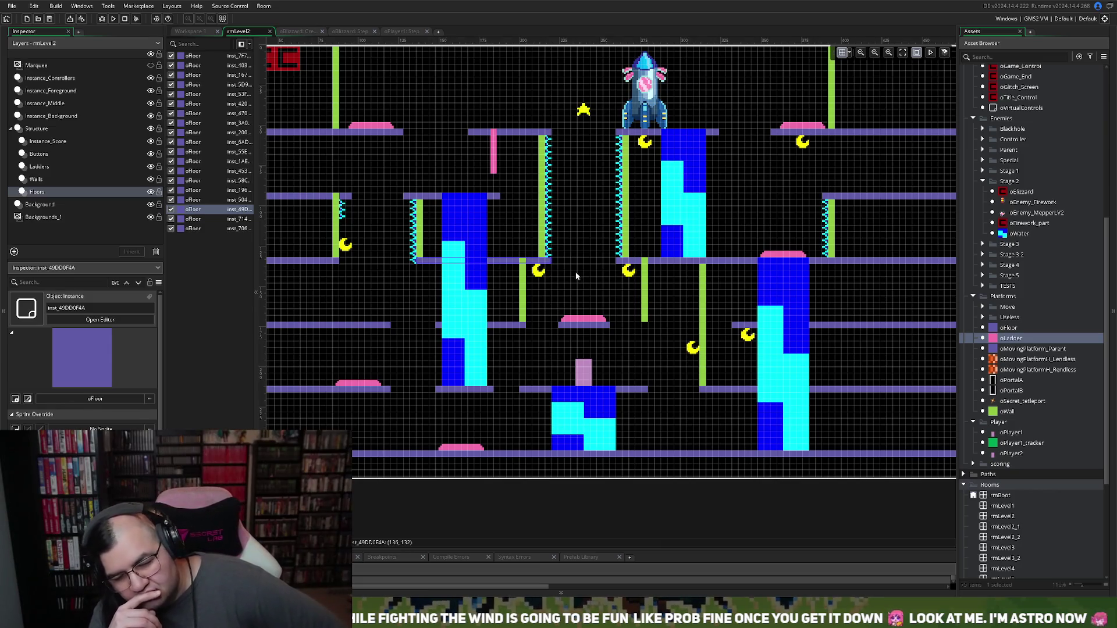
click(113, 19)
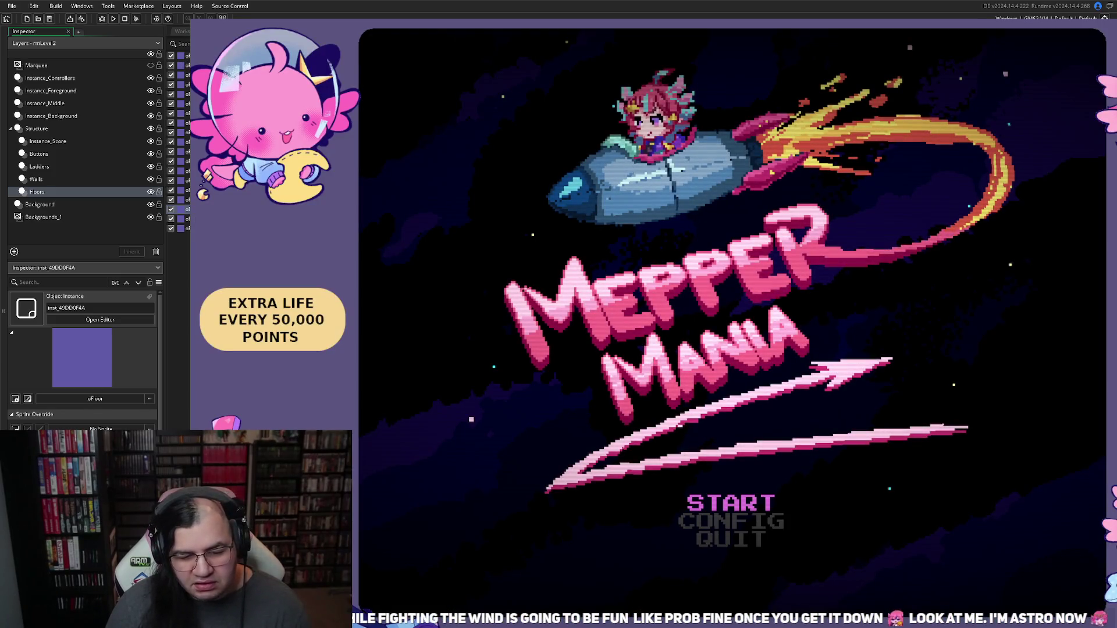
Step: Choose START, then BEGIN, on the title menu to start playing
key(Up)
key(Return)
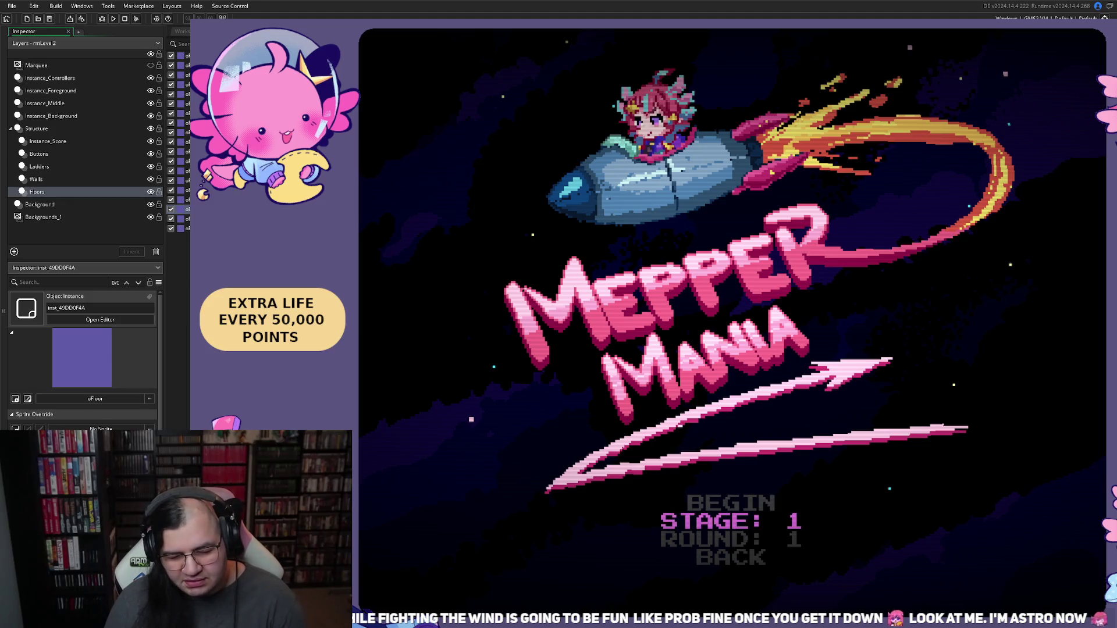
key(Up)
key(Return)
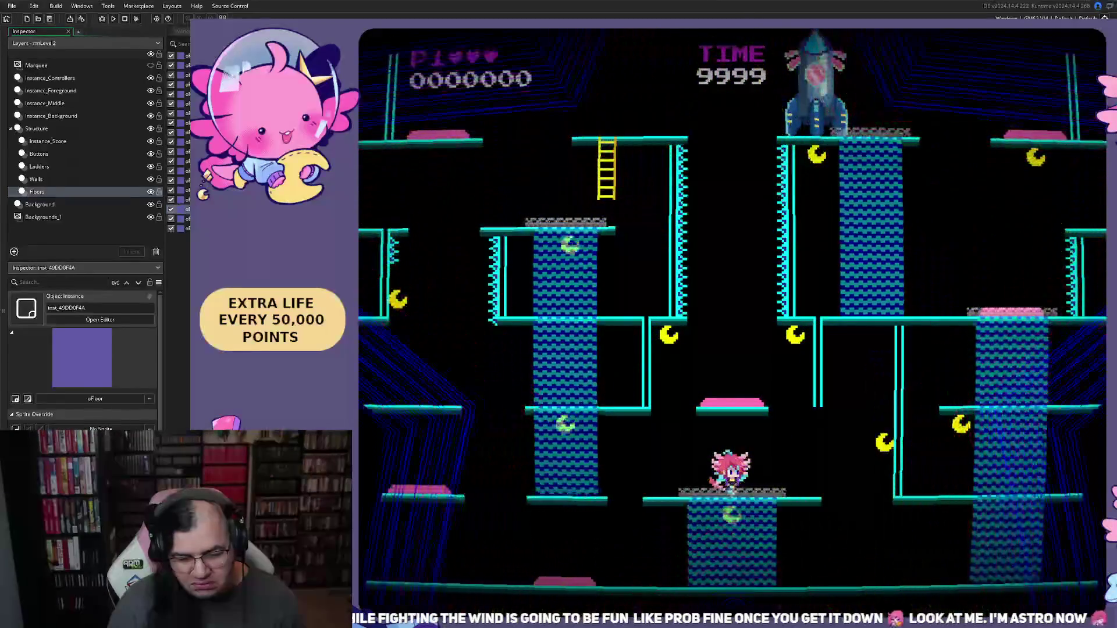
Step: Climb to a higher platform, drop to the bottom floor and collect crescent moons
key(Left)
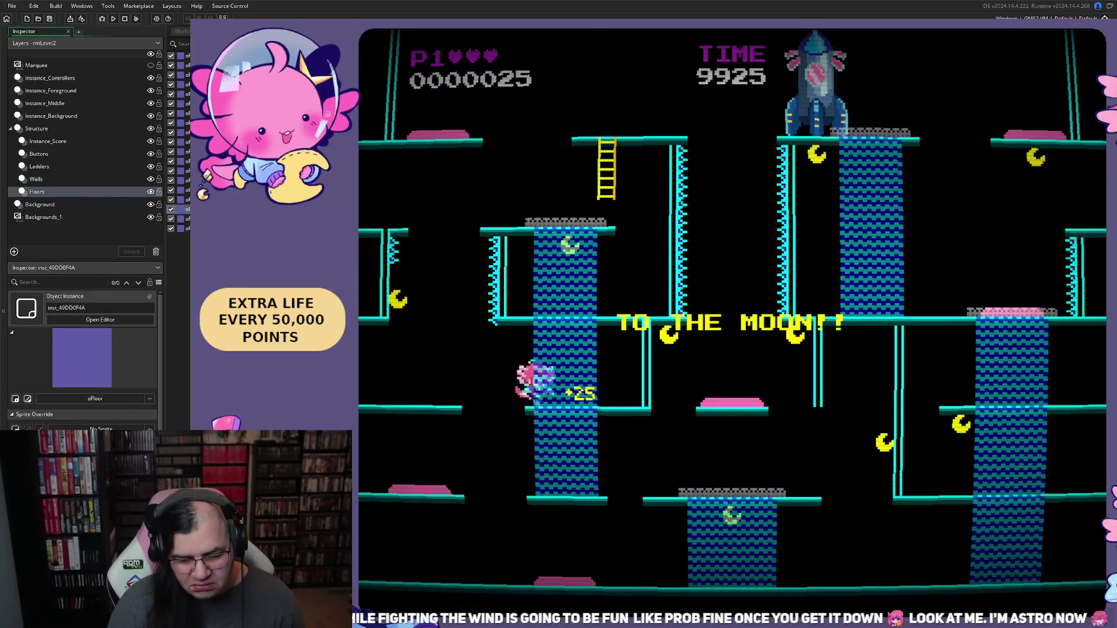
key(Right)
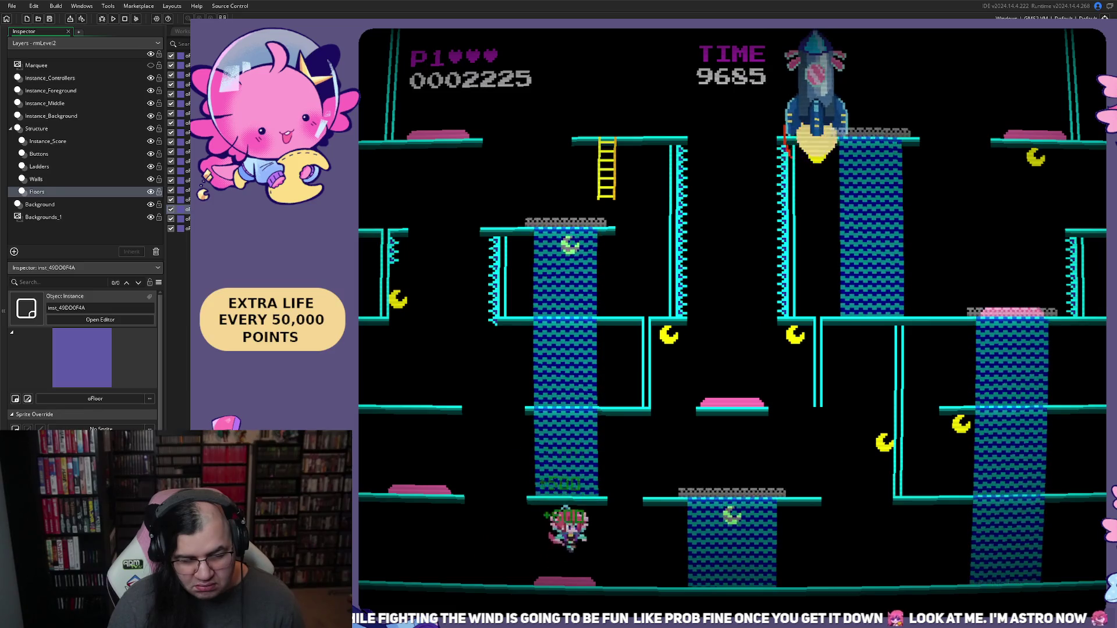
key(Right)
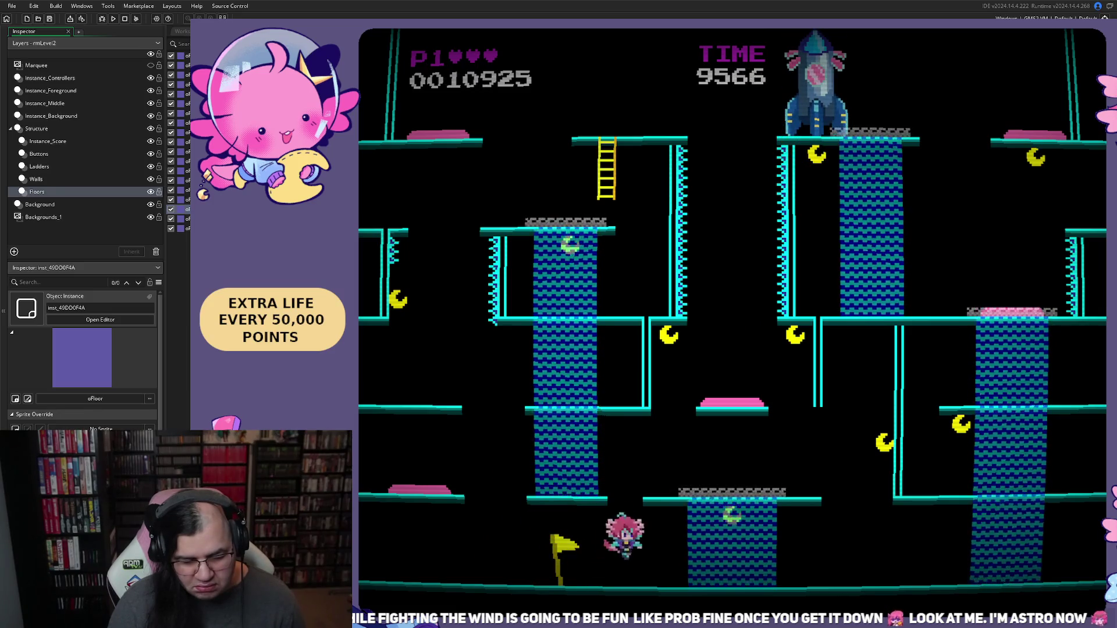
key(Left)
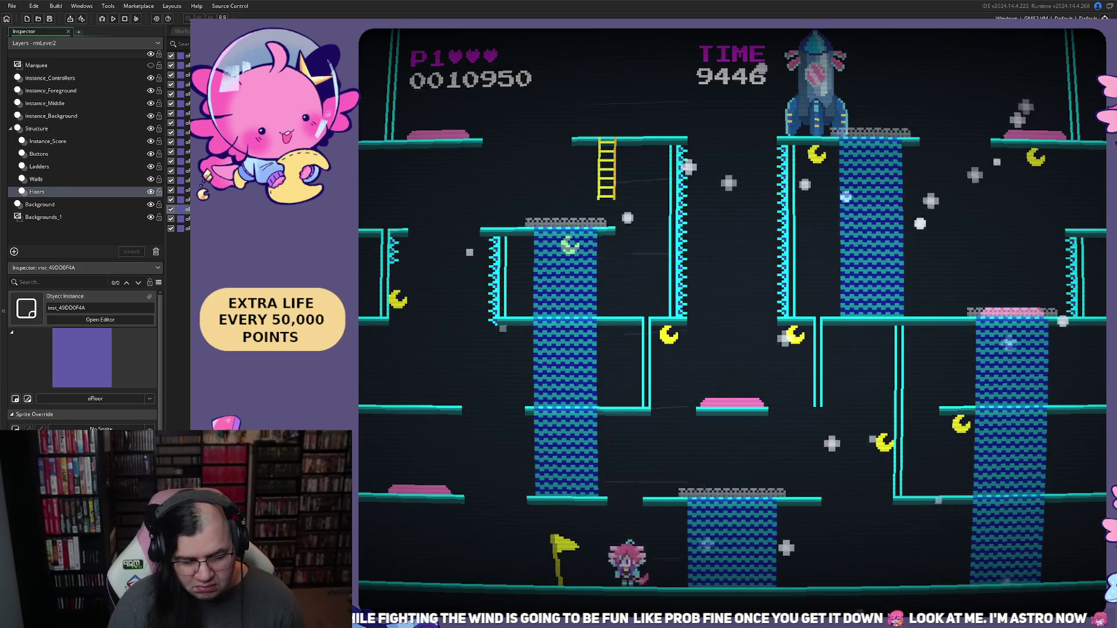
key(Left)
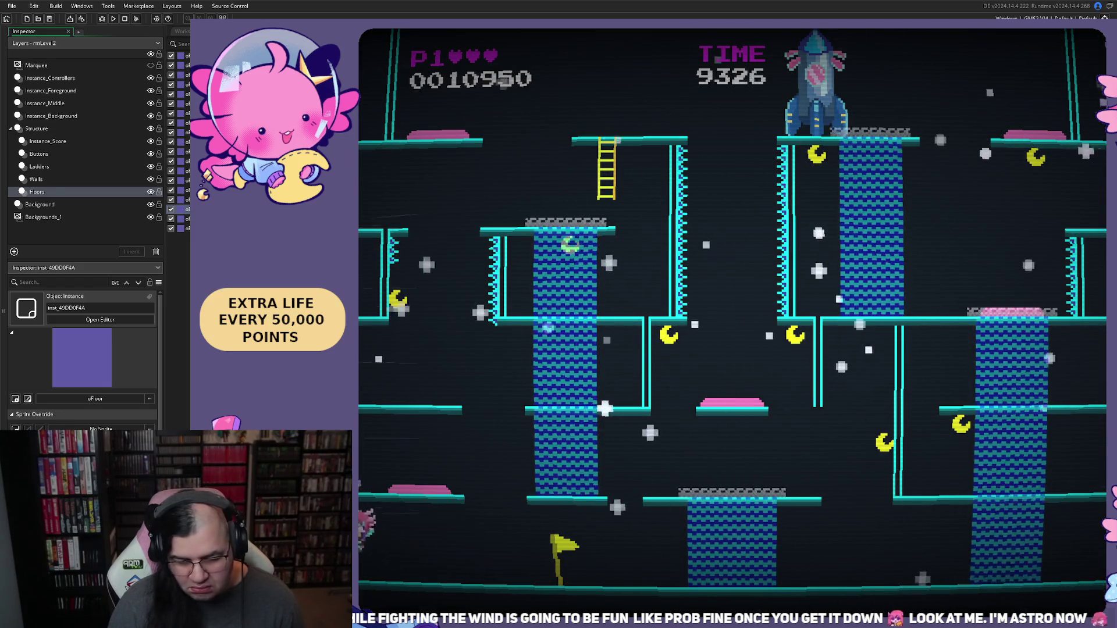
key(Left)
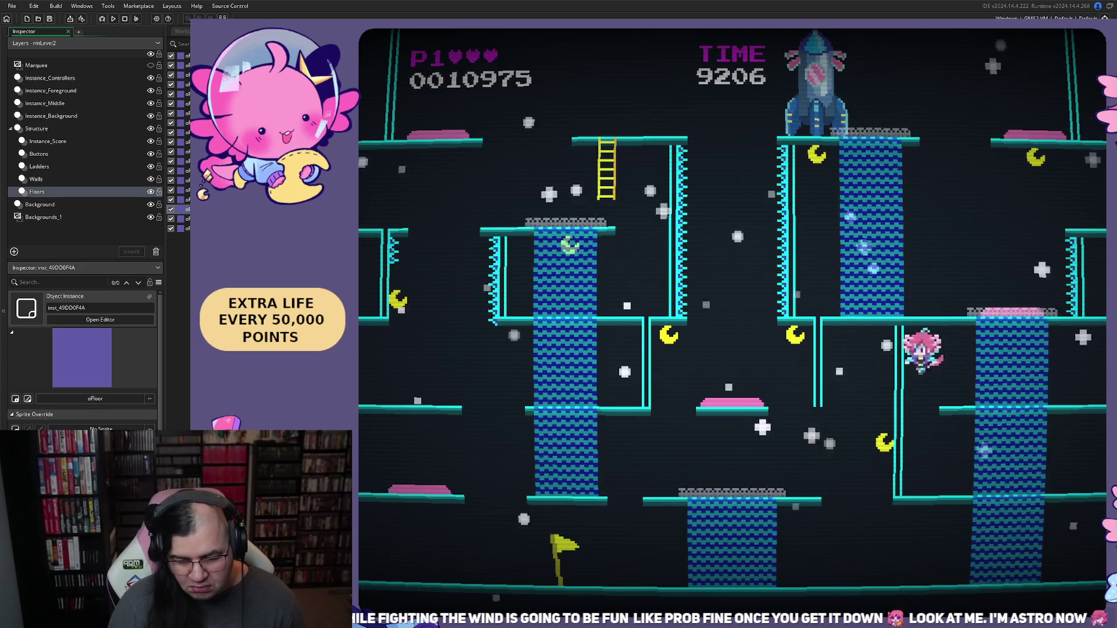
key(Right)
Step: Keep playing across the top platform and right tower until the game returns to the title
key(Left)
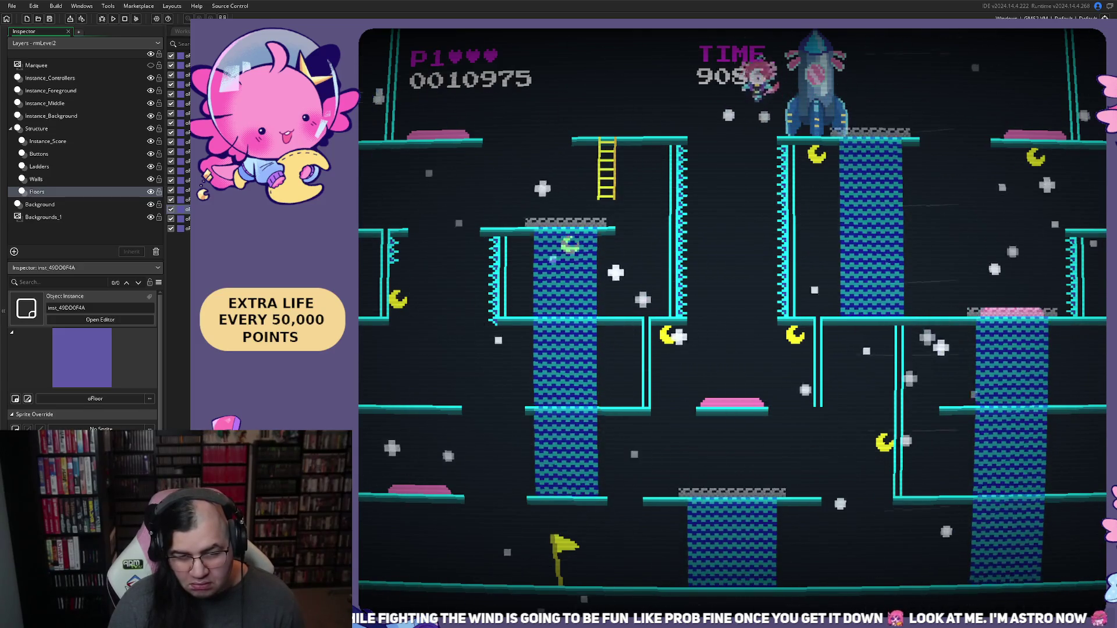
key(Left)
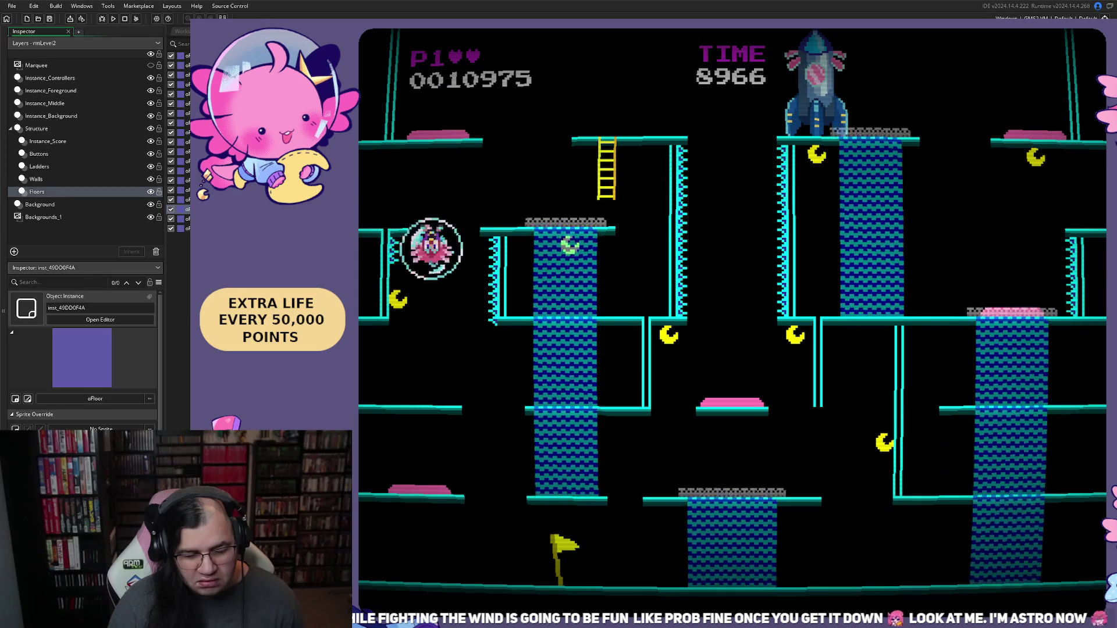
key(Right)
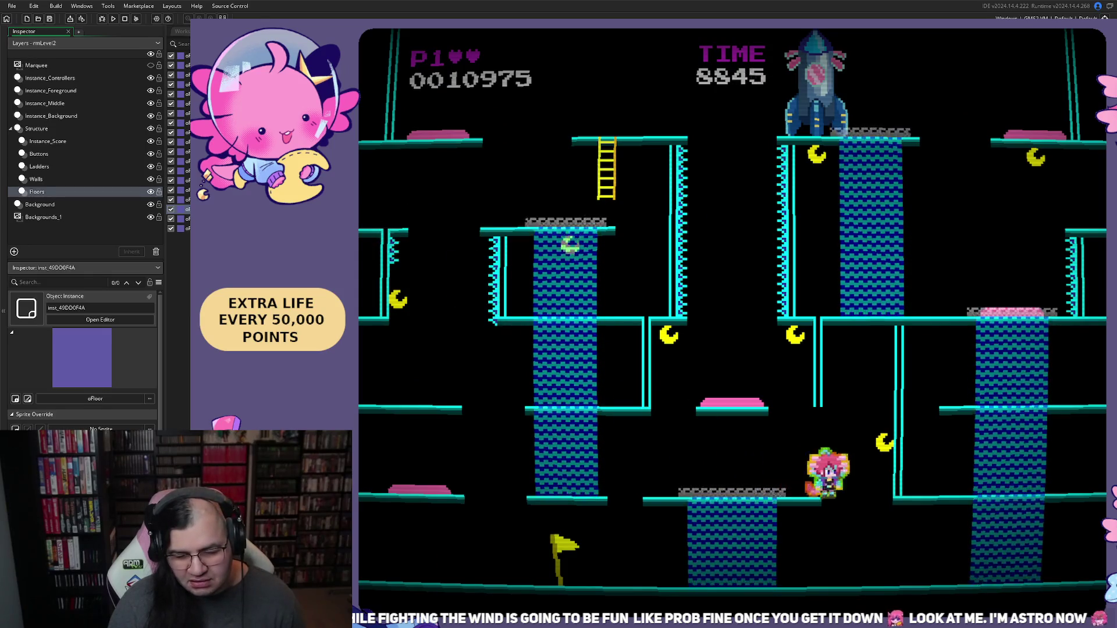
key(Right)
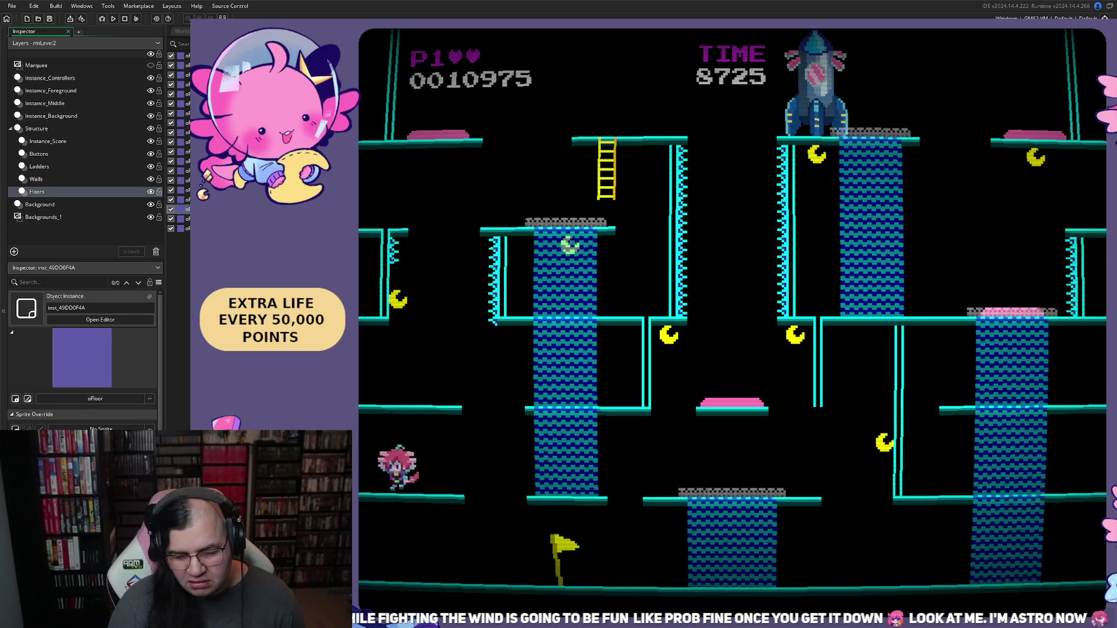
key(Left)
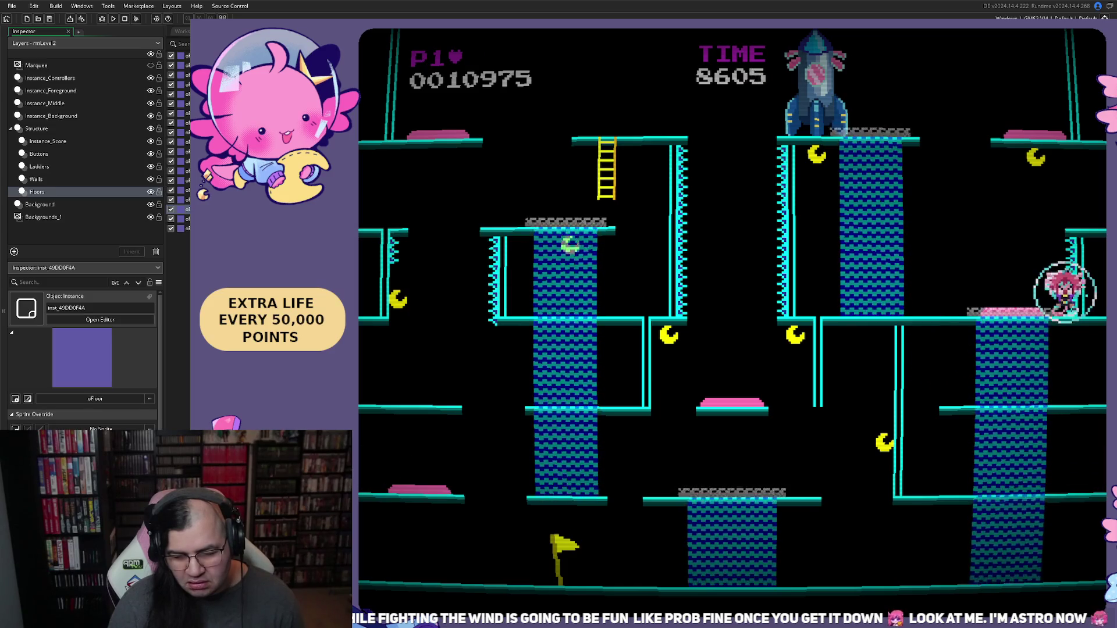
key(Left)
key(Right)
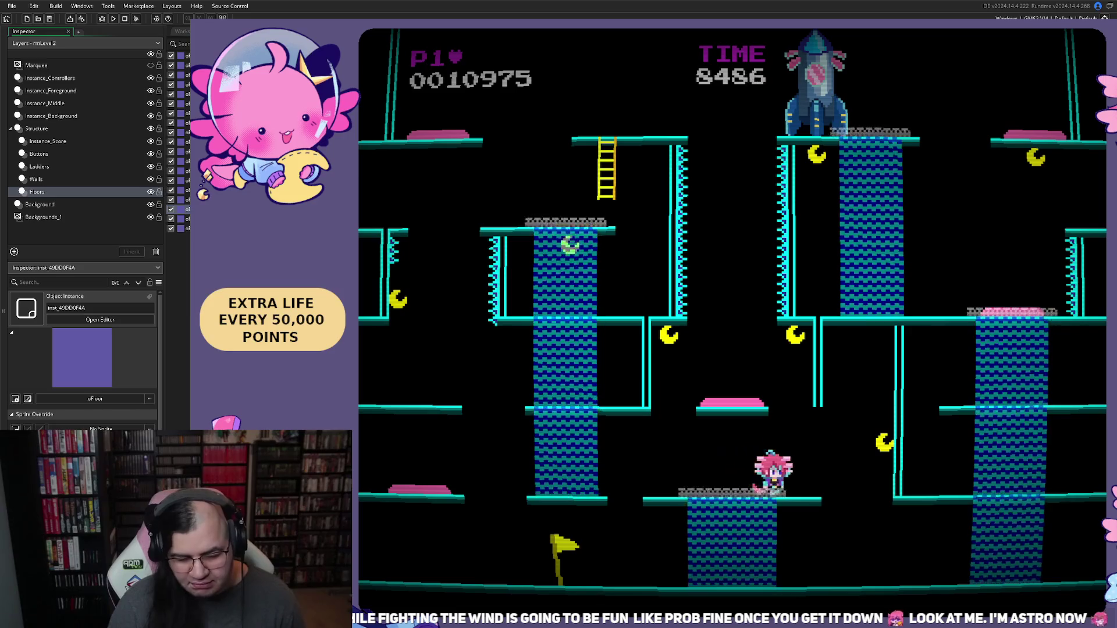
key(Right)
key(Up)
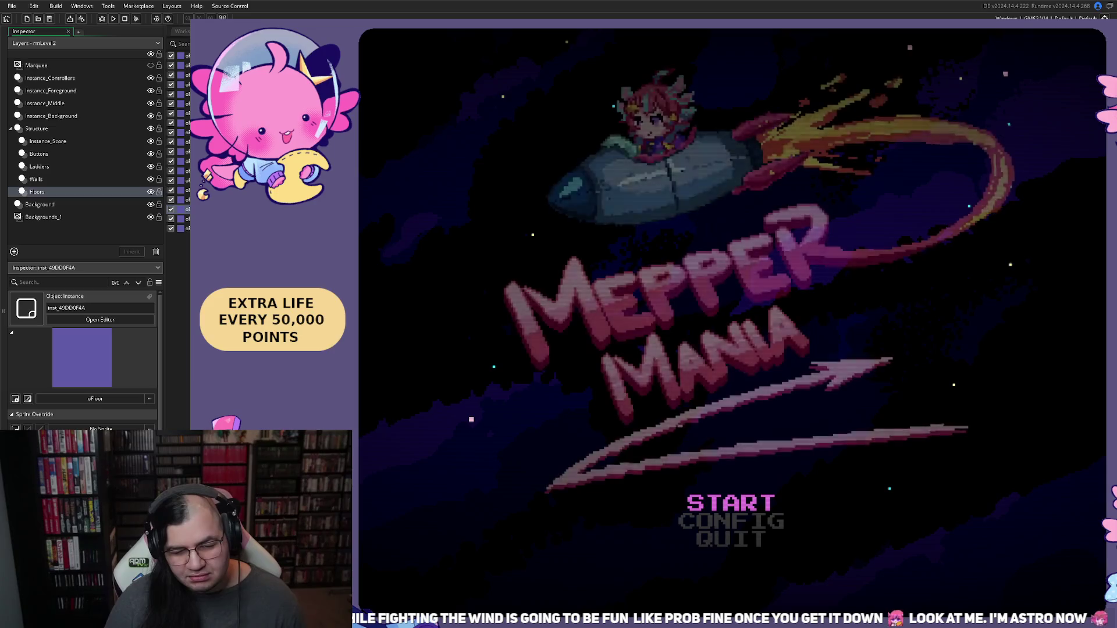
Step: Begin stage 2 and run left, climbing to an upper floor and collecting a moon
key(Return)
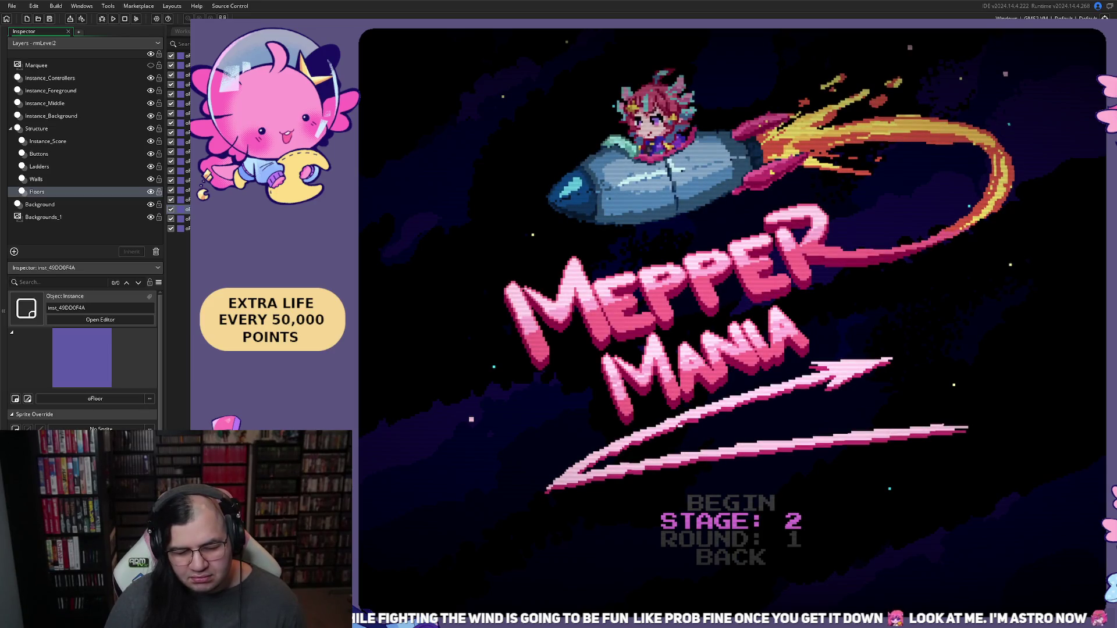
key(Return)
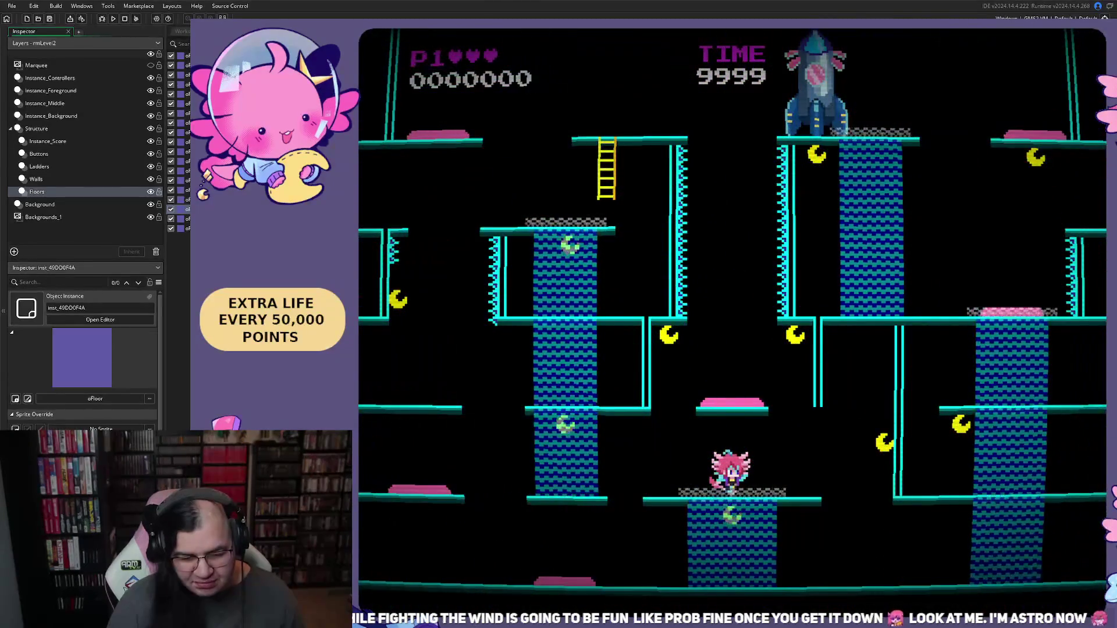
key(Left)
key(space)
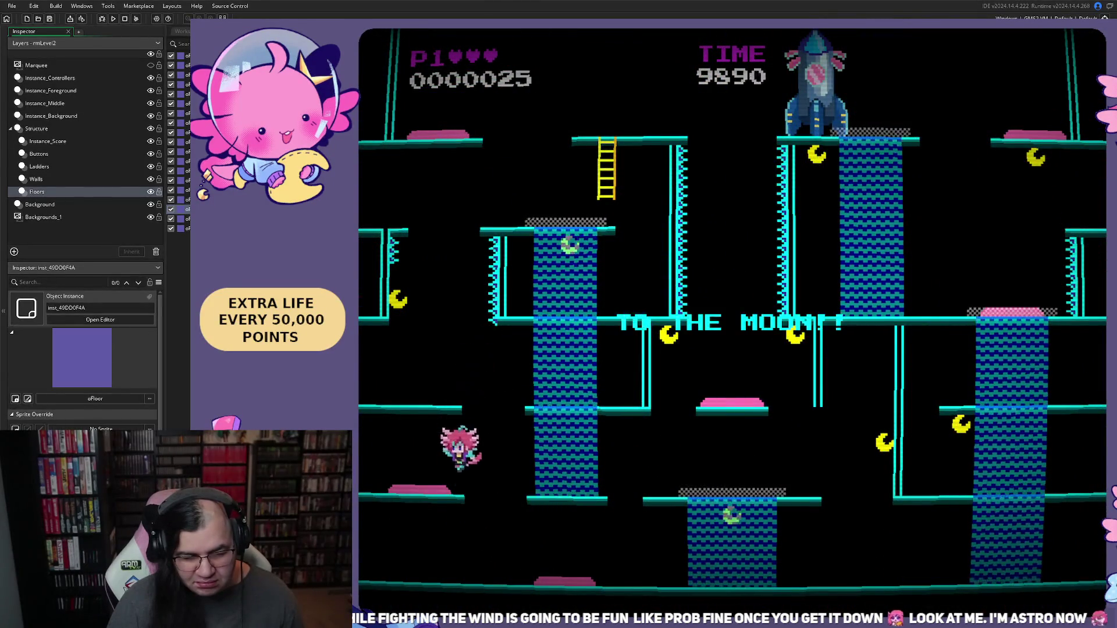
key(Left)
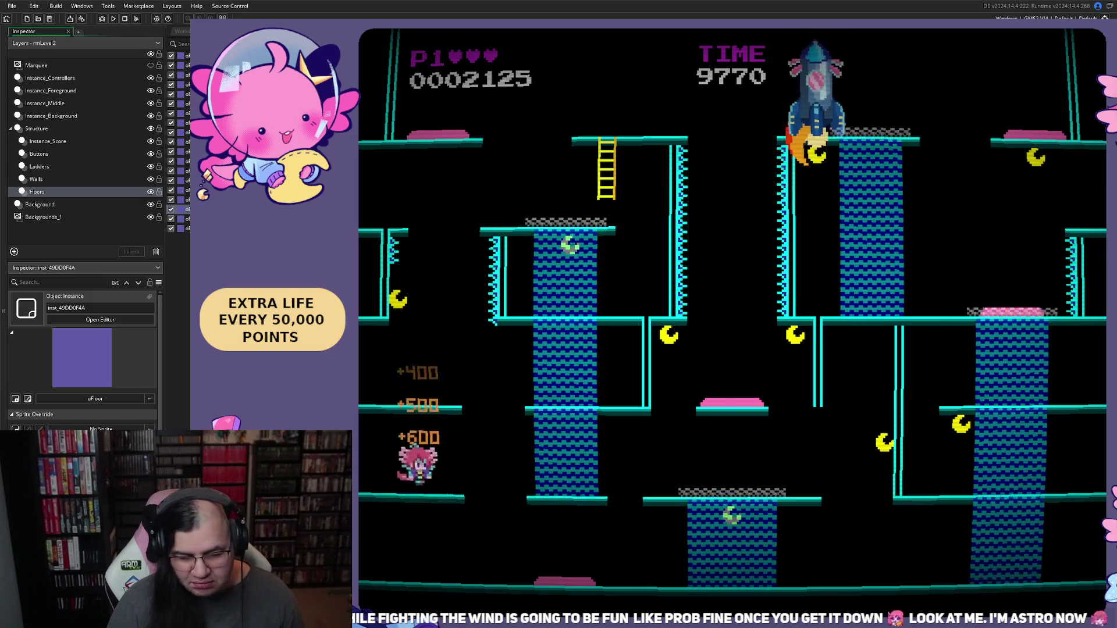
key(Left)
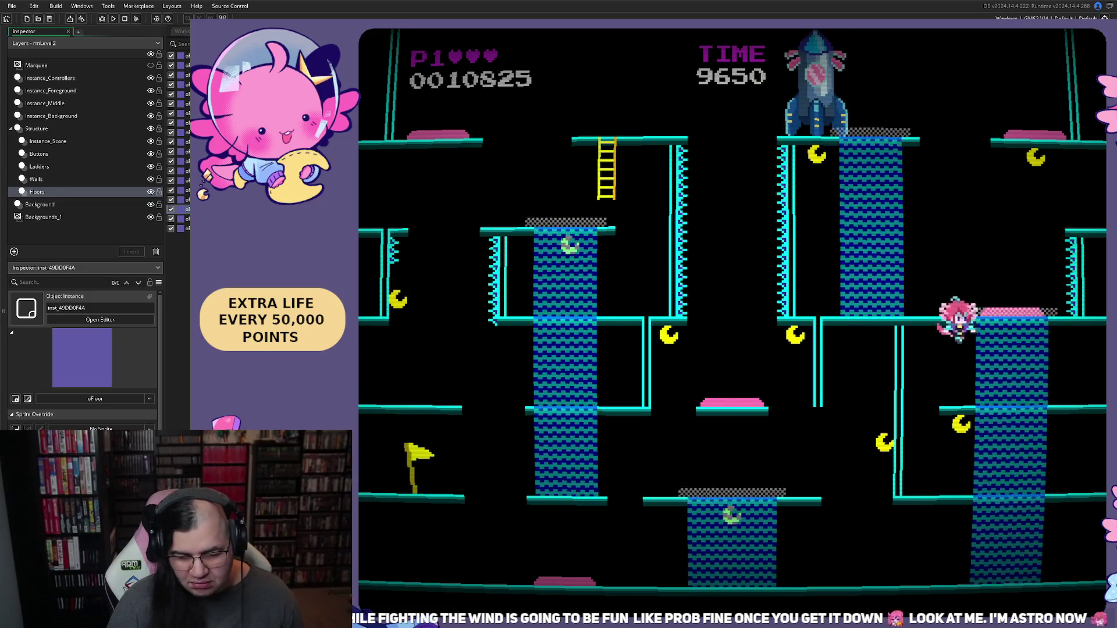
key(Down)
key(Right)
key(space)
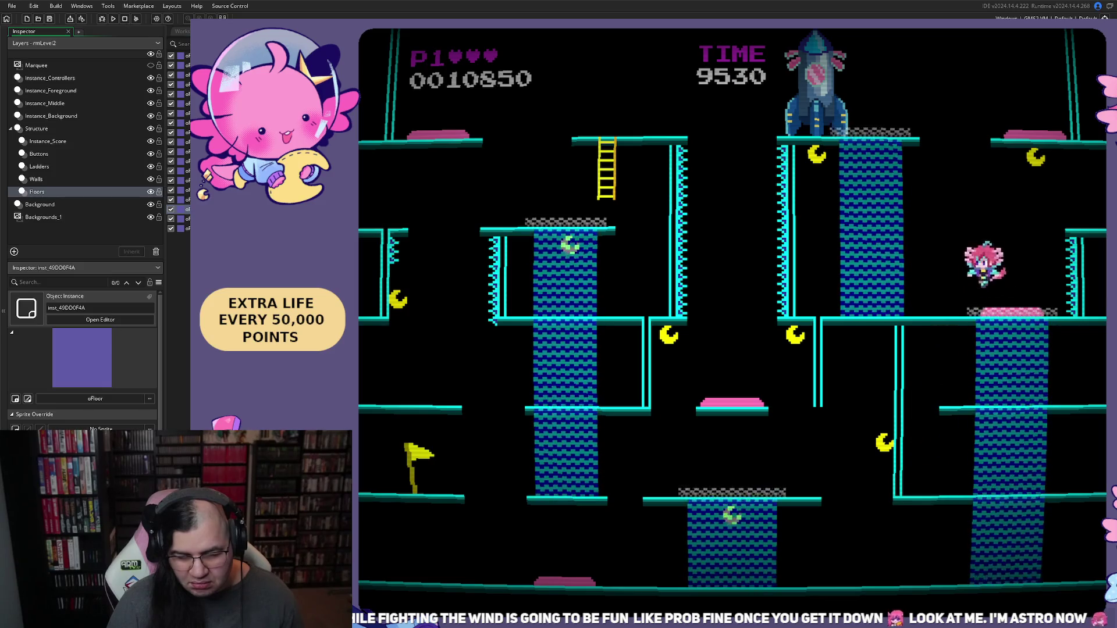
Step: Grab a moon and bonus on the right ledges, then drop to the bottom floor after respawning
key(Right)
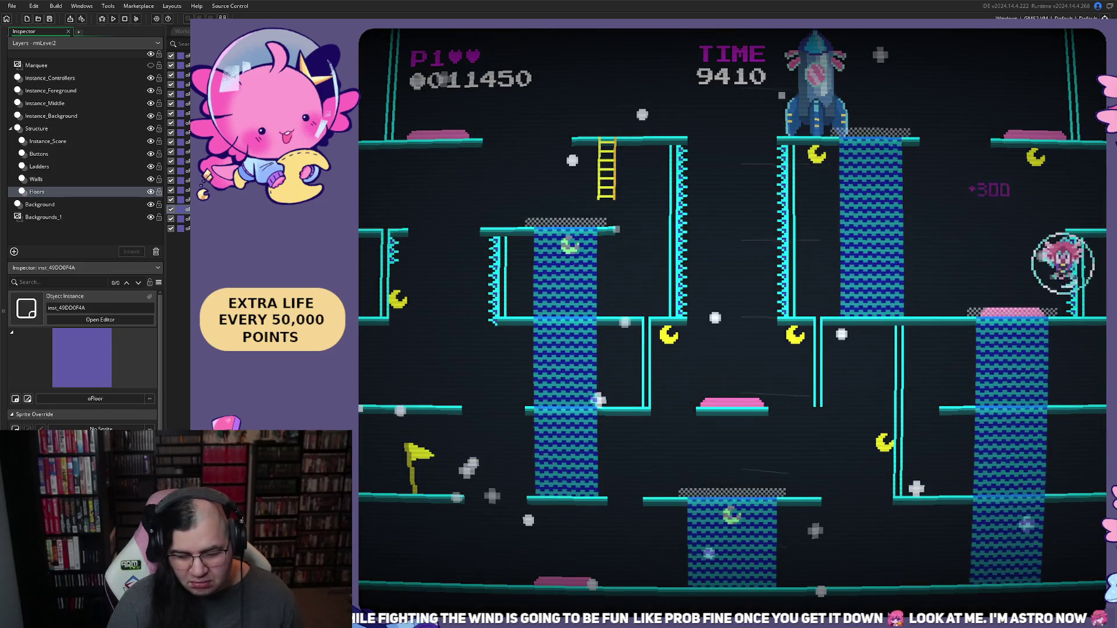
key(Left)
key(Right)
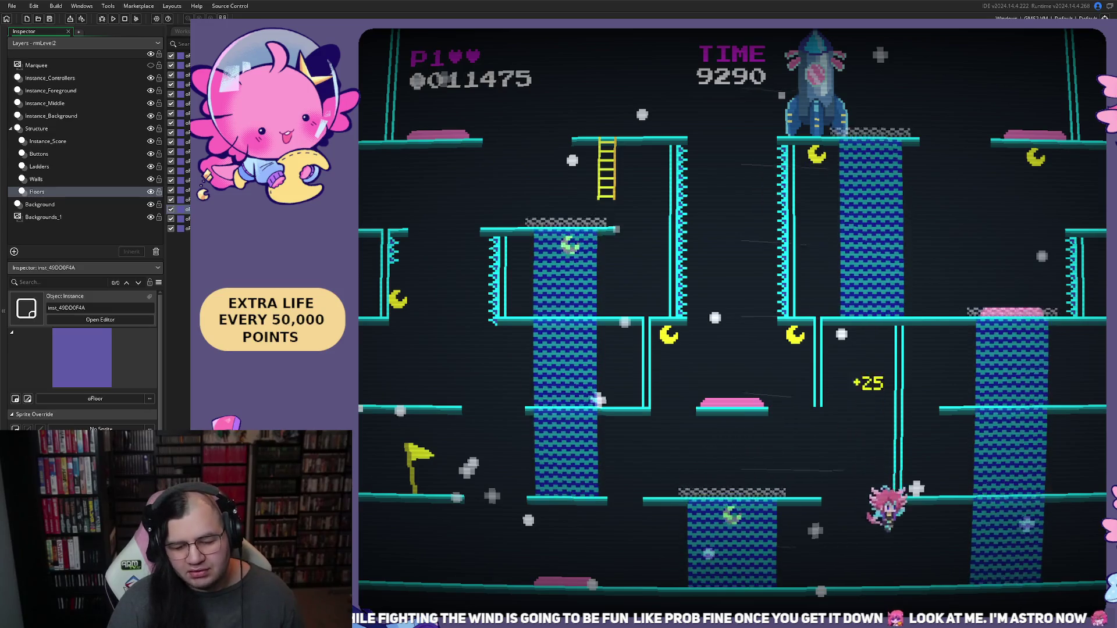
key(Right)
key(space)
key(Left)
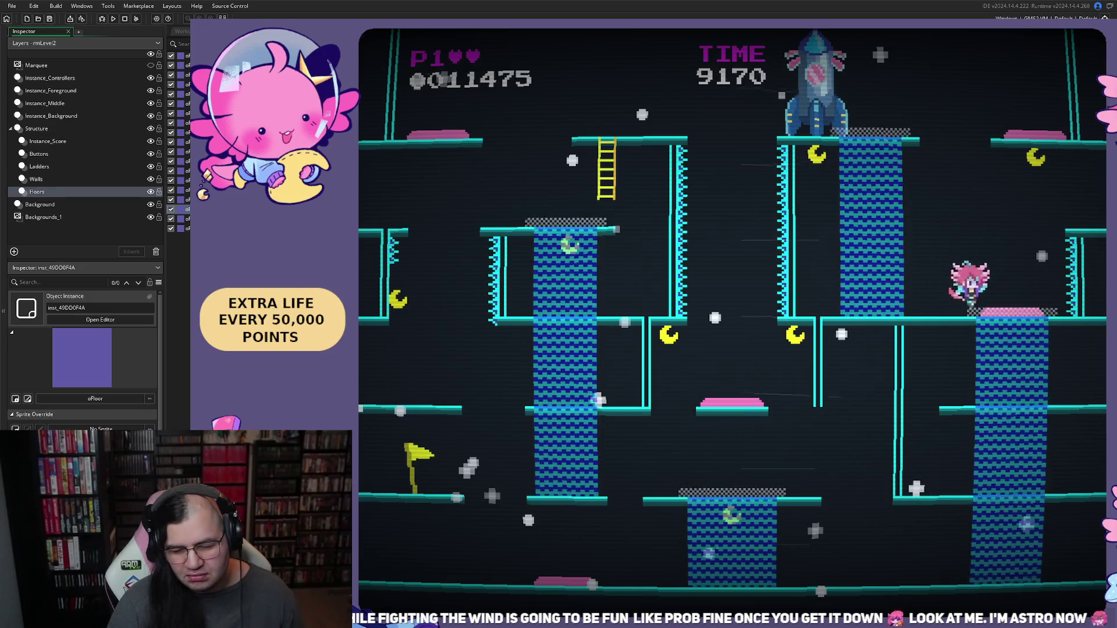
key(Right)
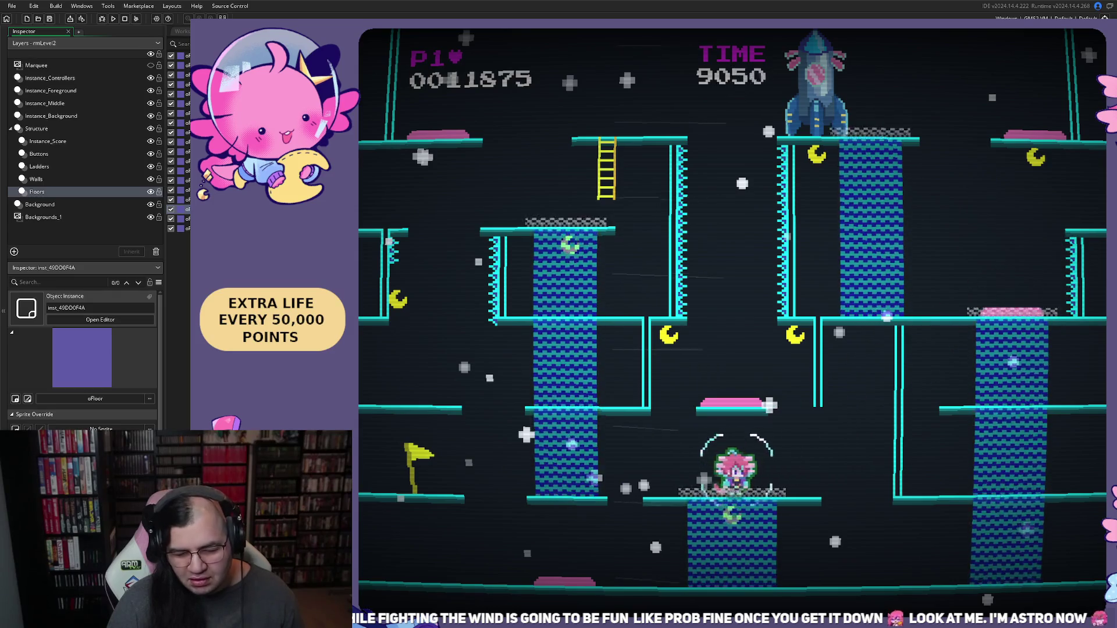
key(Right)
key(Right)
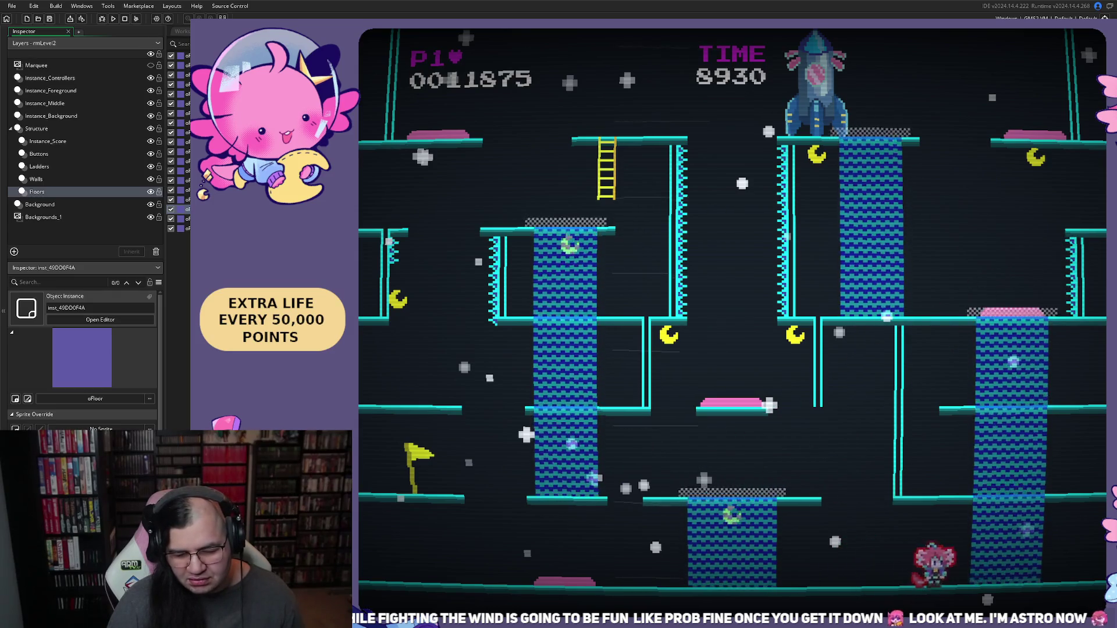
key(Right)
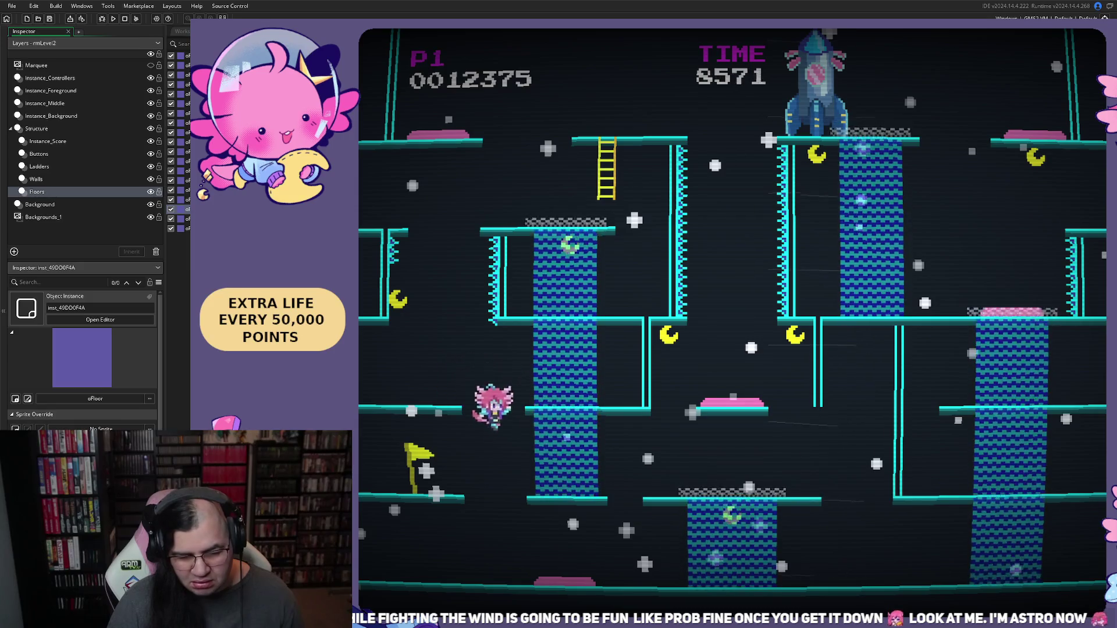
Step: Float up the wind column and back, then close the game with Alt+F4
key(Left)
key(Right)
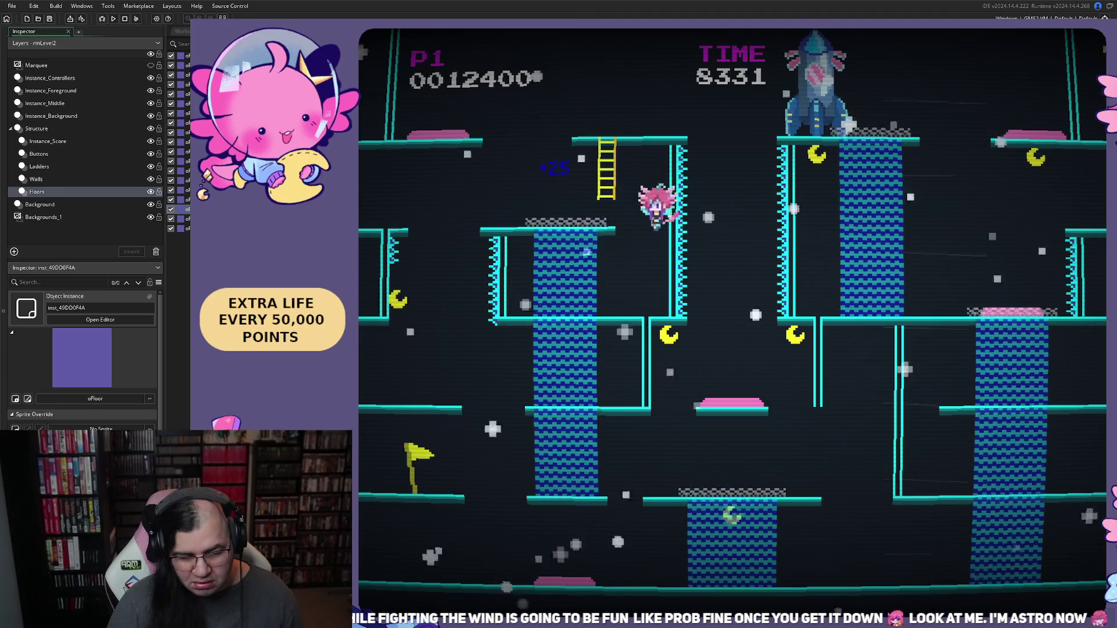
key(Left)
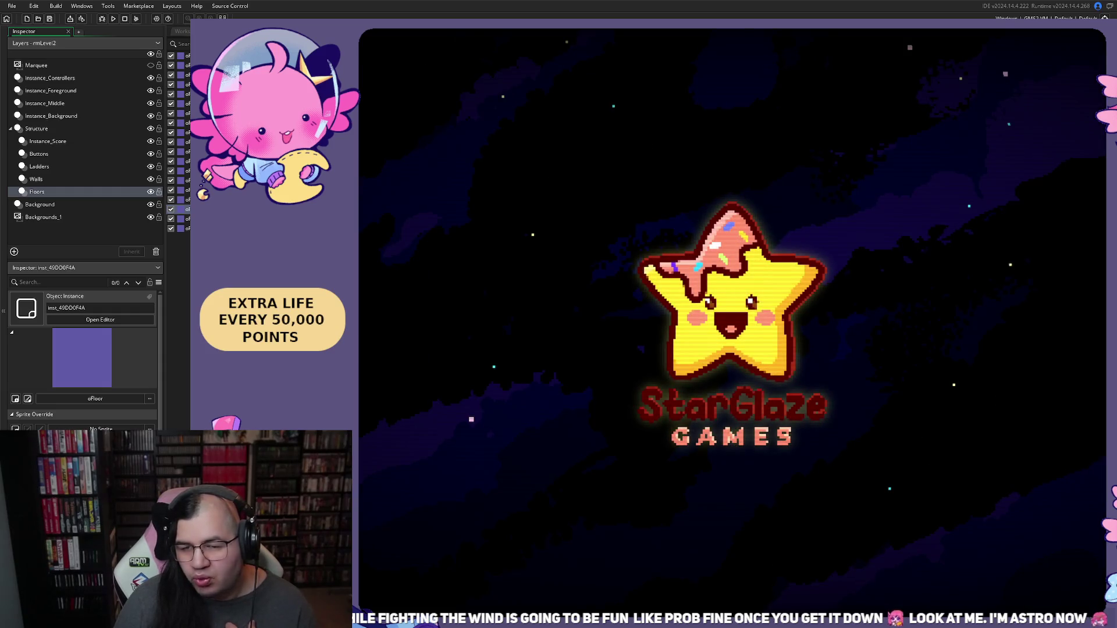
key(alt+F4)
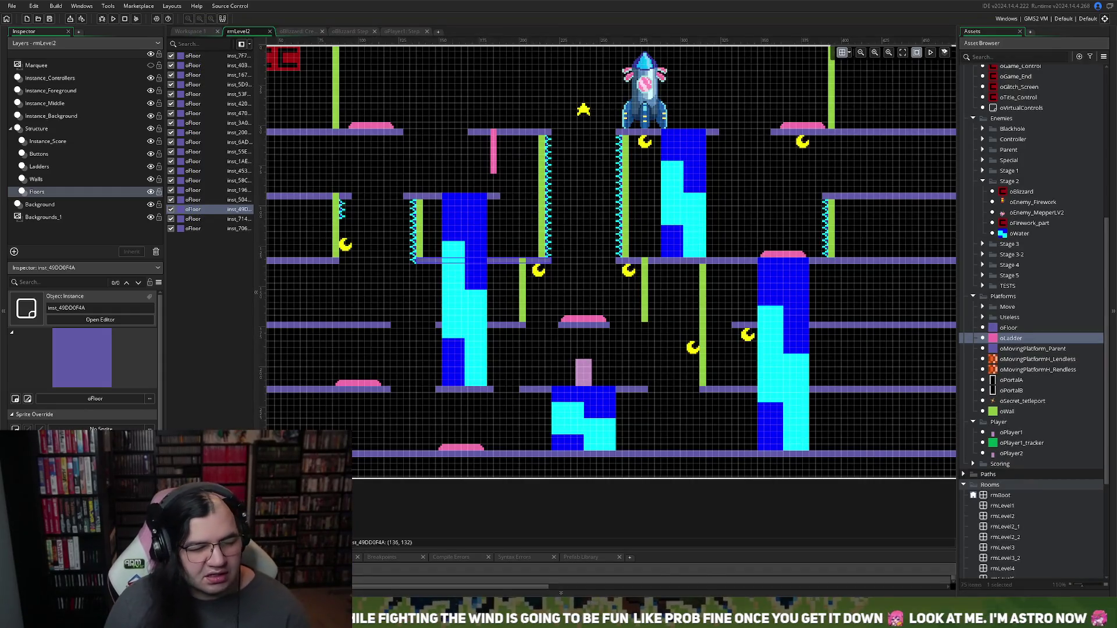
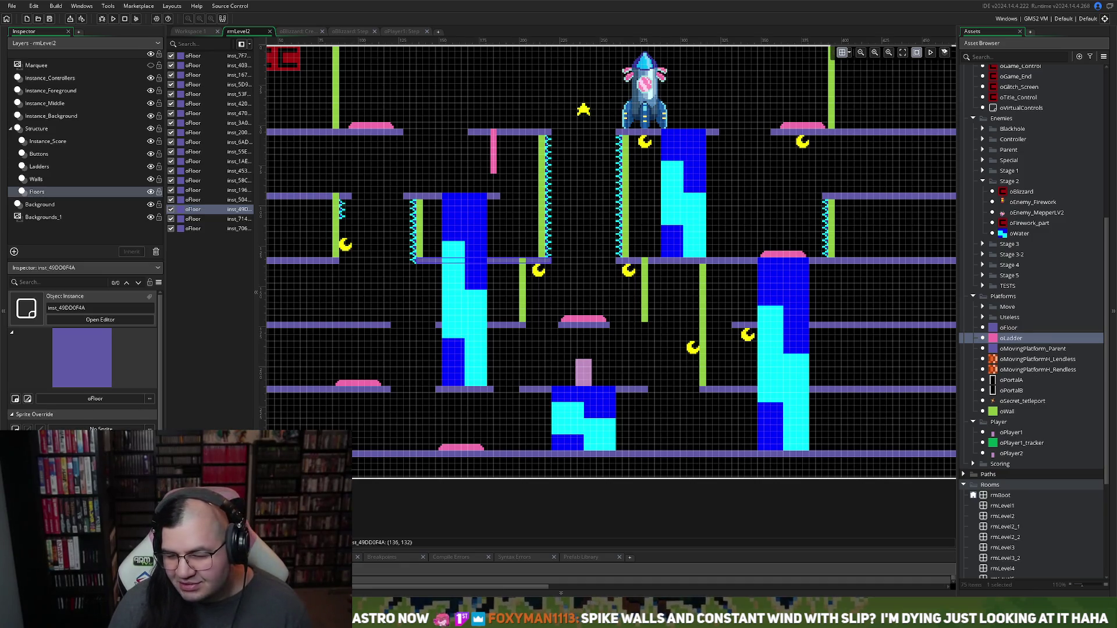
Step: Open oPlayer1 from the Asset Browser and bring up its Step event code
scroll(1033, 320, up, 3)
scroll(1033, 320, up, 3)
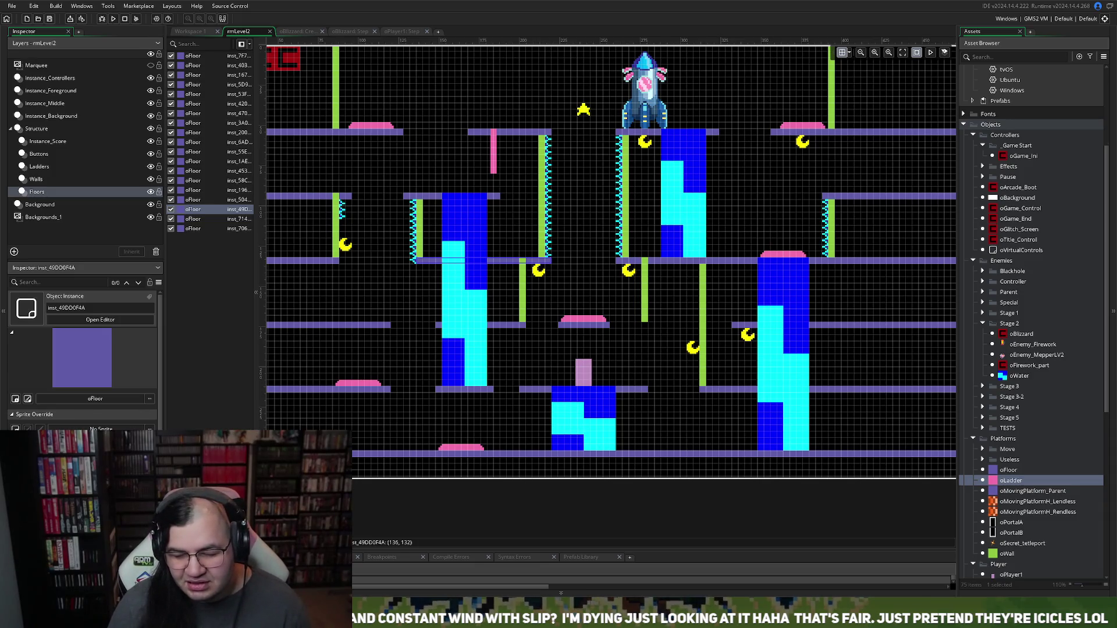
scroll(1031, 320, down, 3)
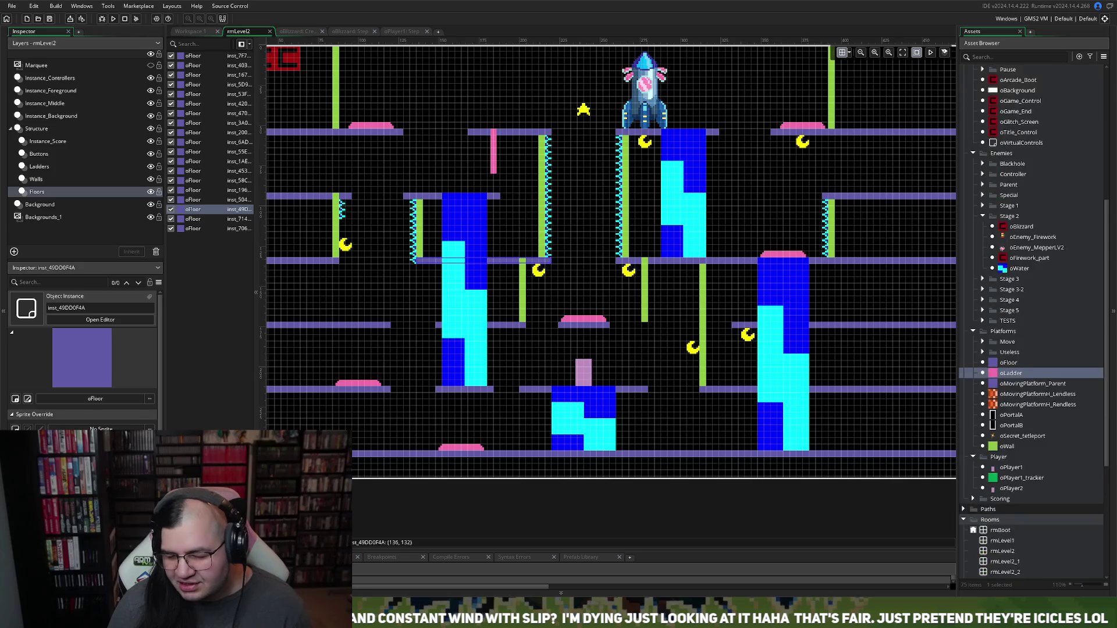
double_click(1001, 469)
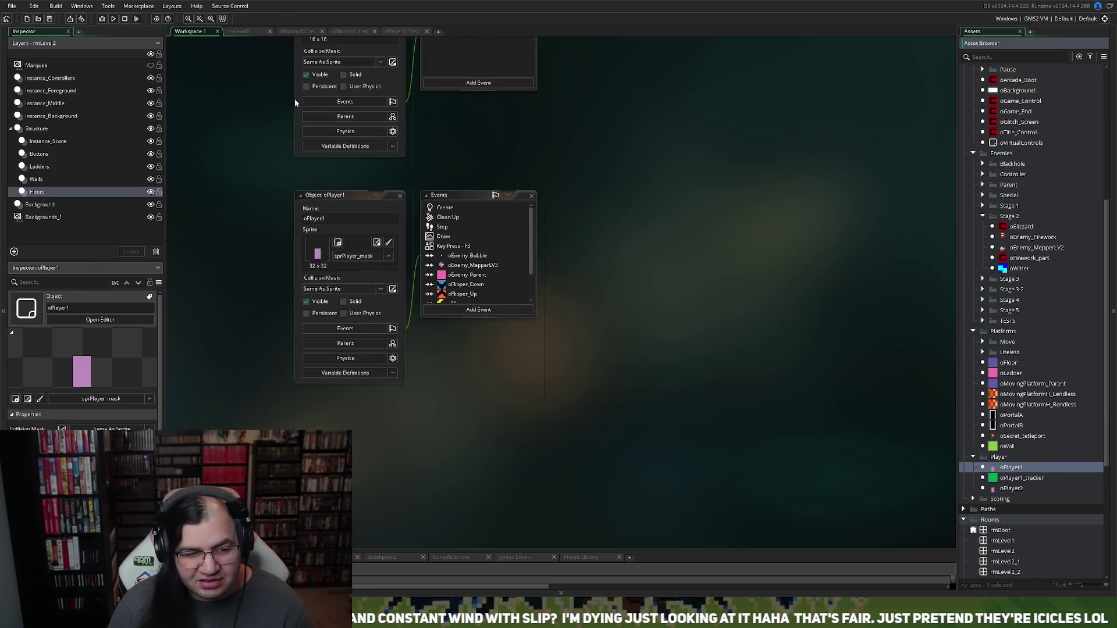
click(401, 30)
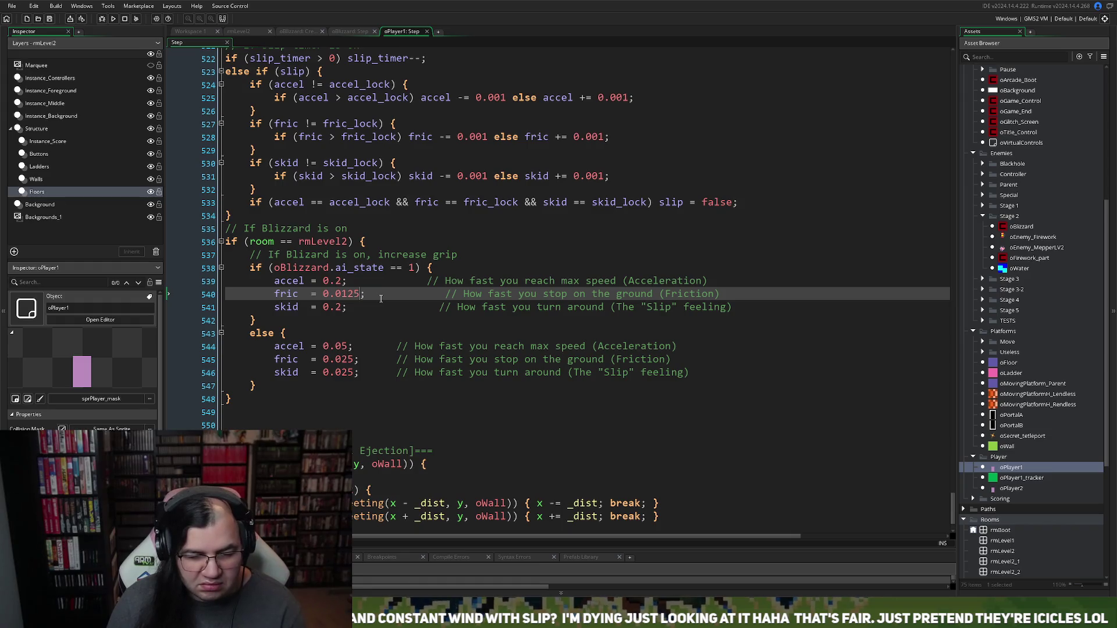
Step: Pull the blizzard accel, fric and skid comments on lines 539–541 next to their values
click(427, 283)
key(BackSpace)
key(BackSpace)
key(BackSpace)
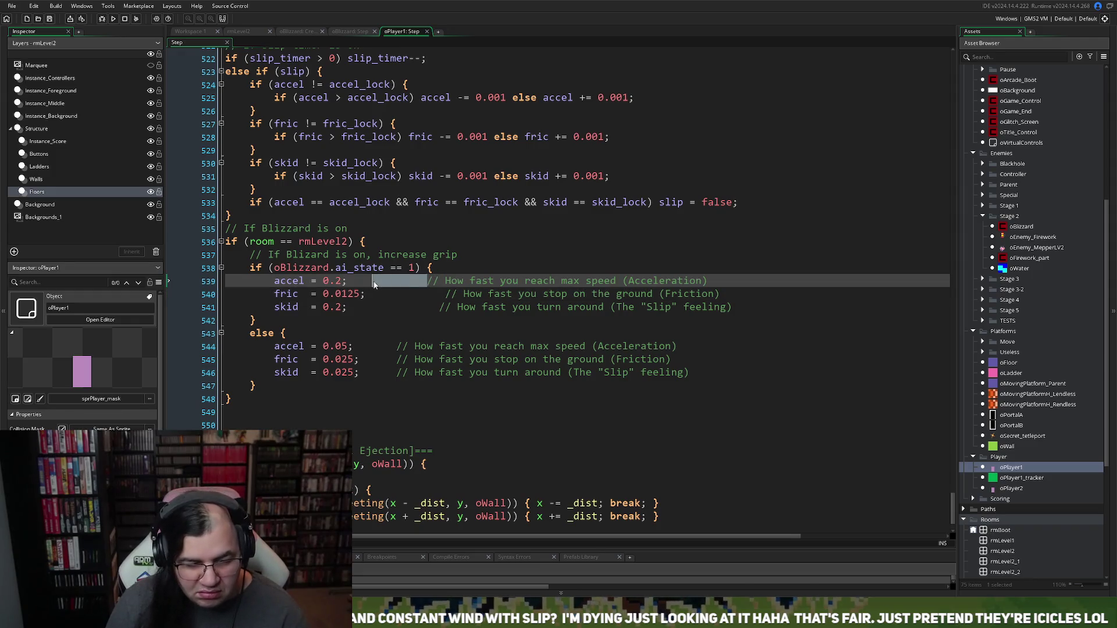
click(447, 295)
key(BackSpace)
key(BackSpace)
key(BackSpace)
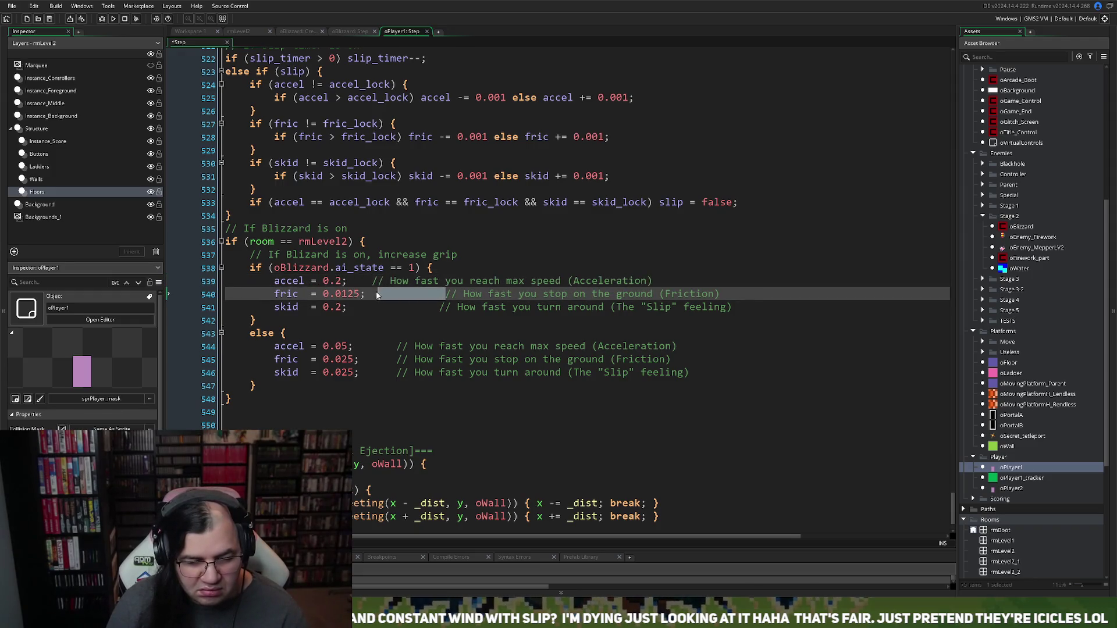
click(437, 309)
key(BackSpace)
key(BackSpace)
key(BackSpace)
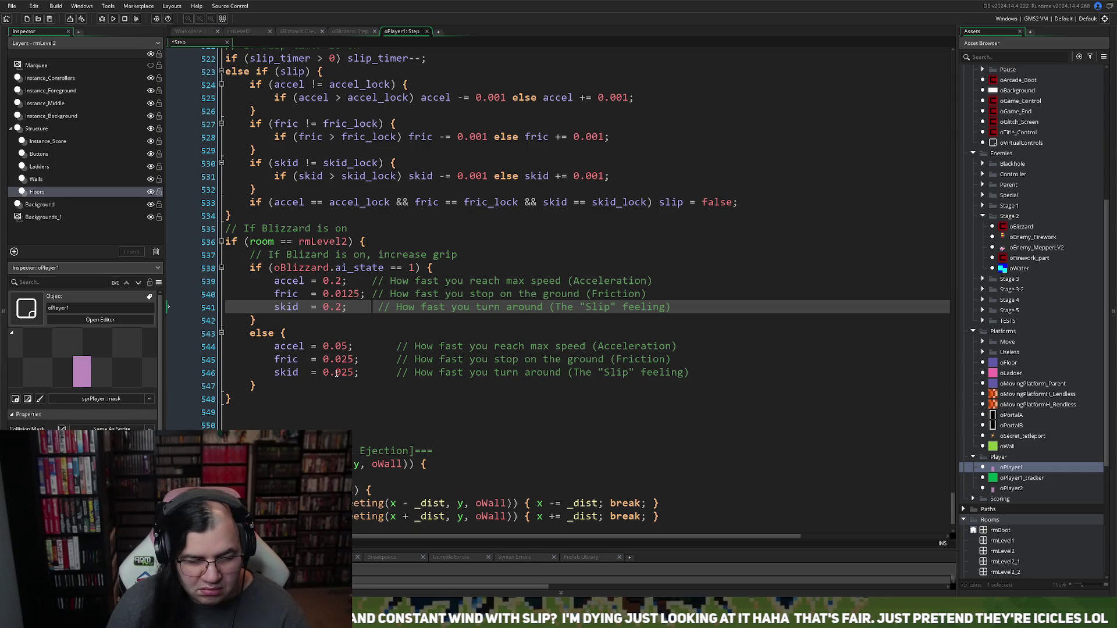
Step: Change the non-blizzard skid from 0.025 to 0.1 and launch a test build
drag(350, 374, 336, 377)
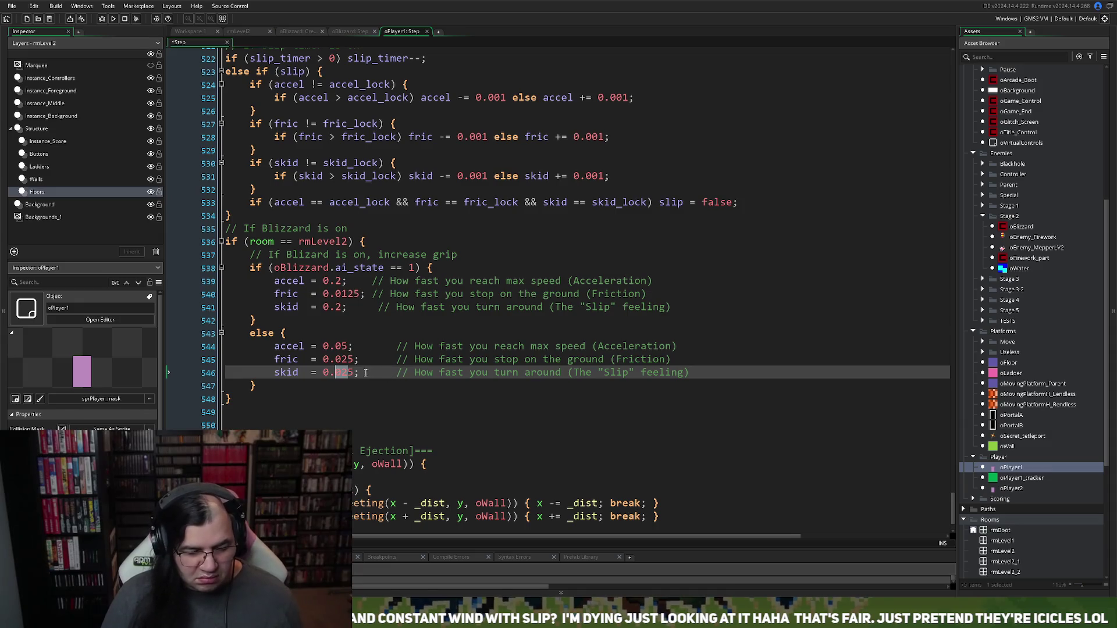
click(341, 376)
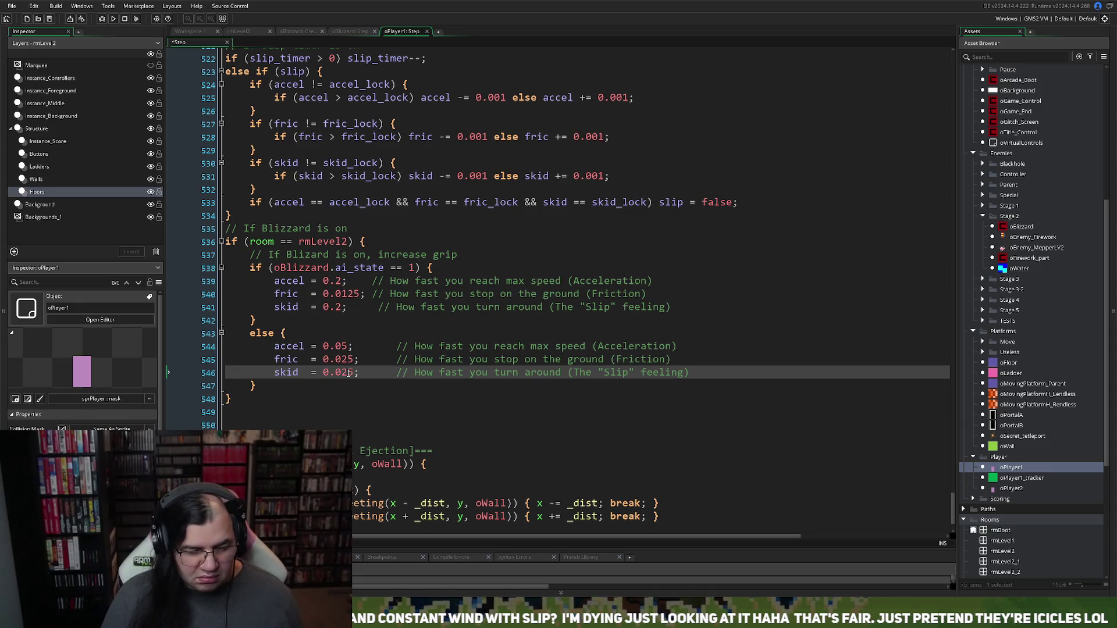
drag(342, 375, 353, 381)
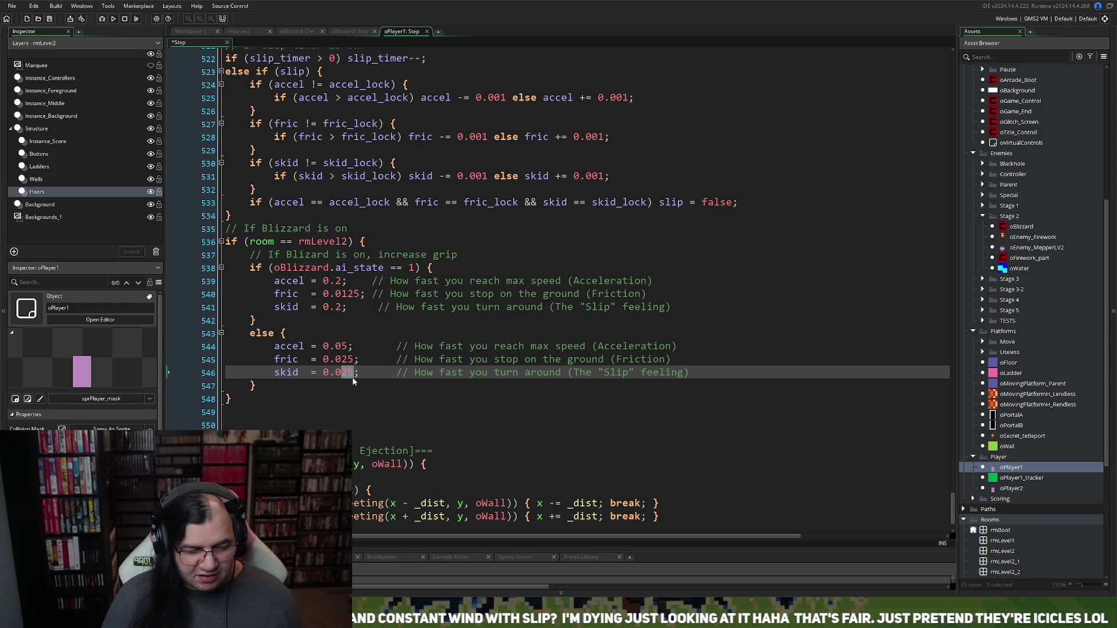
key(BackSpace)
key(BackSpace)
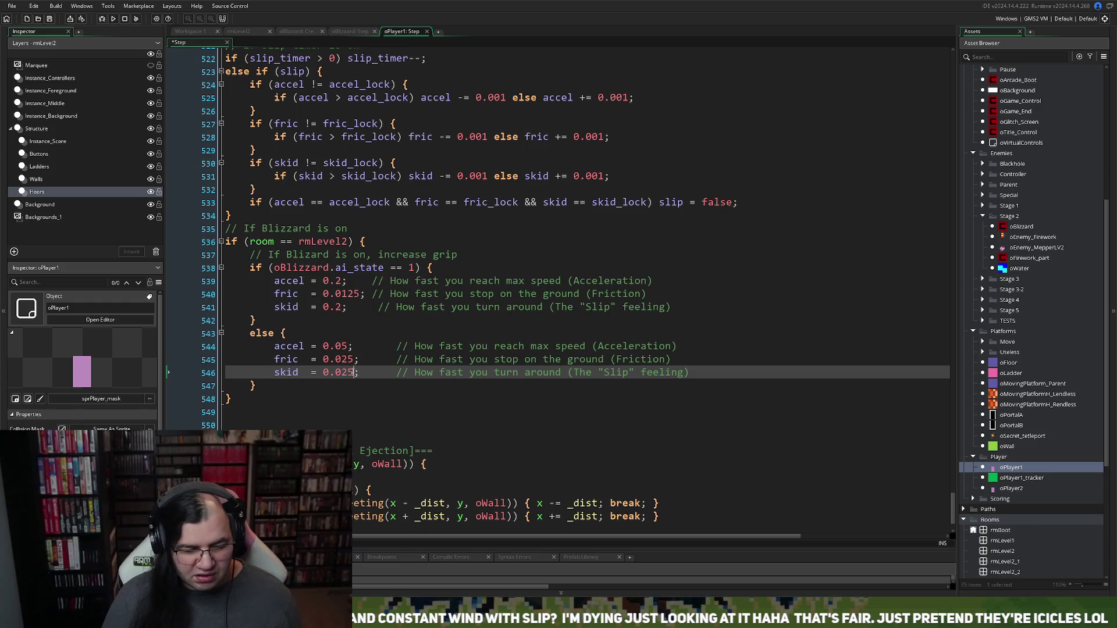
text(1)
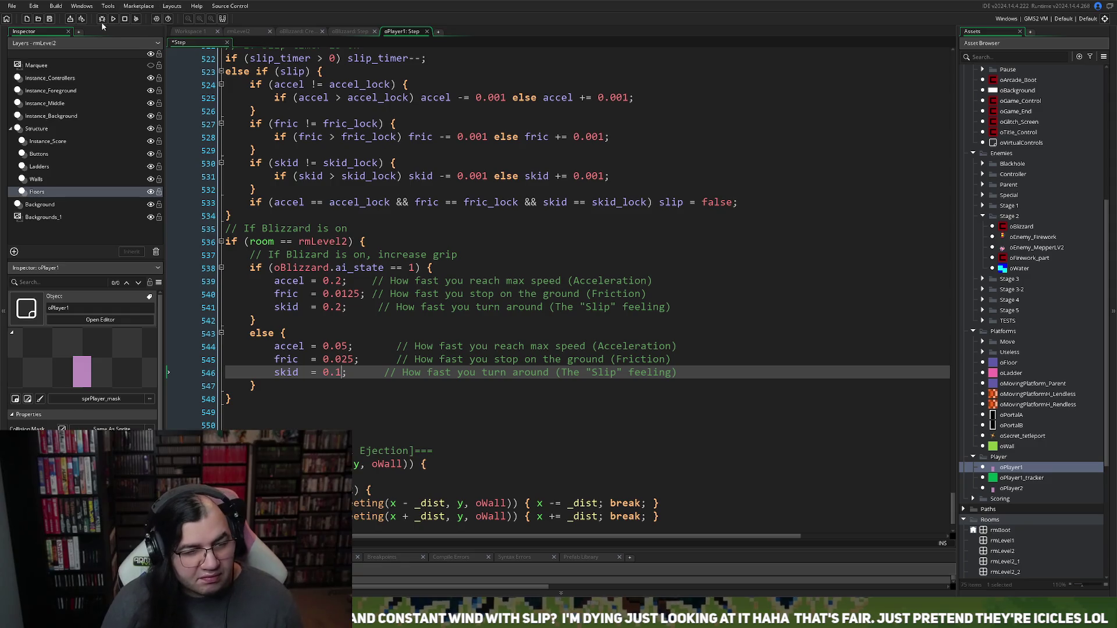
click(113, 18)
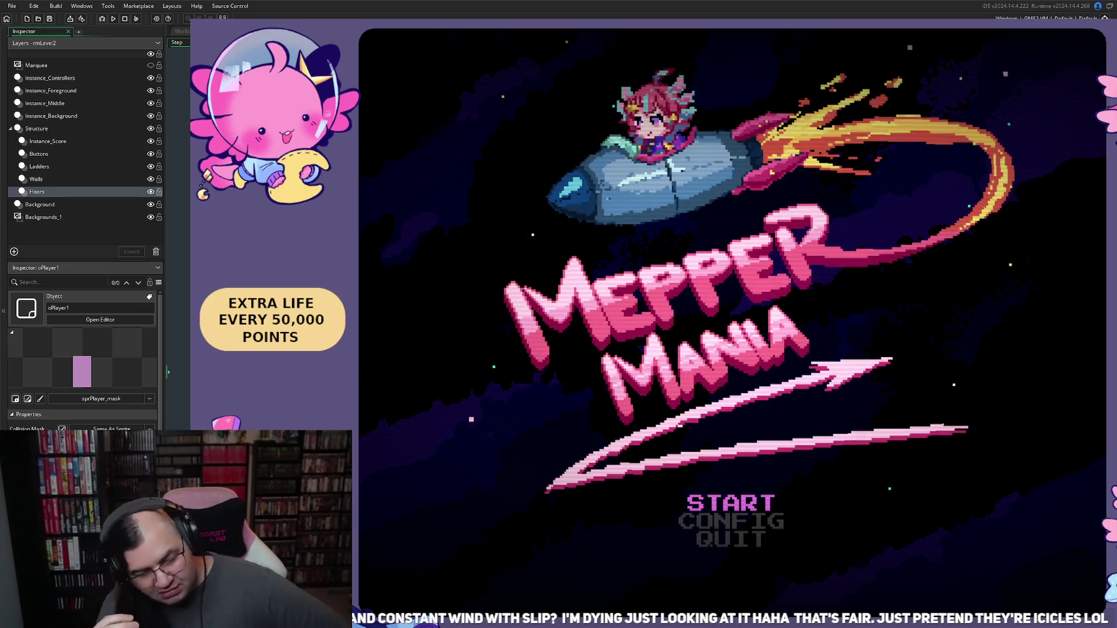
key(Return)
key(Down)
key(Right)
key(Up)
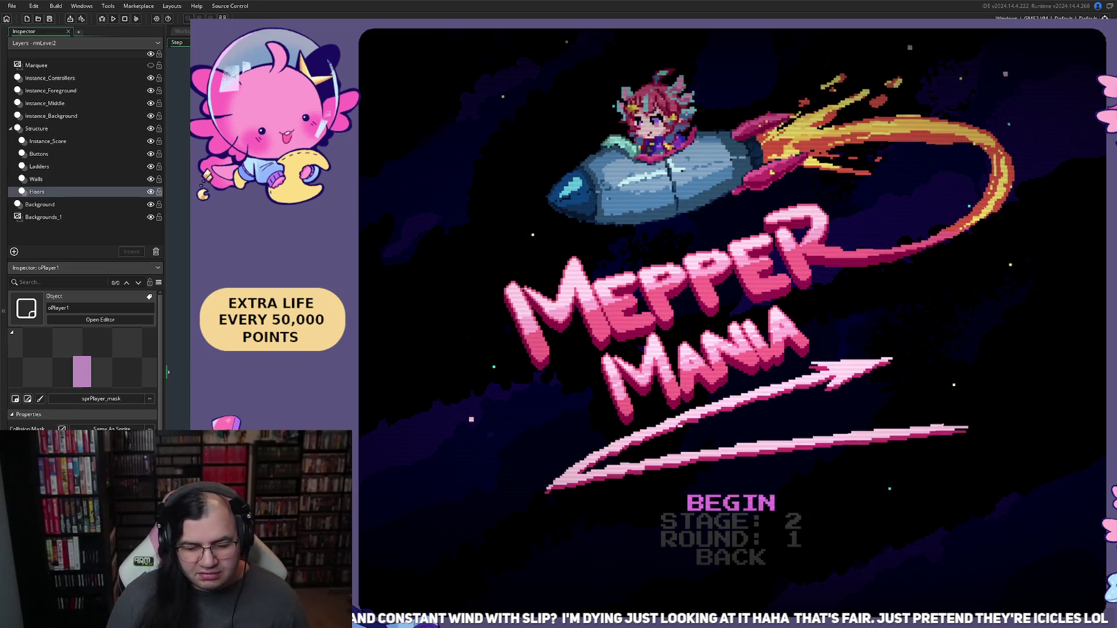
key(Return)
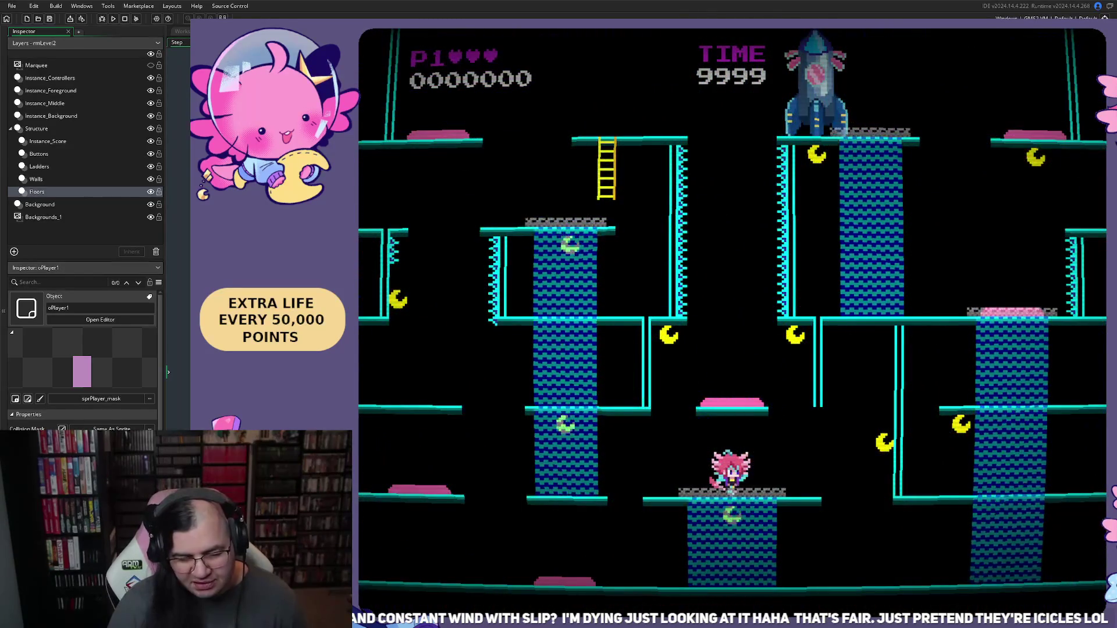
key(Left)
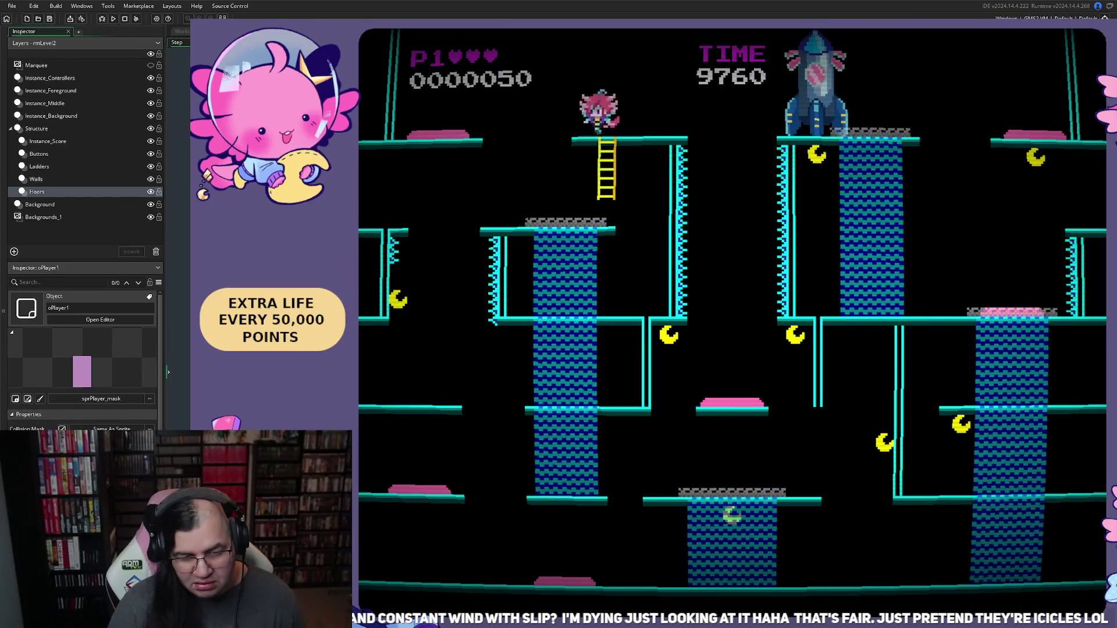
key(Left)
key(Right)
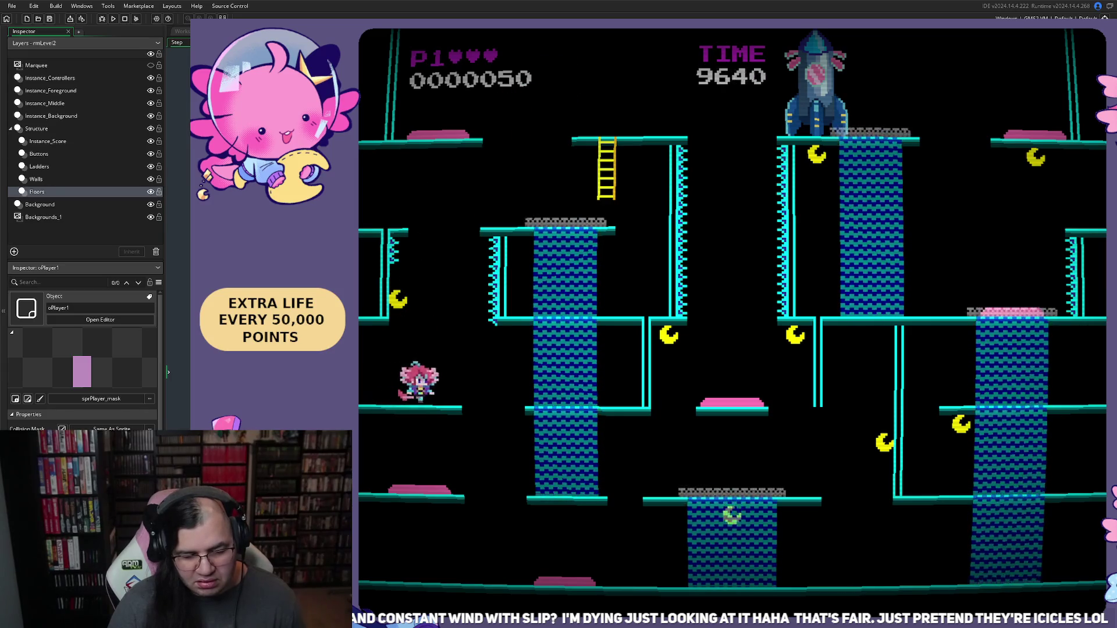
key(Left)
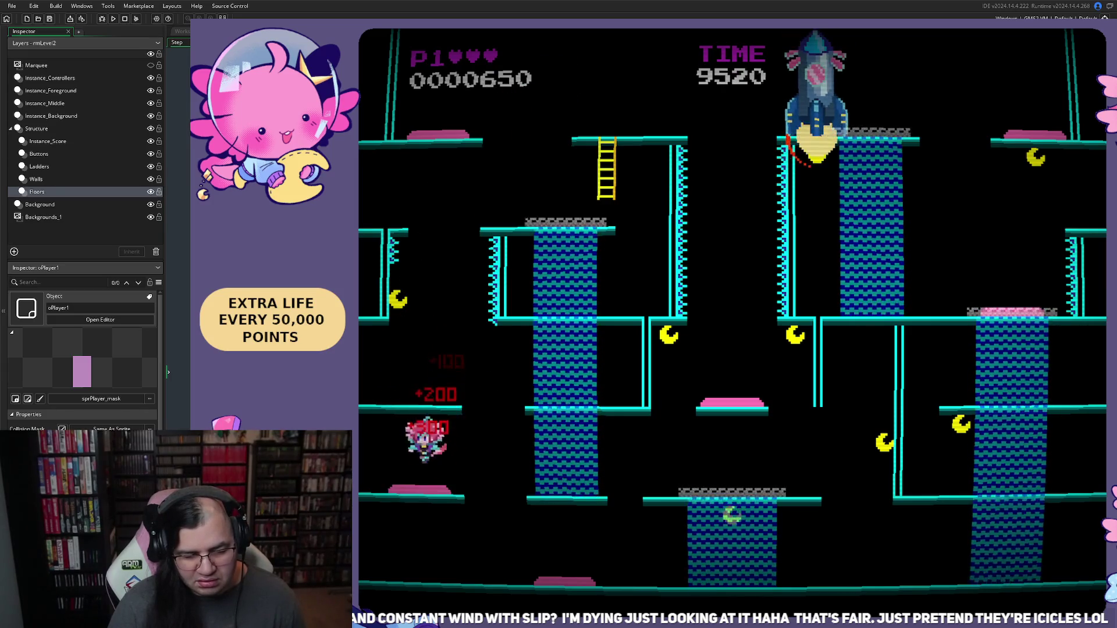
key(Right)
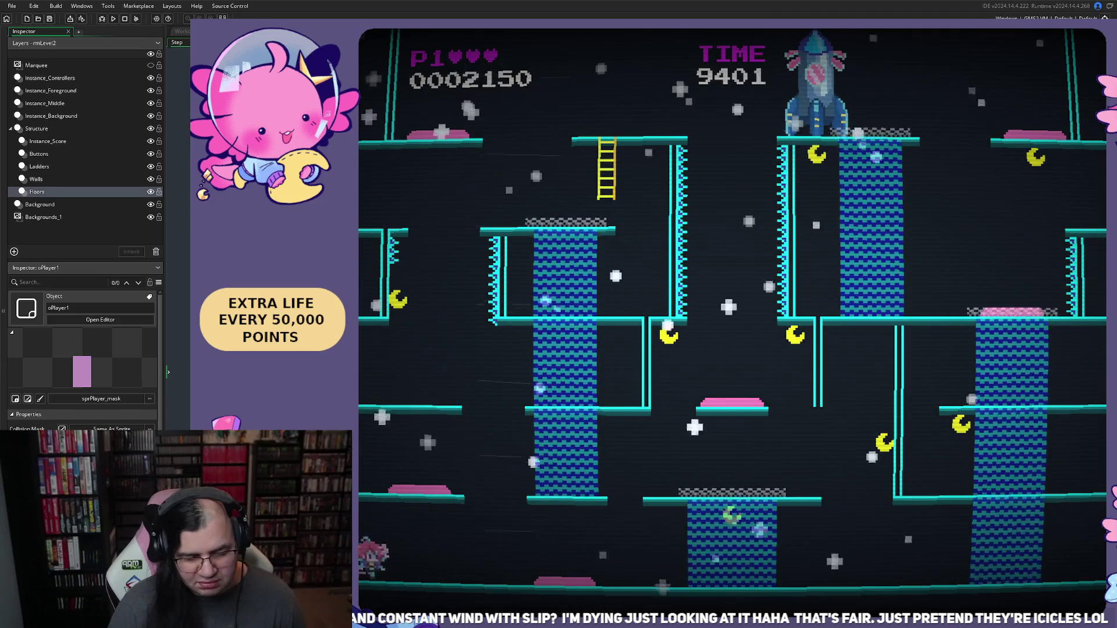
key(Right)
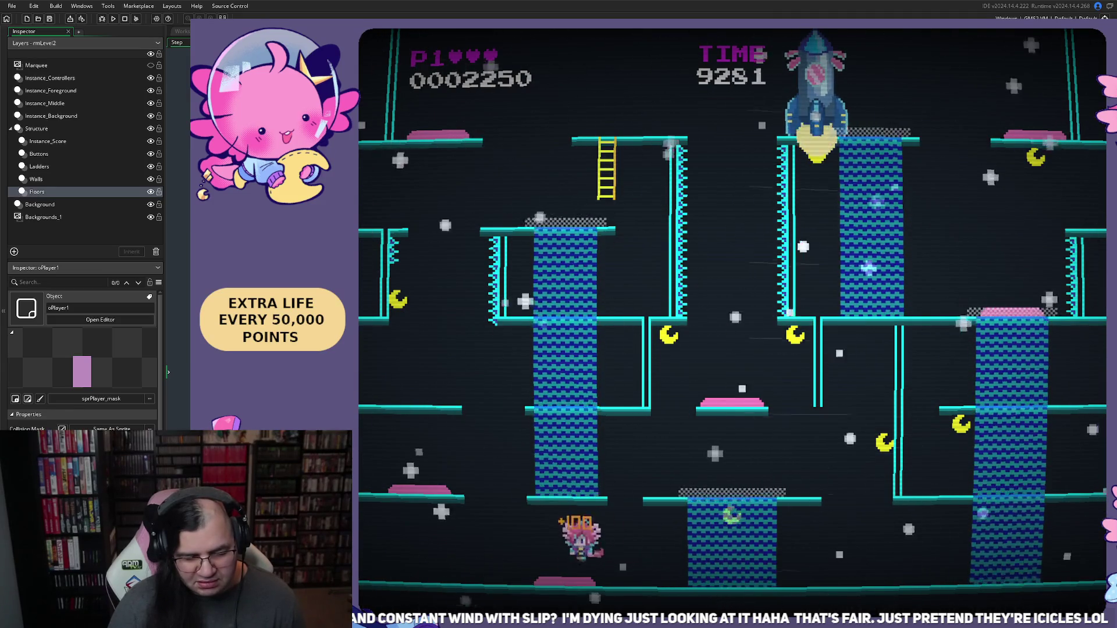
key(Left)
key(Right)
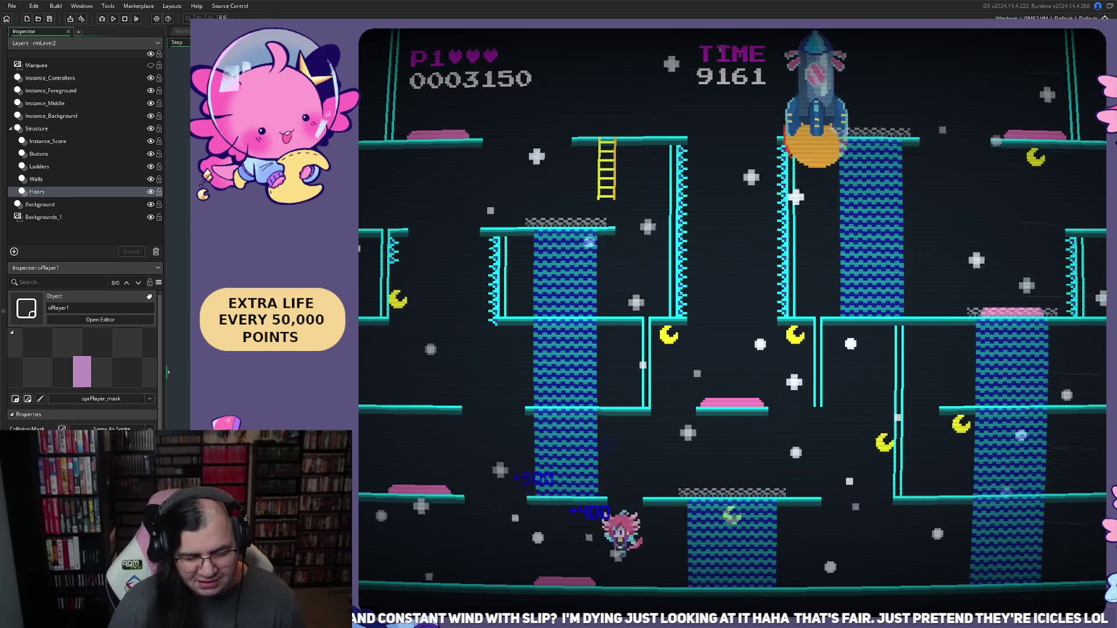
key(Left)
key(Right)
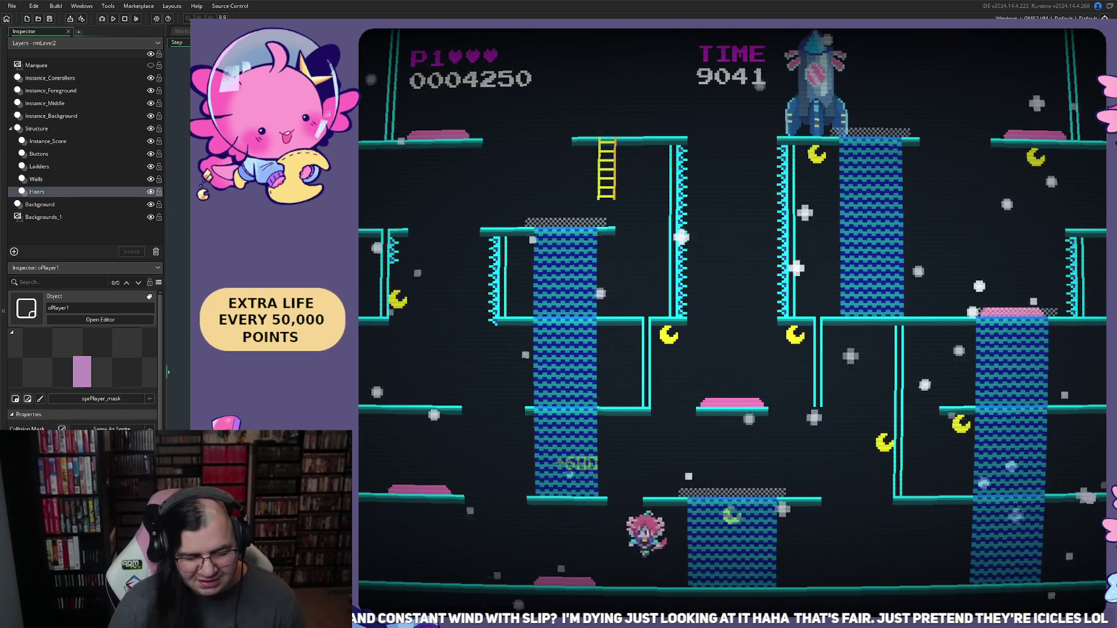
key(Left)
key(Left)
key(Right)
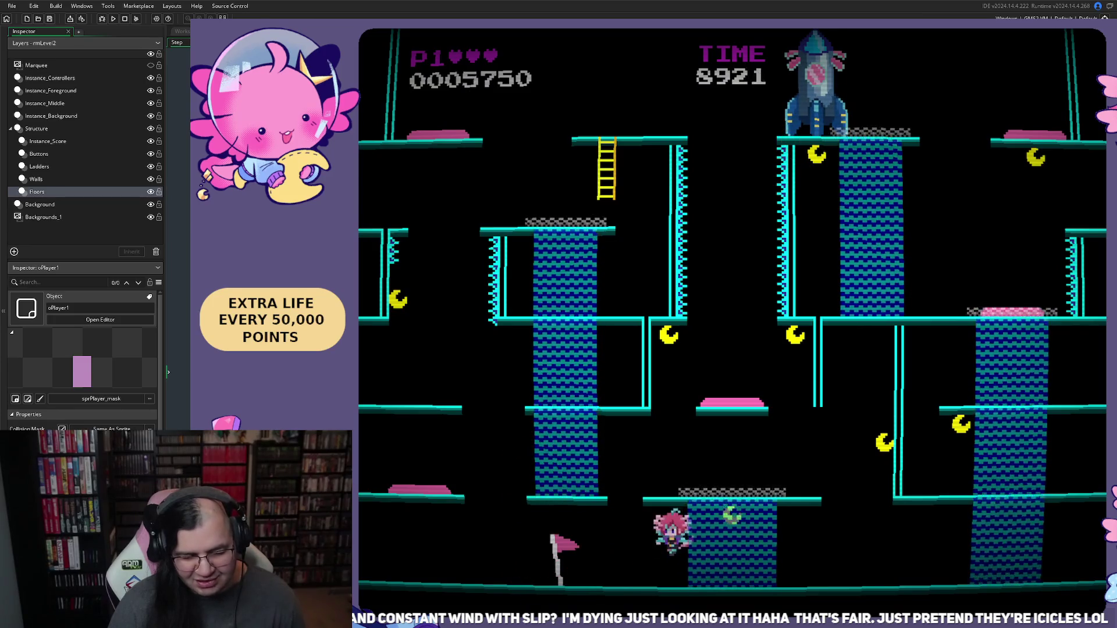
key(Left)
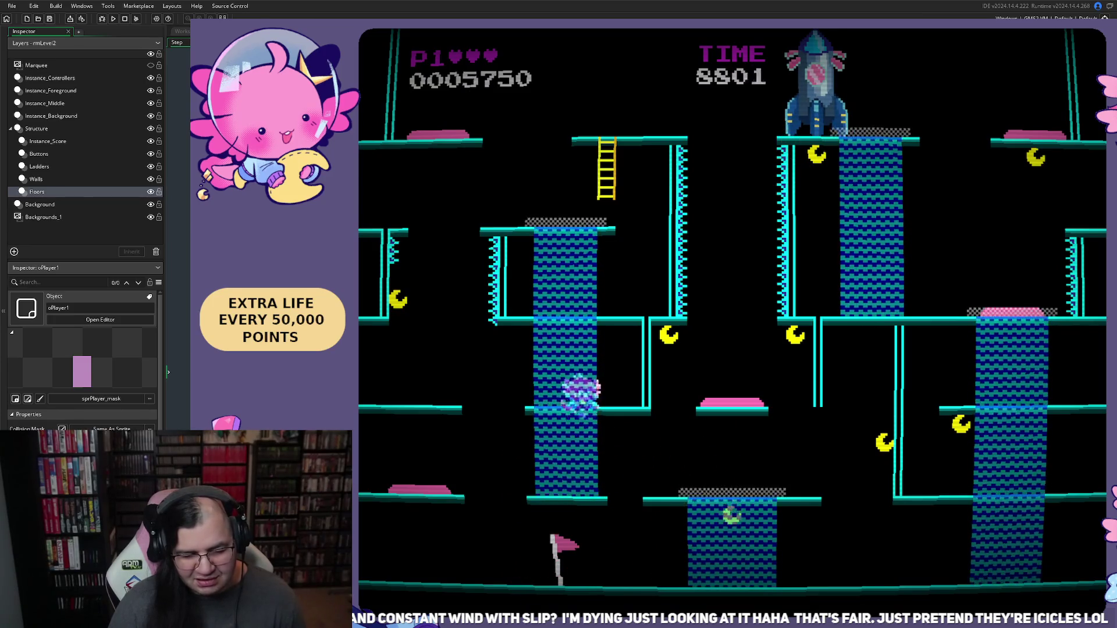
key(Left)
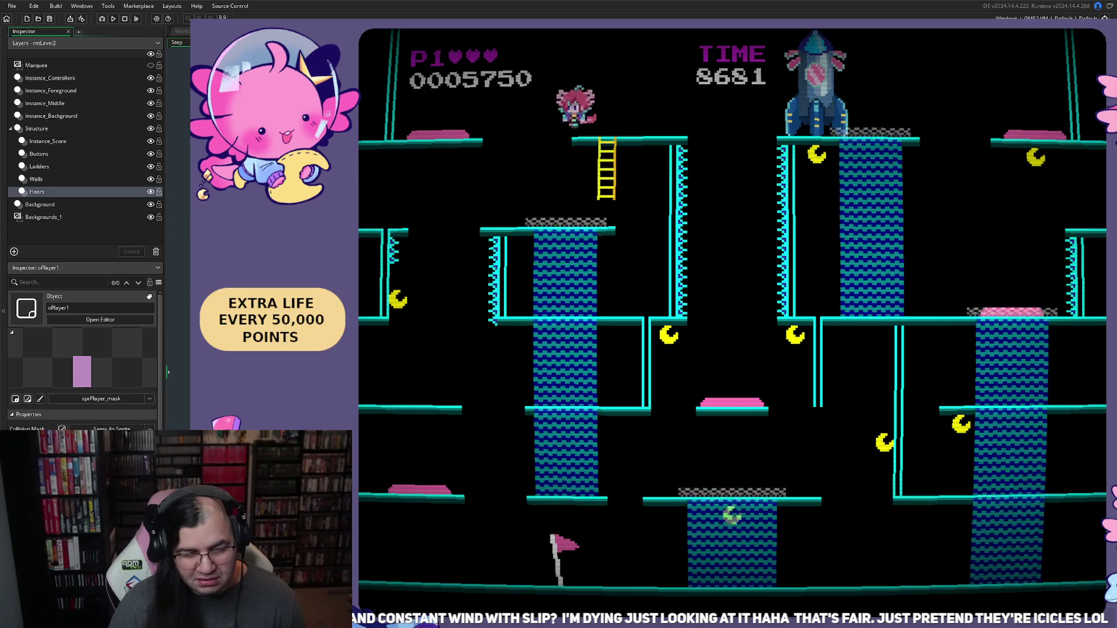
key(Left)
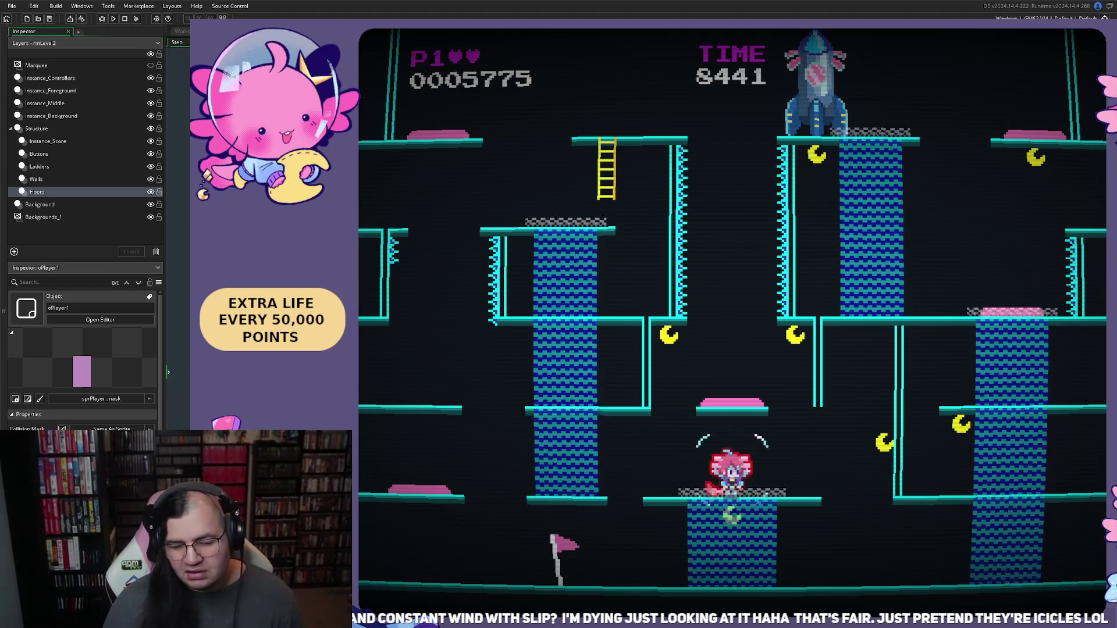
key(Escape)
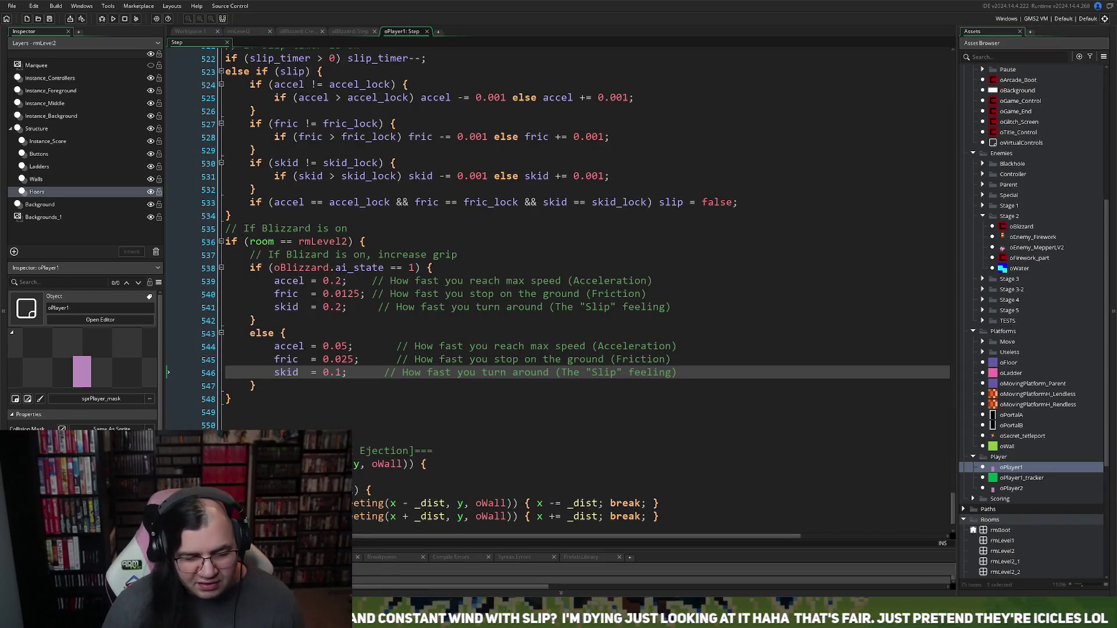
Step: Edit skid = 0.1 on the no-blizzard line to 0.07, then save and run the game
click(338, 307)
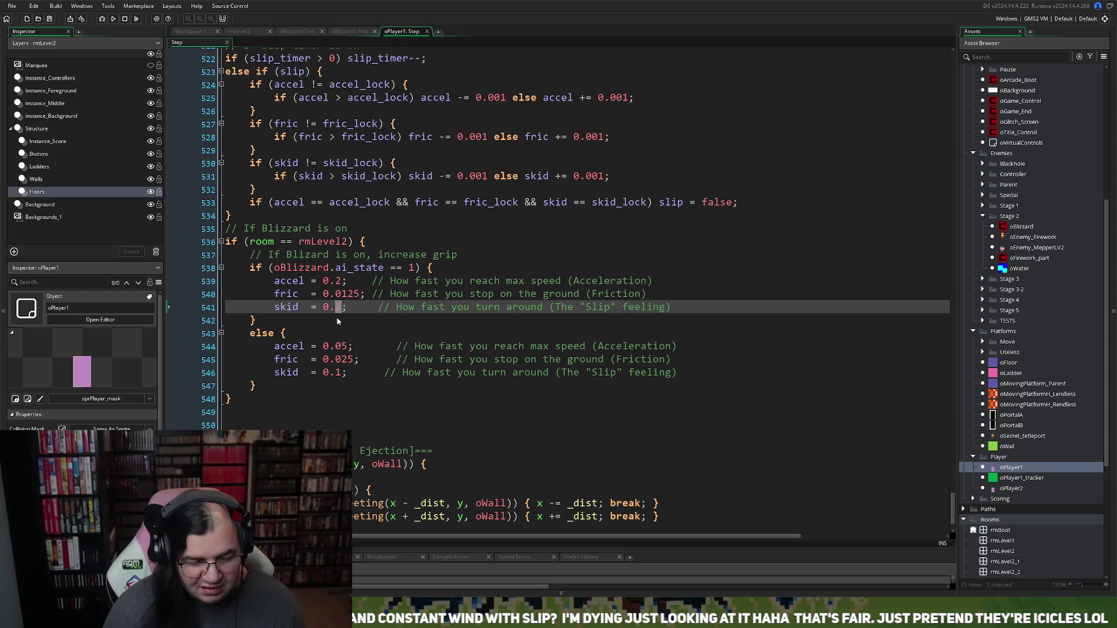
click(336, 359)
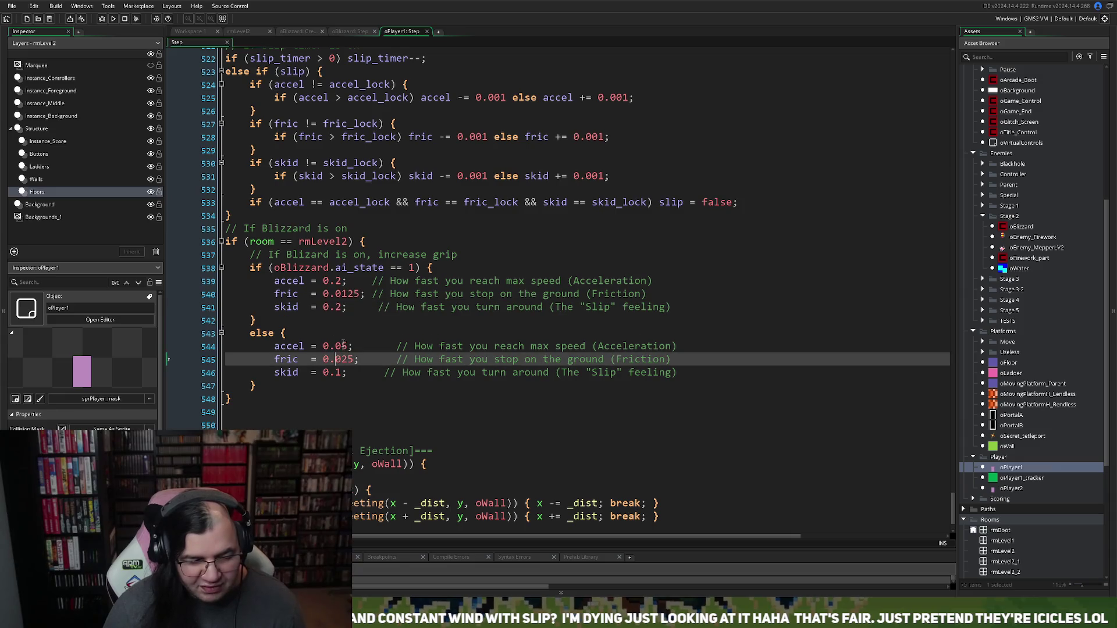
click(339, 374)
double_click(340, 373)
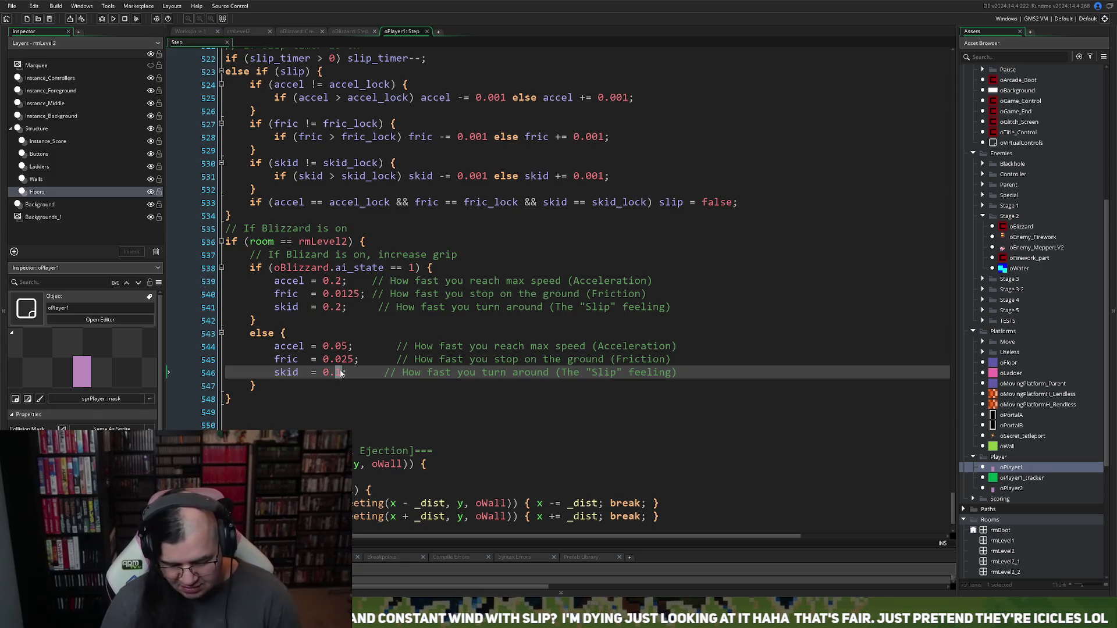
text(0.7;)
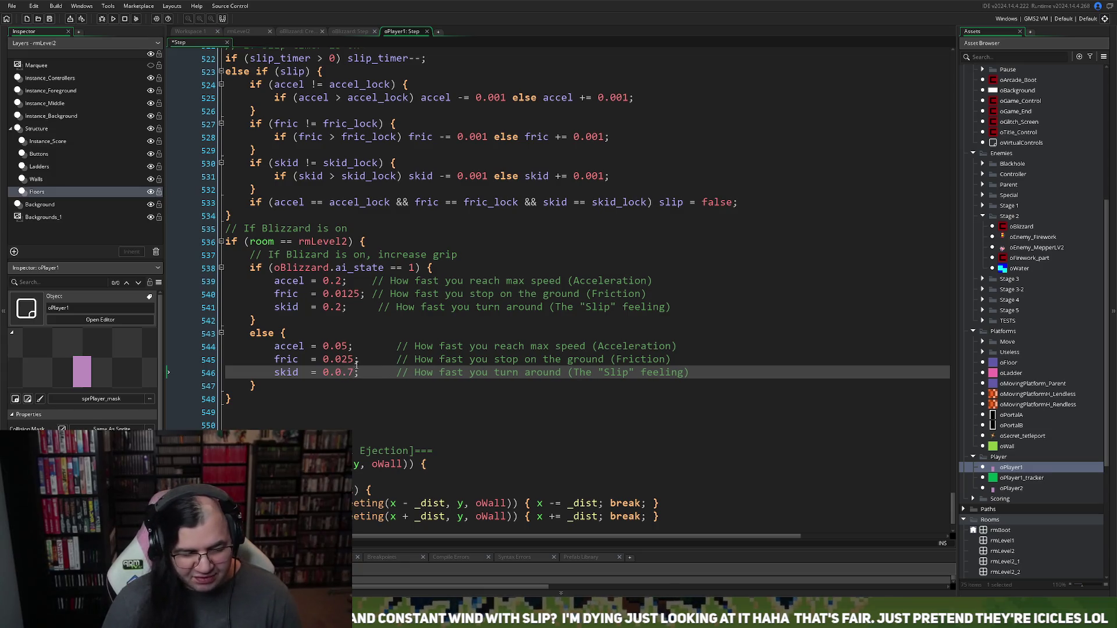
click(347, 372)
key(BackSpace)
key(BackSpace)
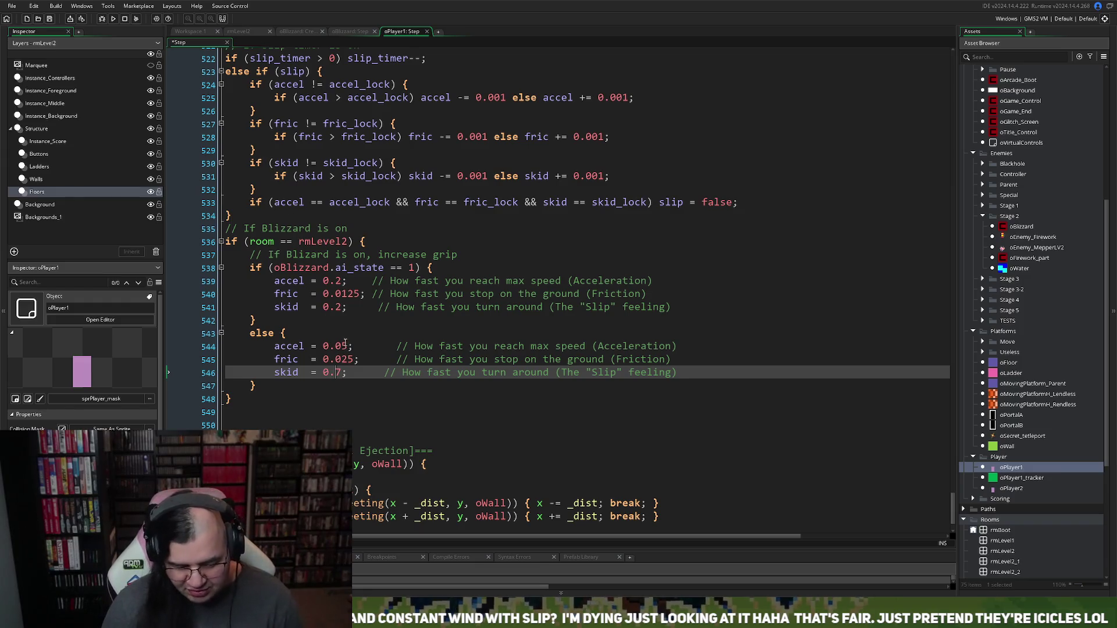
text(0)
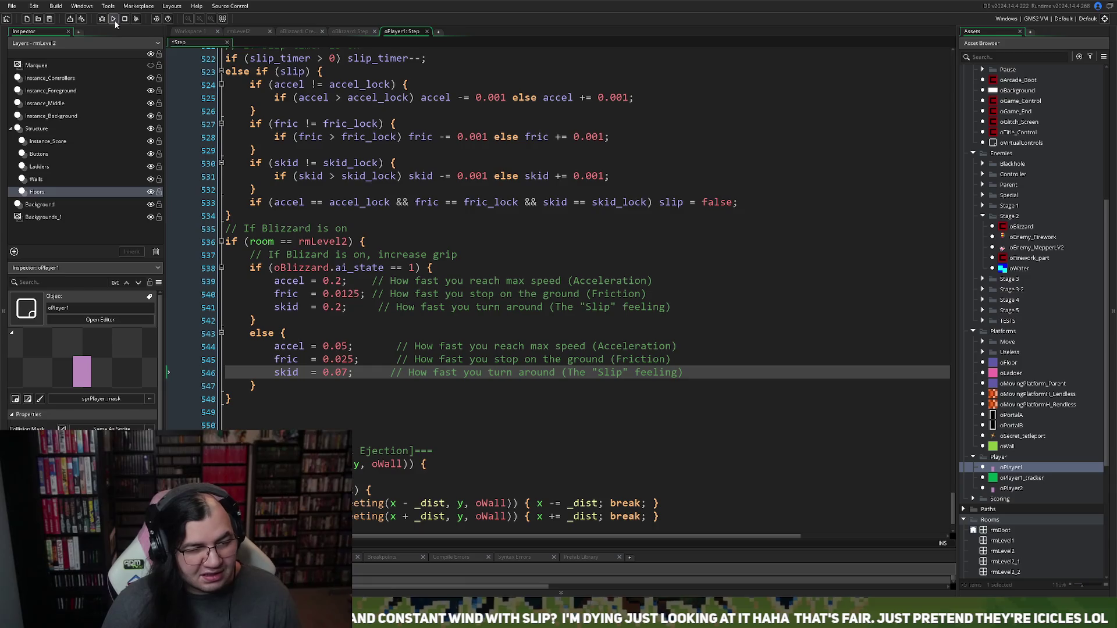
click(114, 20)
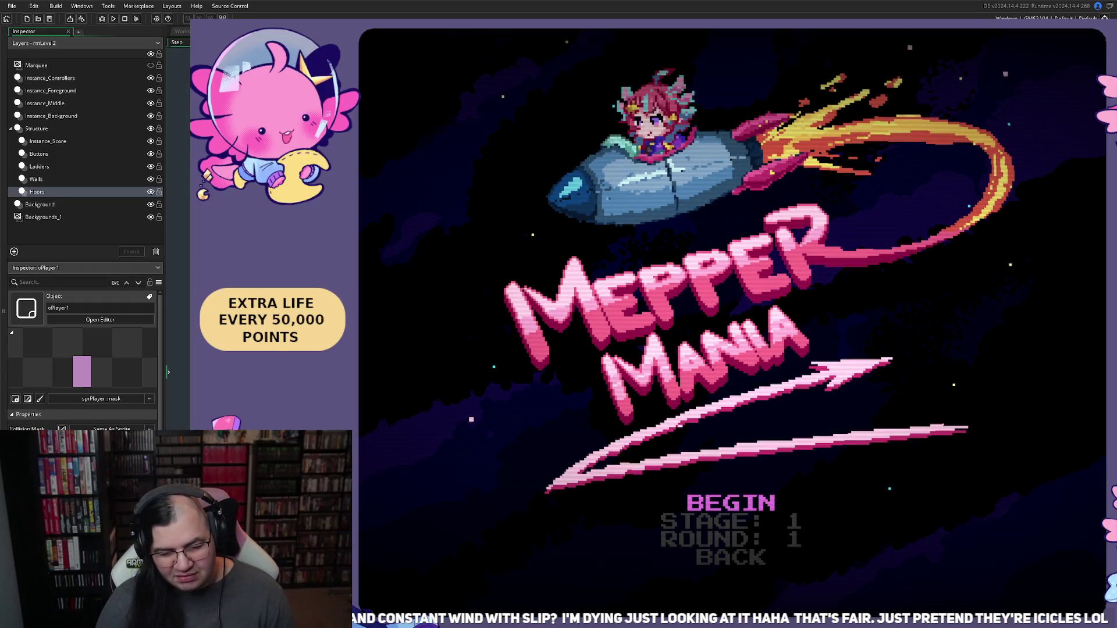
key(Up)
key(Up)
key(Up)
key(Right)
key(Up)
key(Return)
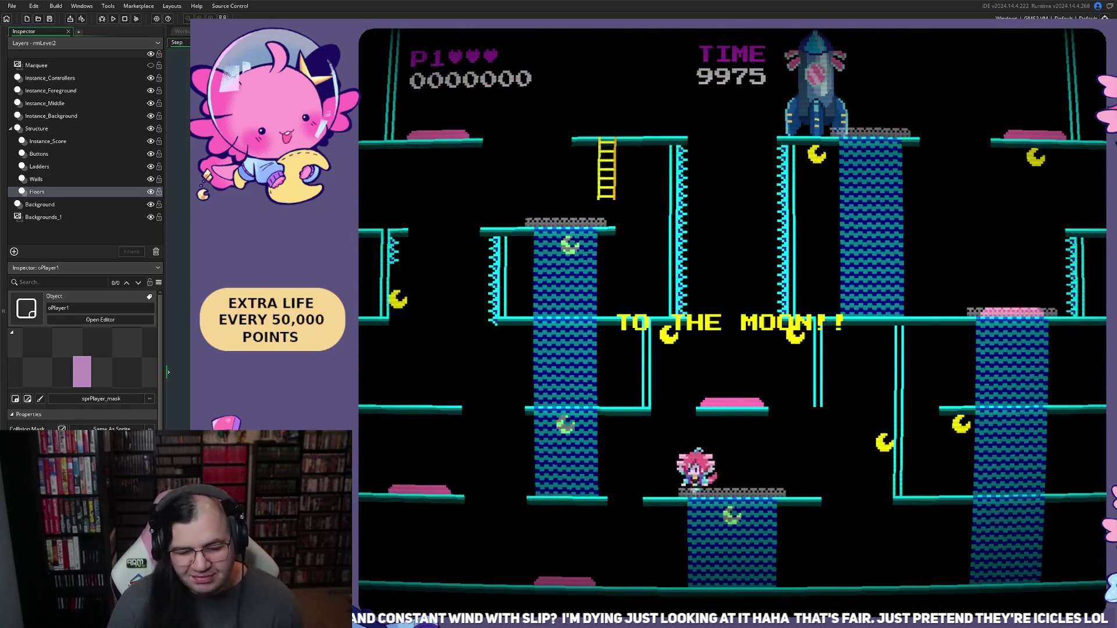
key(Up)
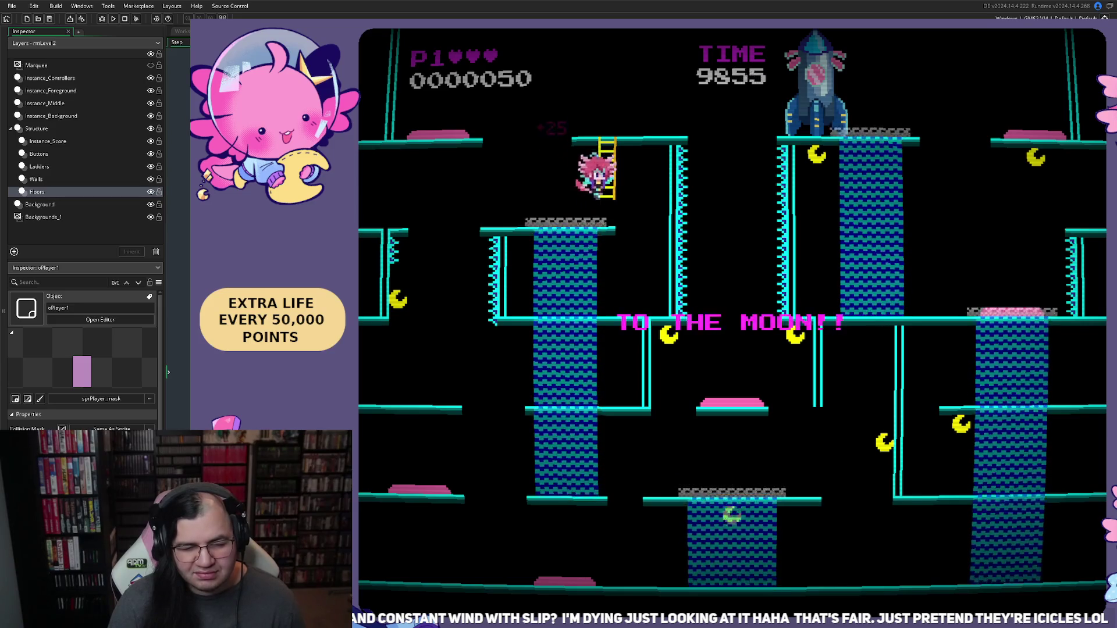
key(Left)
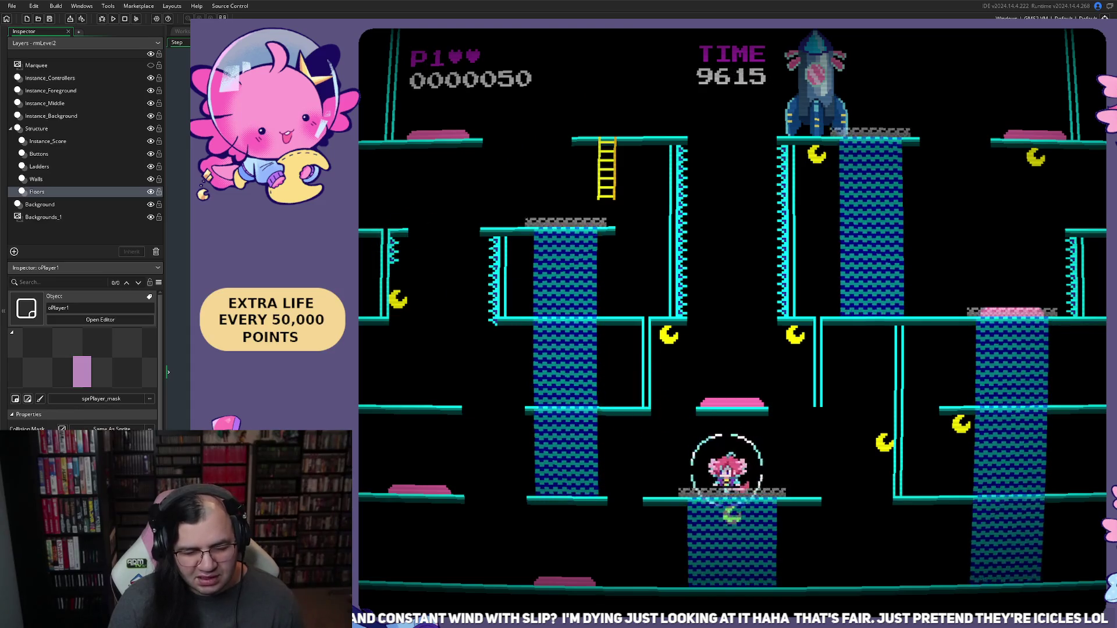
key(Left)
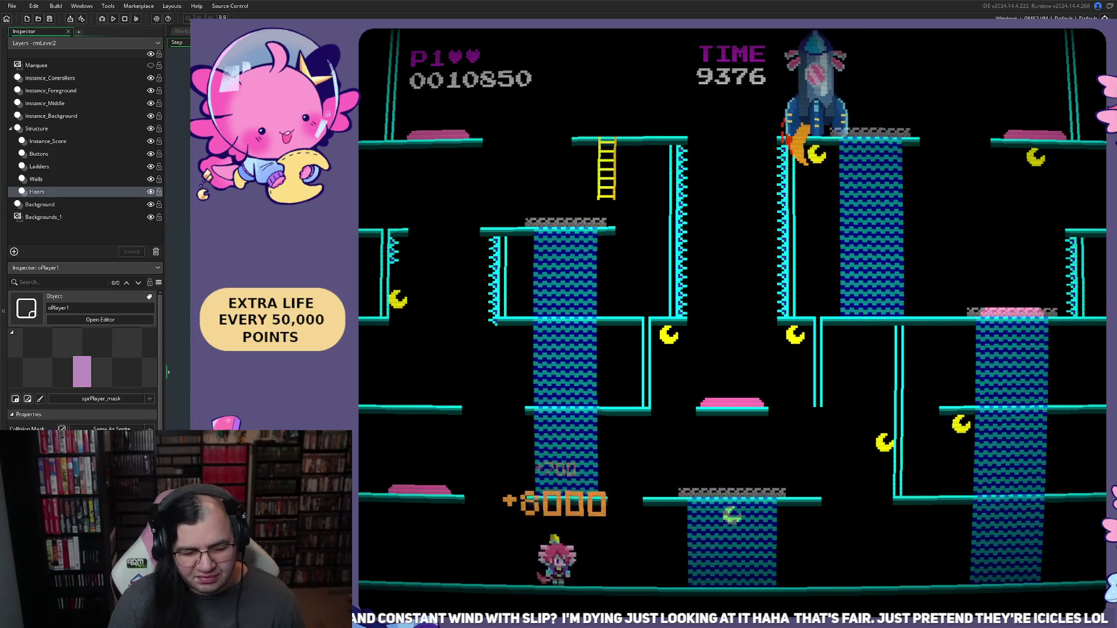
key(Right)
key(space)
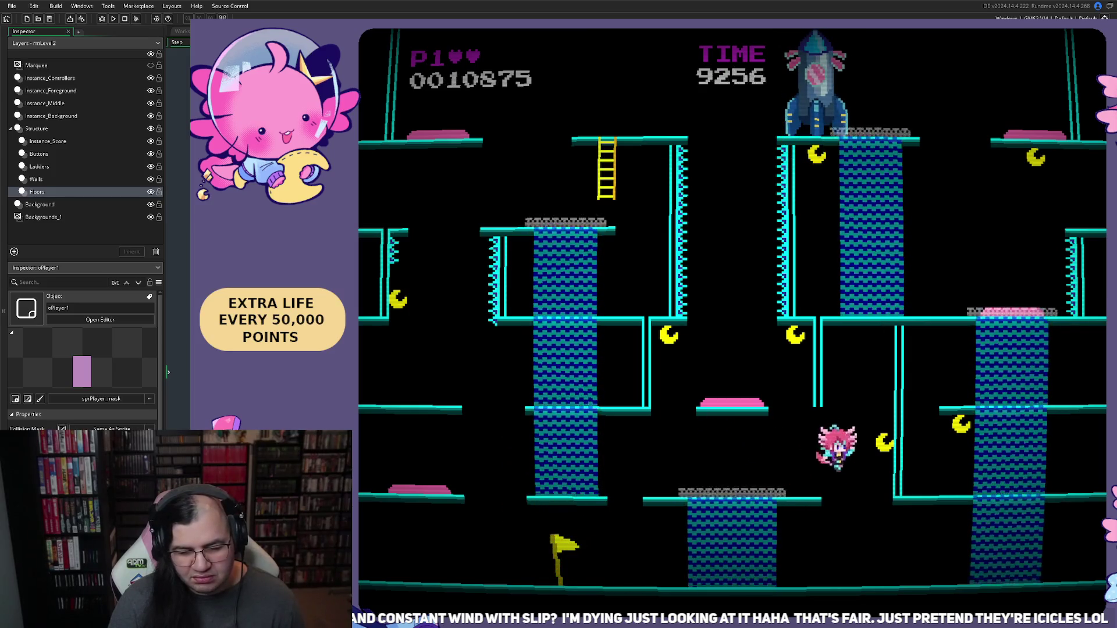
key(Right)
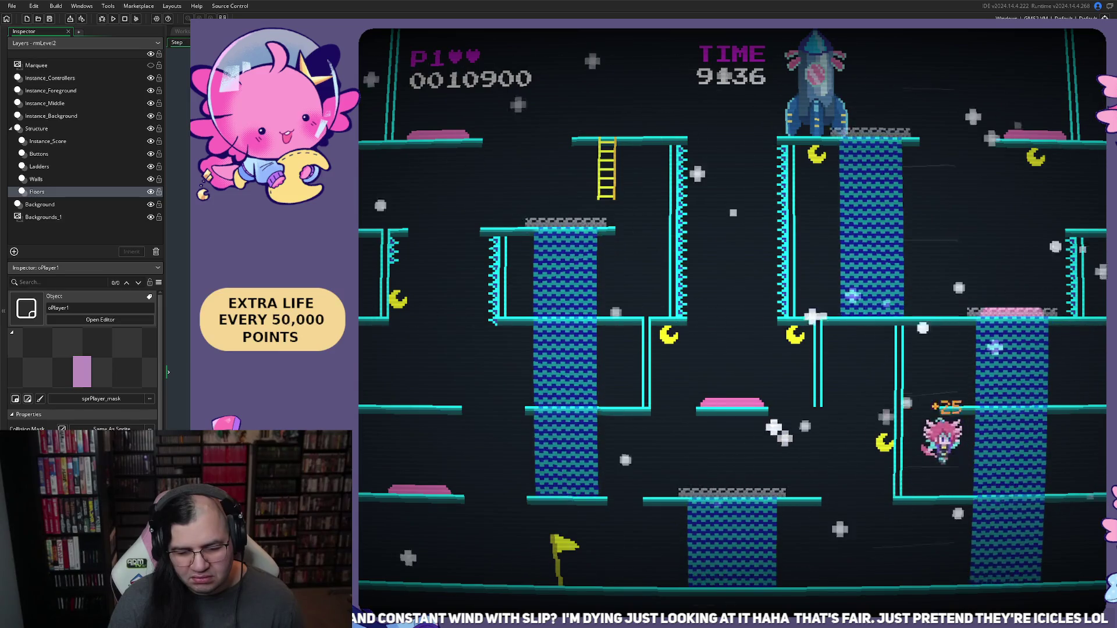
key(space)
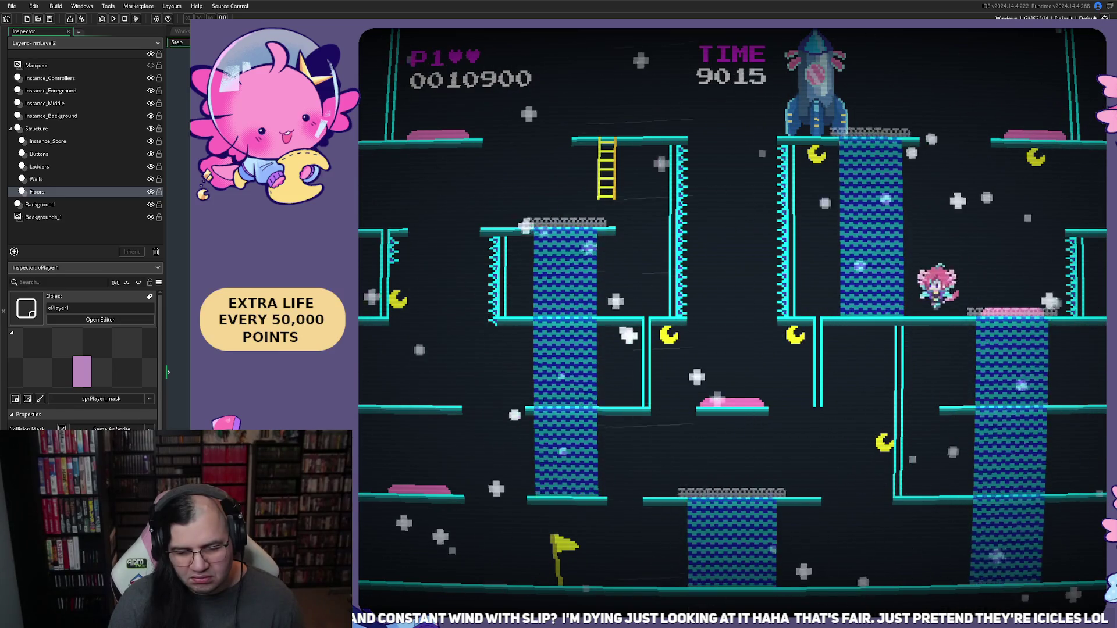
key(space)
key(Left)
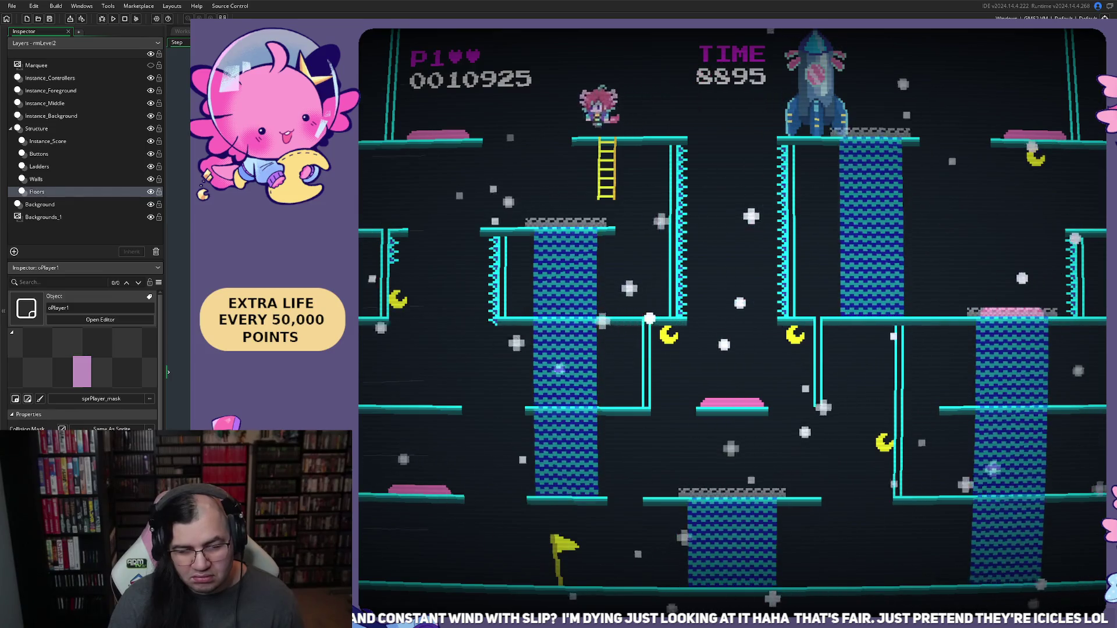
key(Left)
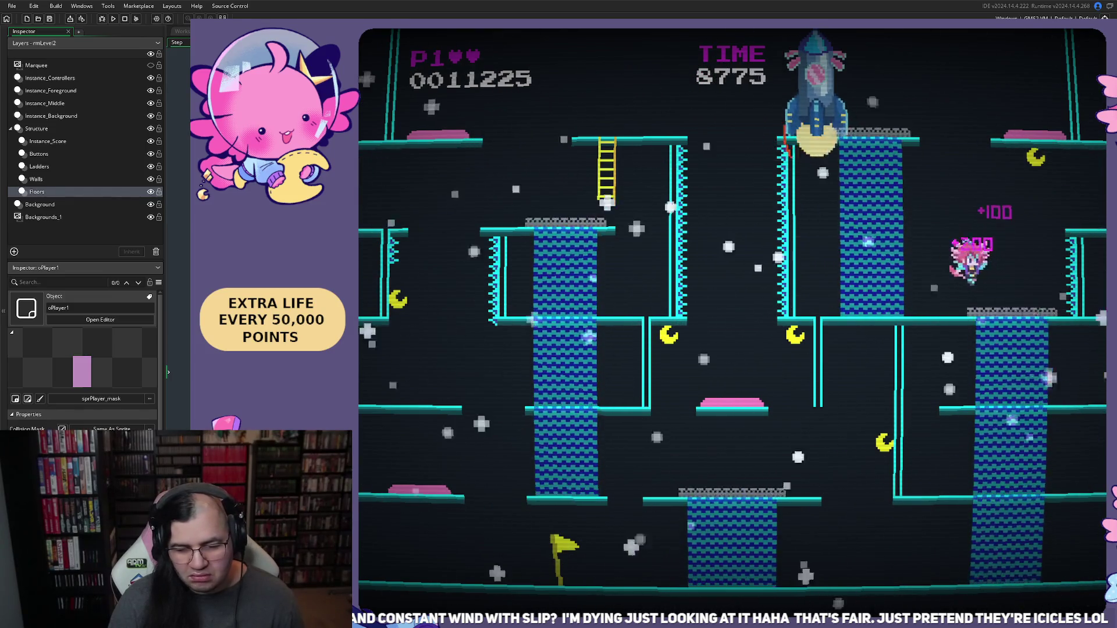
key(Right)
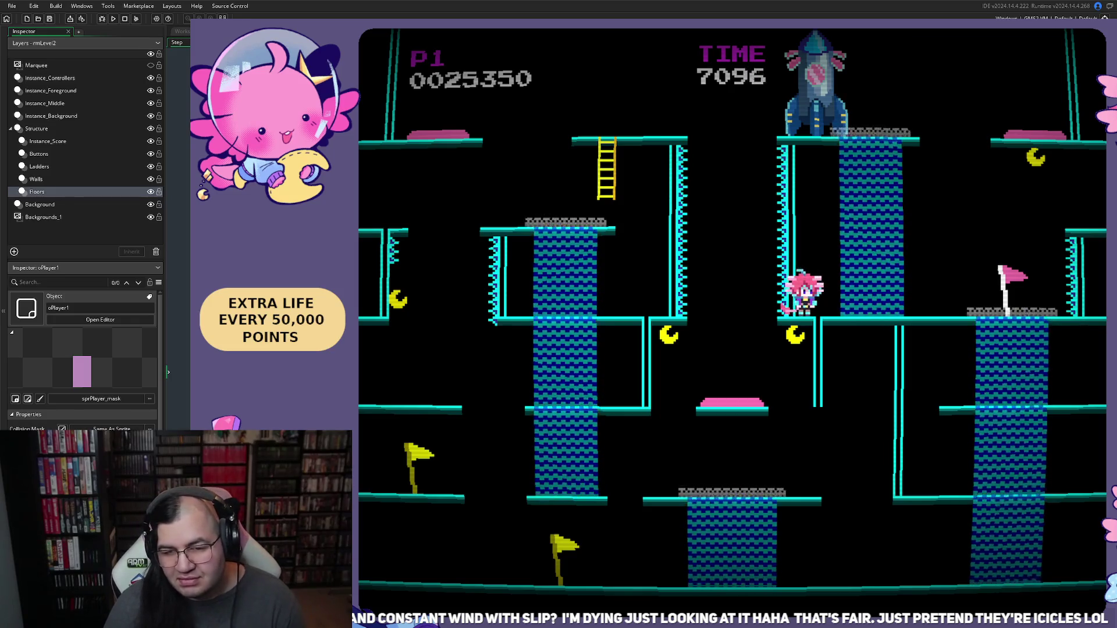
key(Escape)
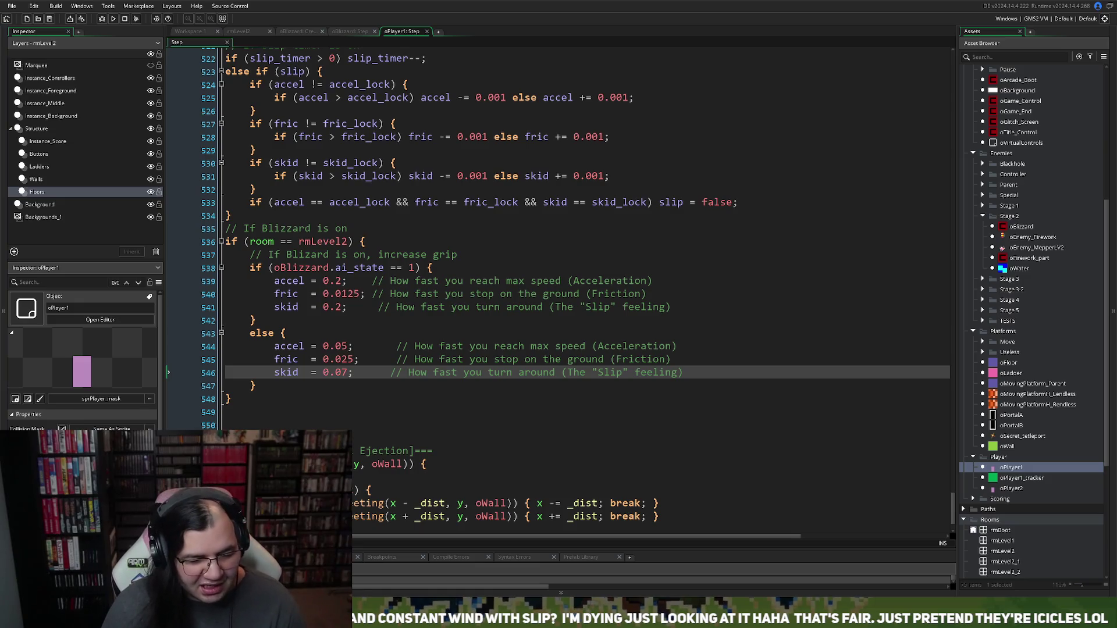
Step: Delete the two extra blank lines below the blizzard block in oPlayer1's Step code
key(Down)
key(Down)
key(Down)
key(BackSpace)
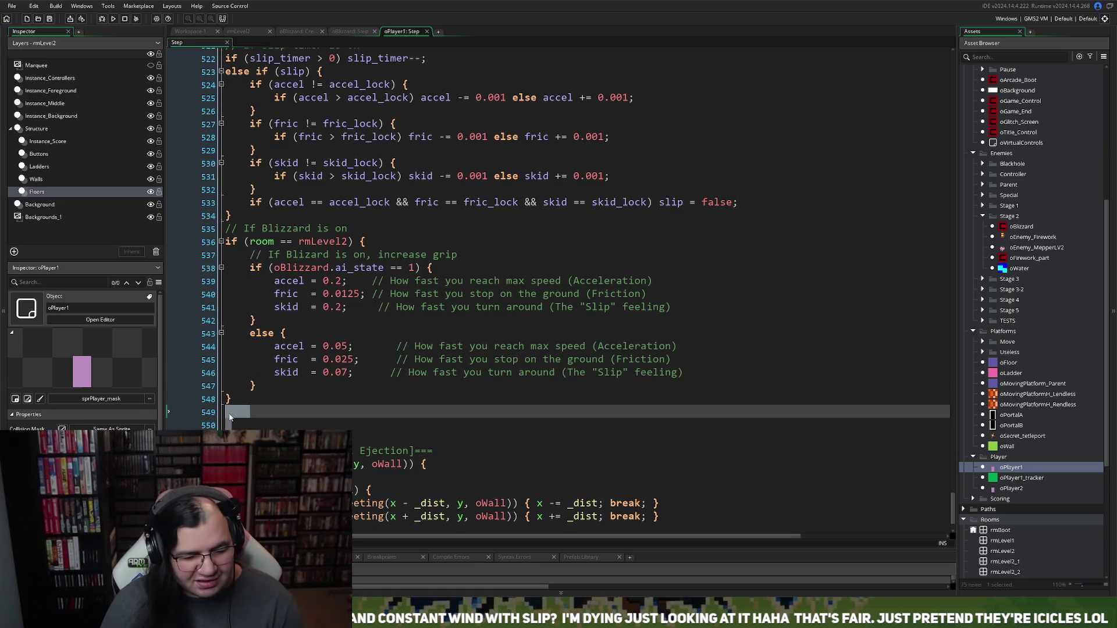
key(Delete)
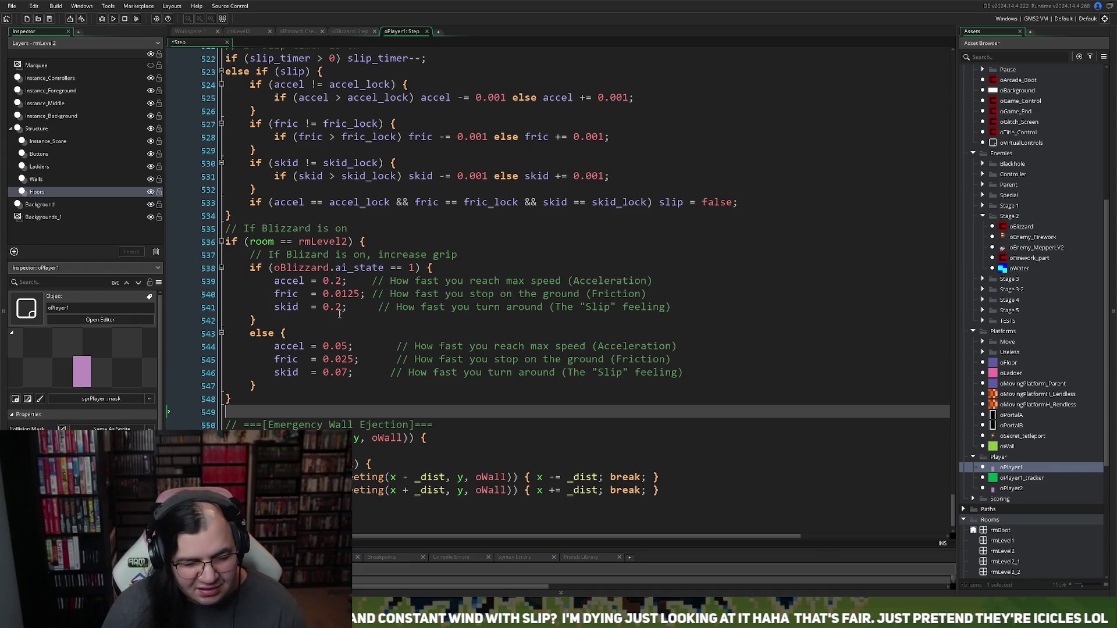
Step: Change the no-blizzard skid on line 546 from 0.07 to 0.06
click(348, 373)
text(6)
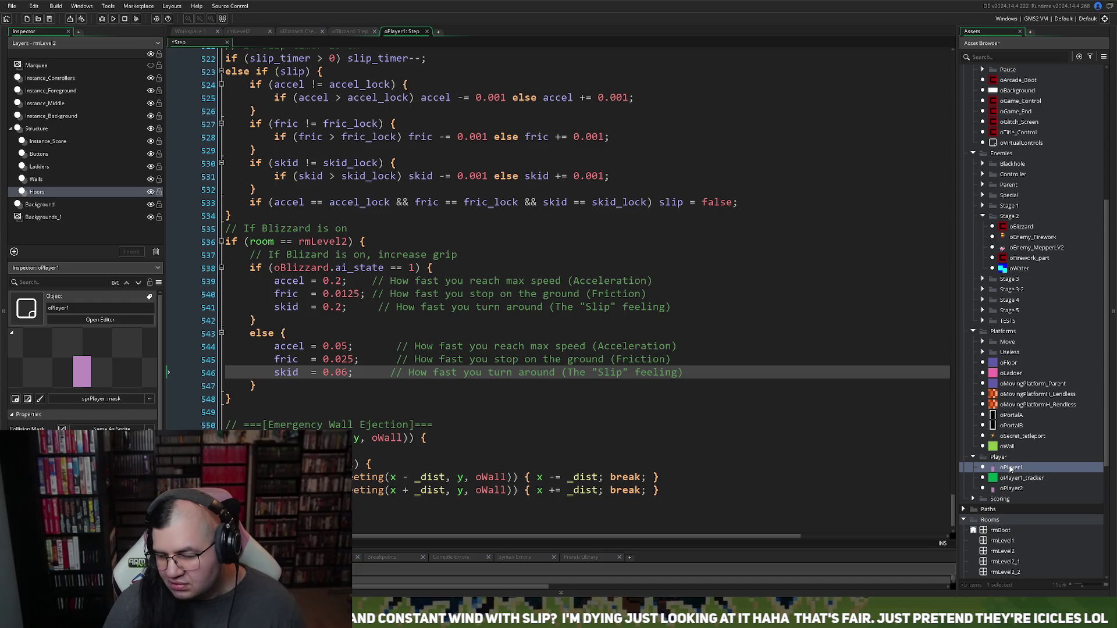
scroll(1011, 469, down, 2)
scroll(1010, 446, up, 1)
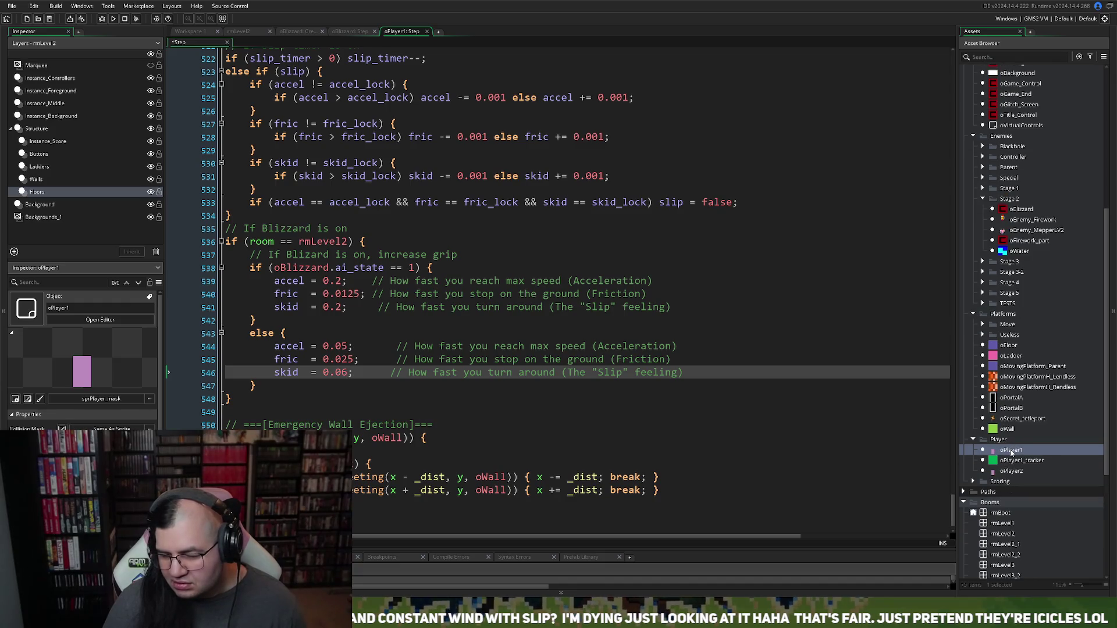
scroll(1011, 455, up, 6)
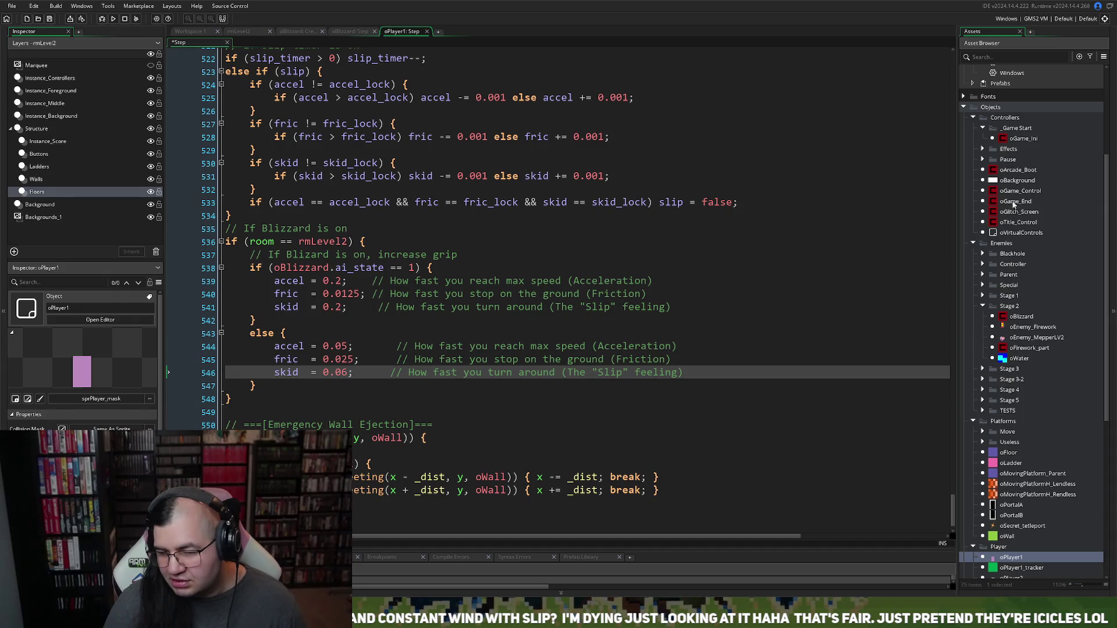
Step: Lower push_force in oBlizzard's Create code from 0.15 to 0.1, then save and run the game
double_click(1002, 320)
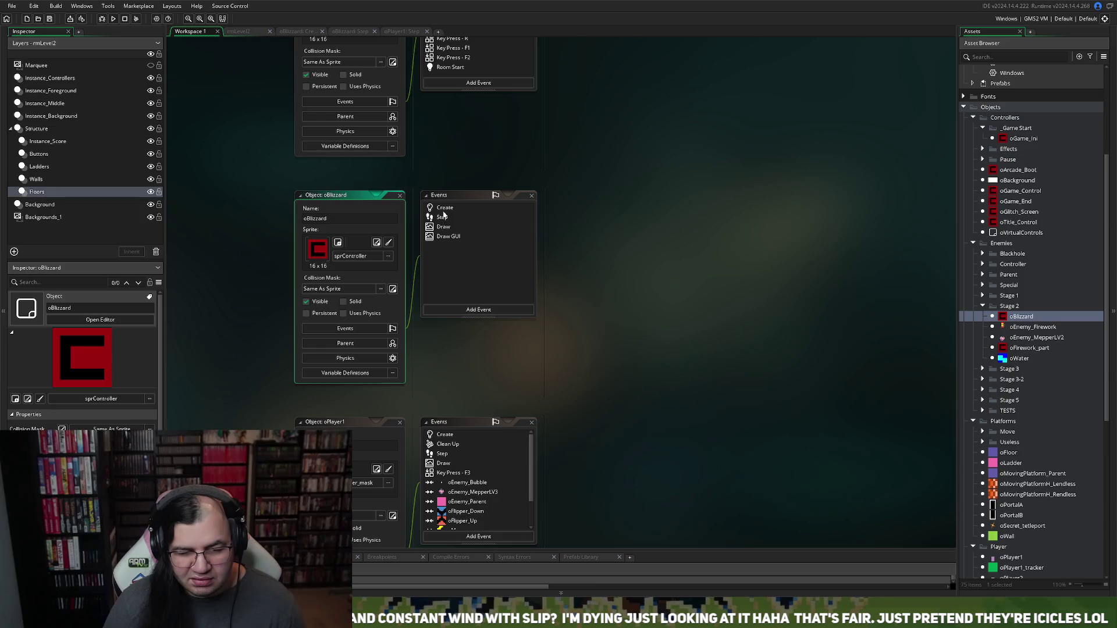
double_click(445, 209)
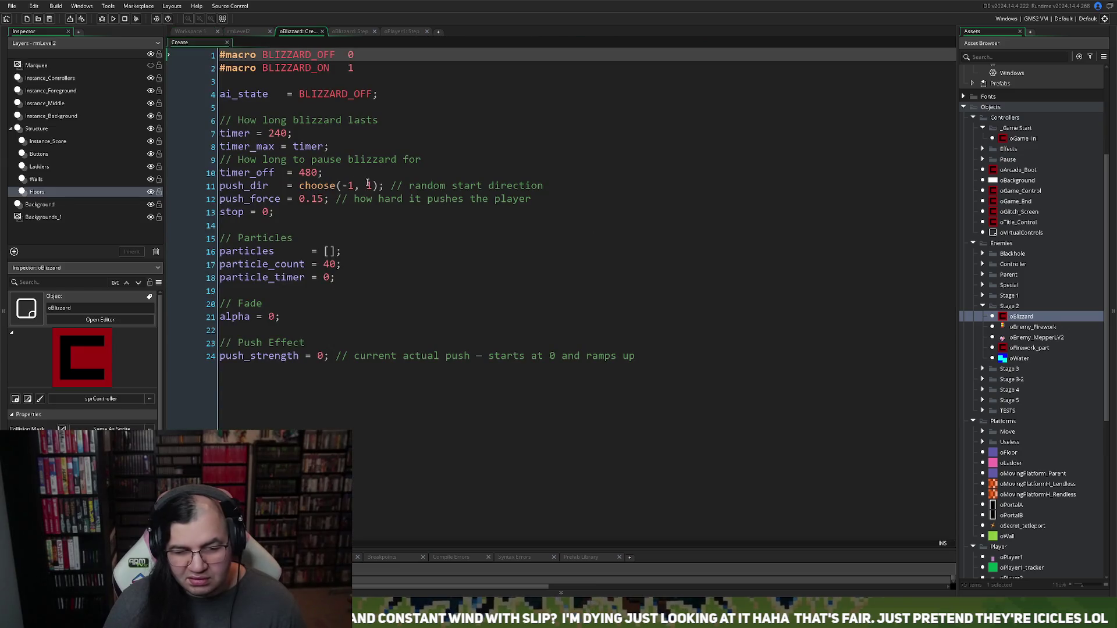
click(281, 109)
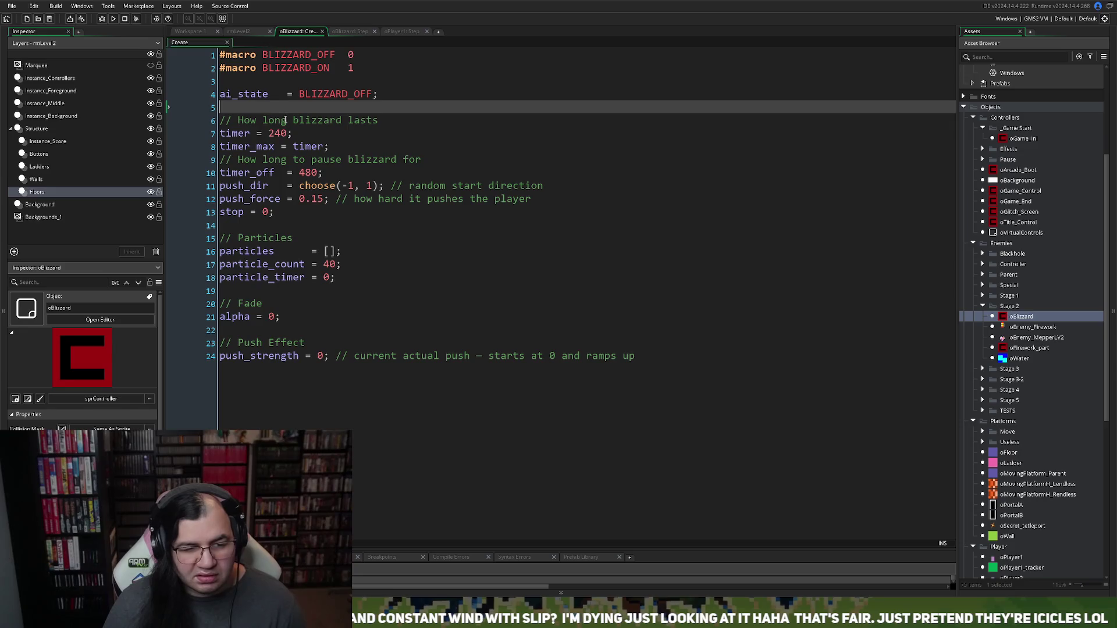
key(Down)
key(Down)
key(Down)
click(263, 146)
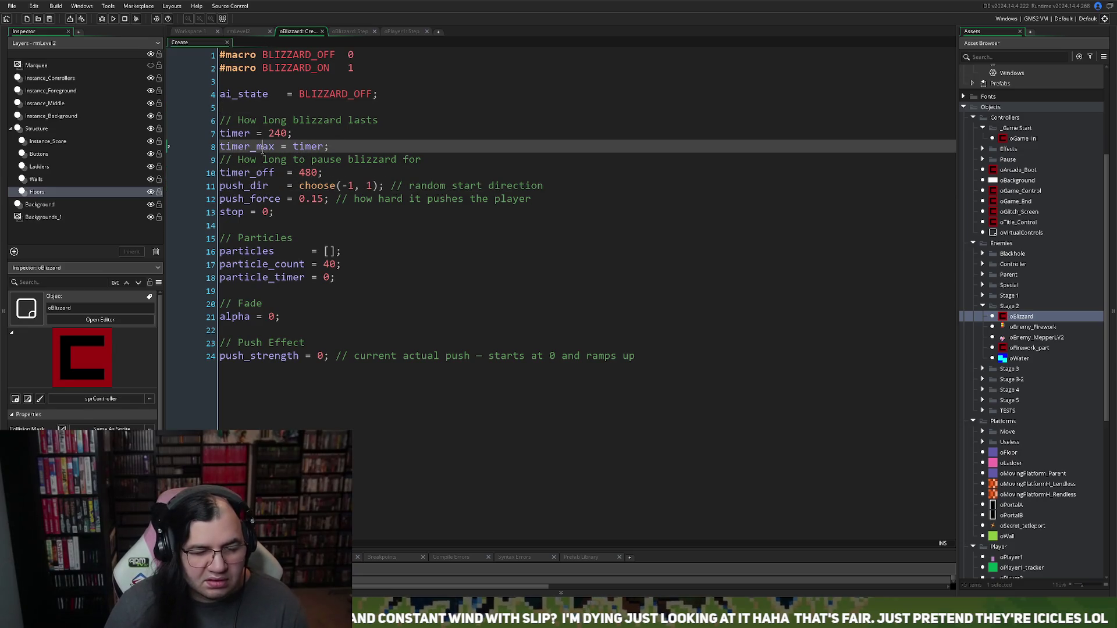
click(271, 172)
click(280, 198)
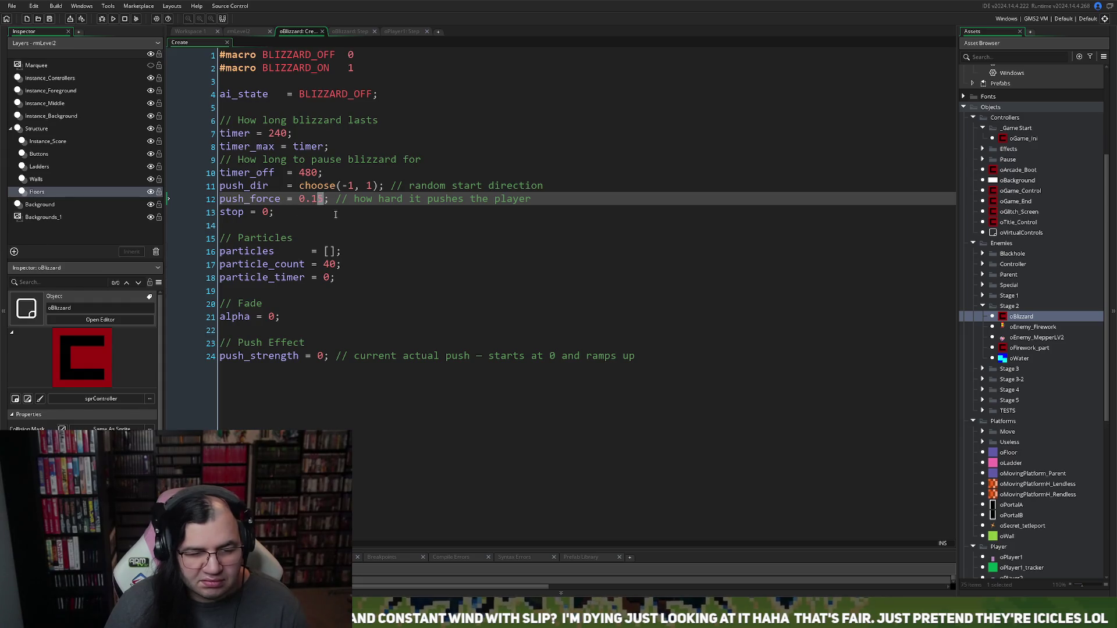
key(BackSpace)
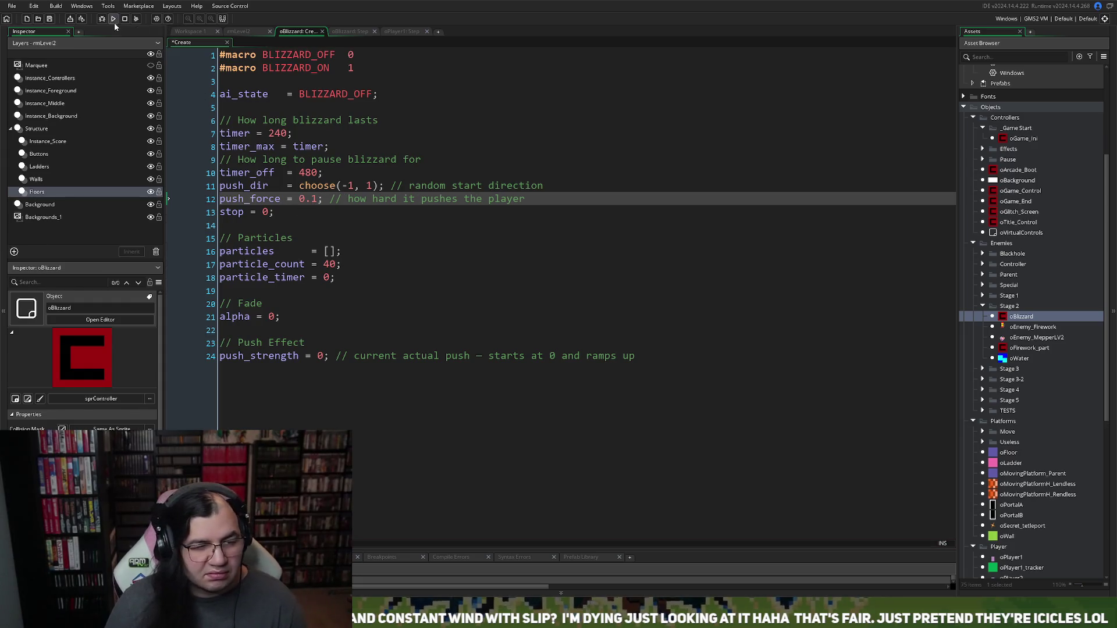
click(113, 19)
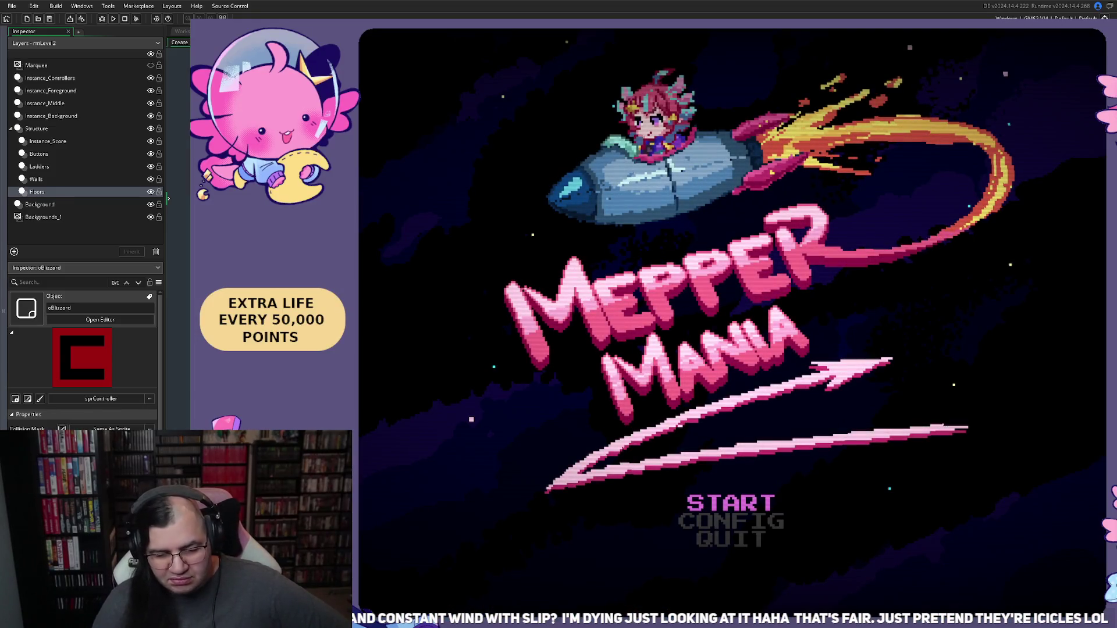
Step: Set the starting stage to 2 in the game menu and begin playing
key(Return)
key(Down)
key(Right)
key(Up)
key(Return)
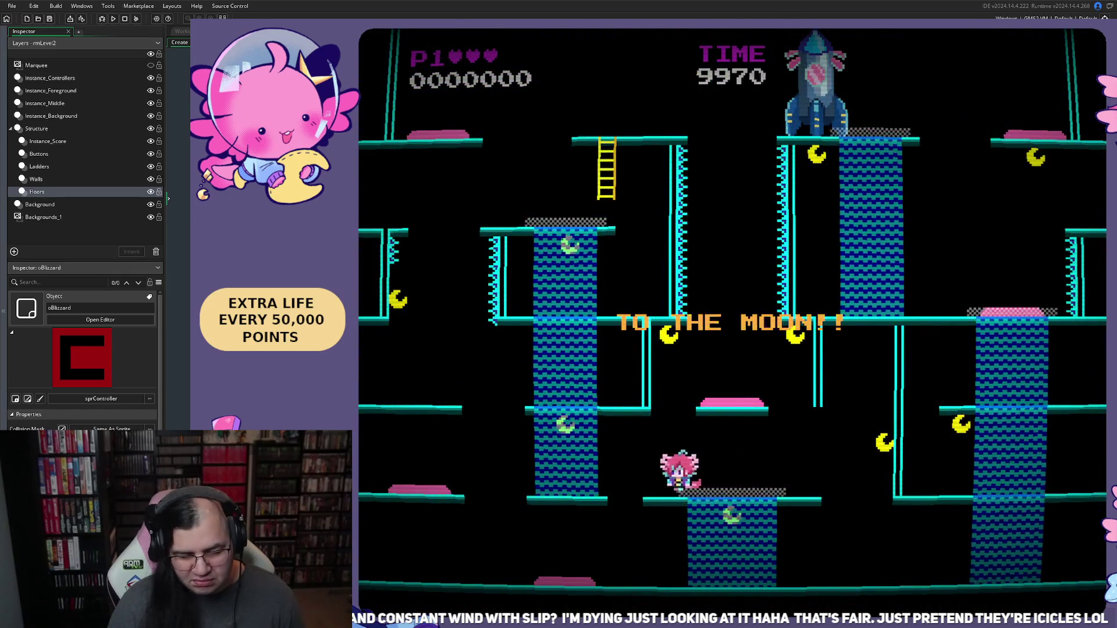
Step: Play the blizzard level until game over at 22000 points, then close the game
key(Left)
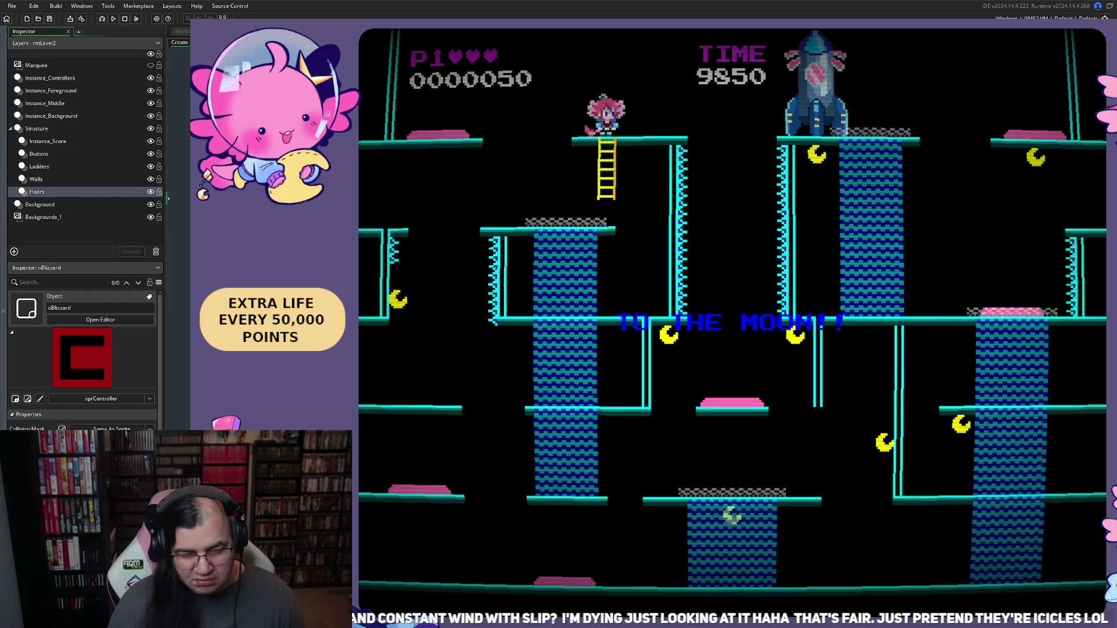
key(Left)
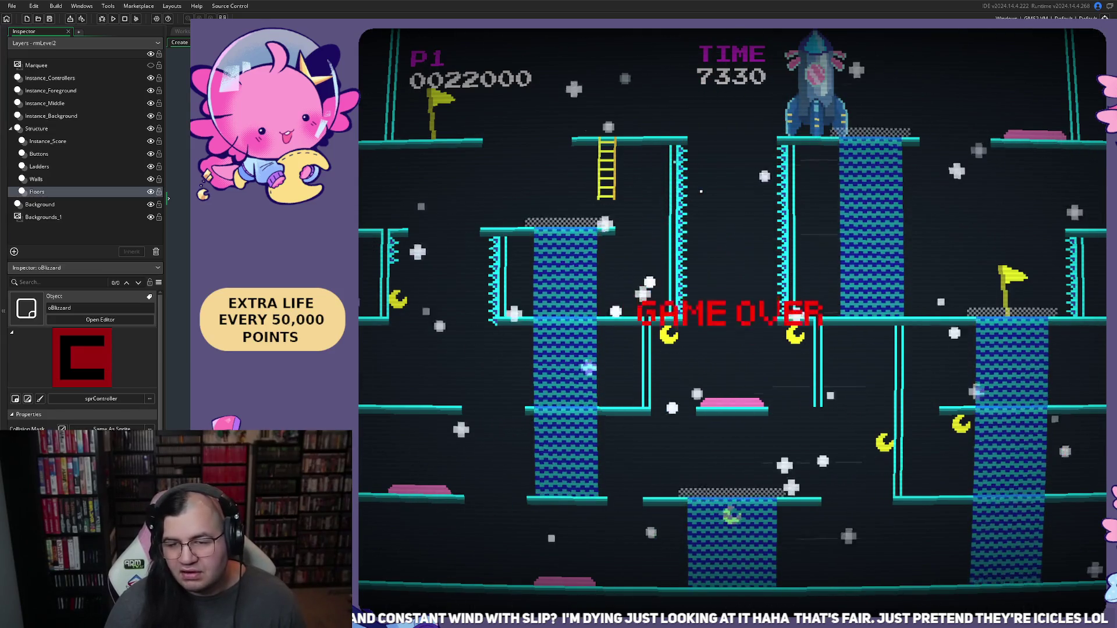
key(Escape)
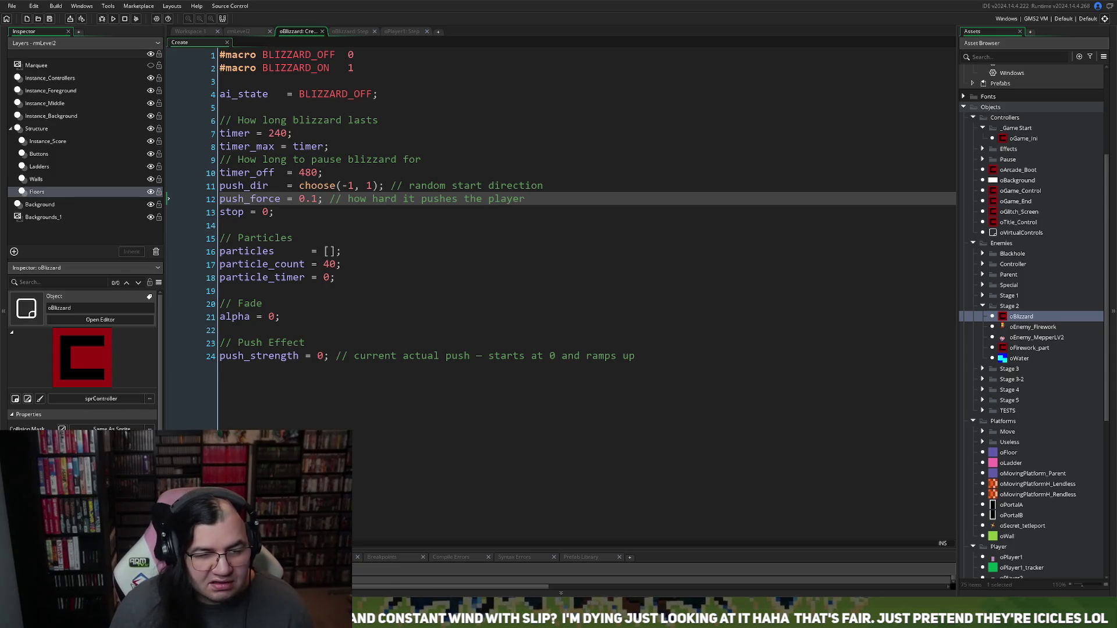
Step: Move through the rmLevel2 and oBlizzard tabs to oPlayer1's Step code
click(253, 33)
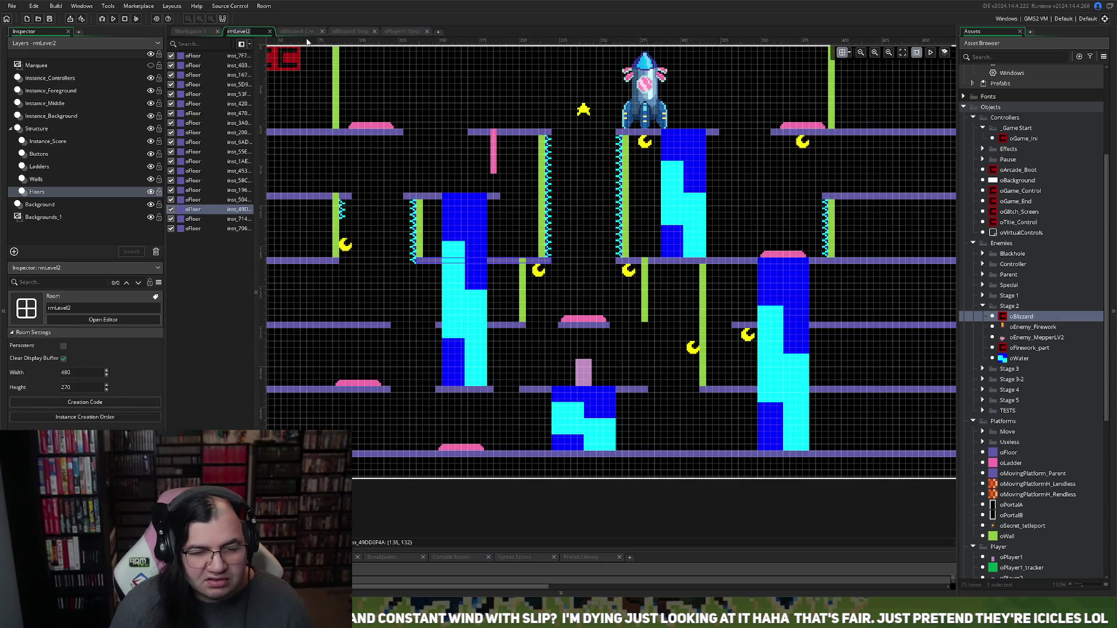
click(298, 31)
click(367, 32)
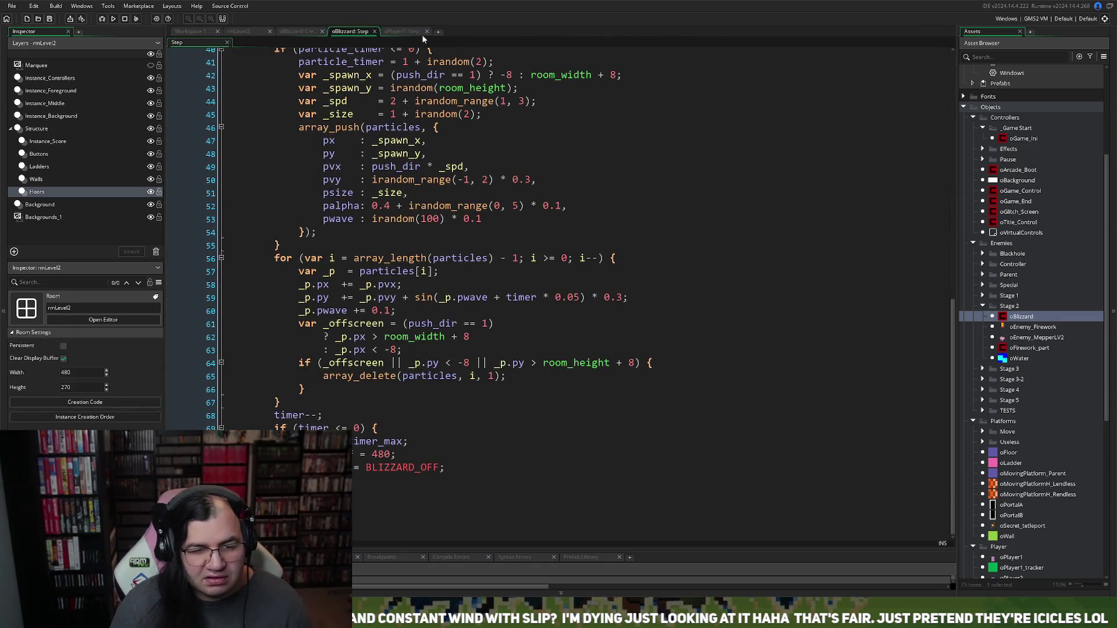
click(405, 32)
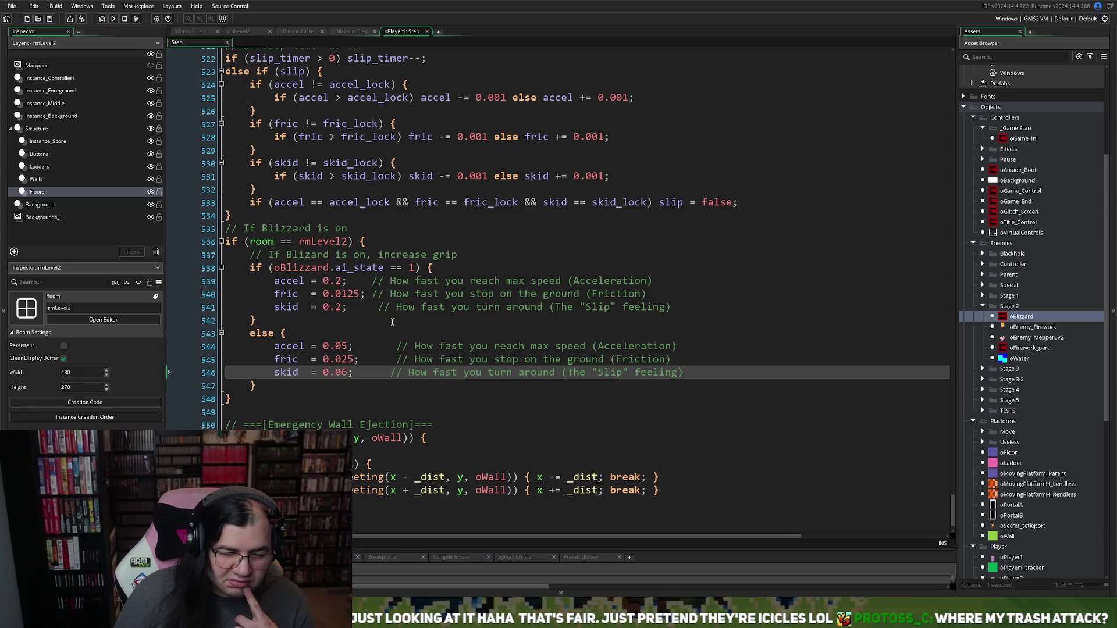
Step: Change the blizzard grip check on line 538 to oBlizzard.ai_state == 0 and run the game
right_click(393, 323)
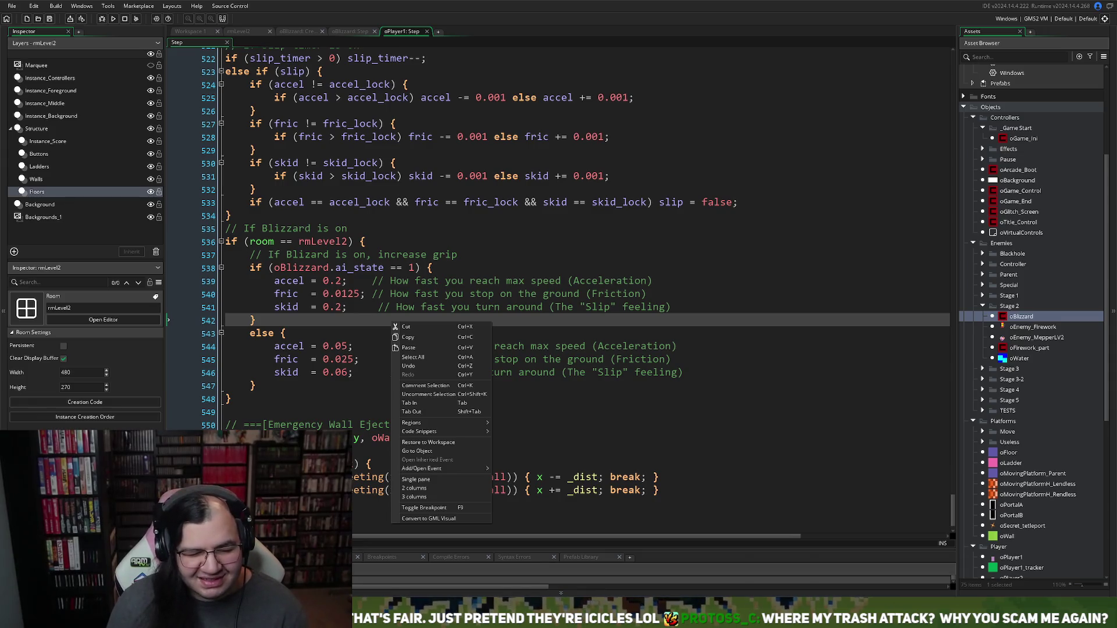
click(344, 324)
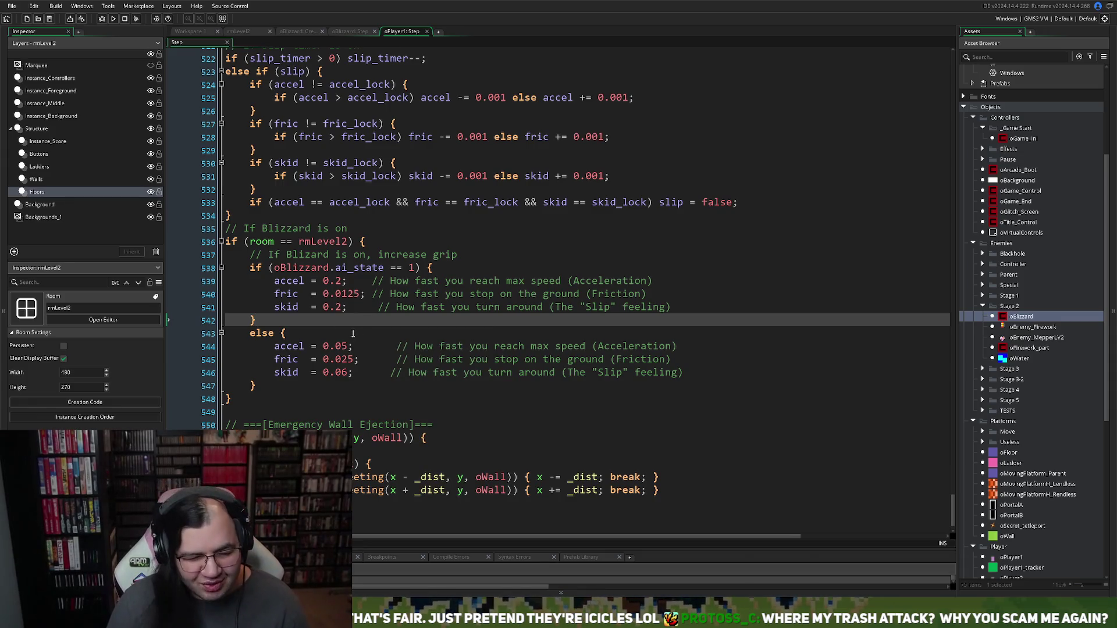
double_click(412, 269)
text(0)
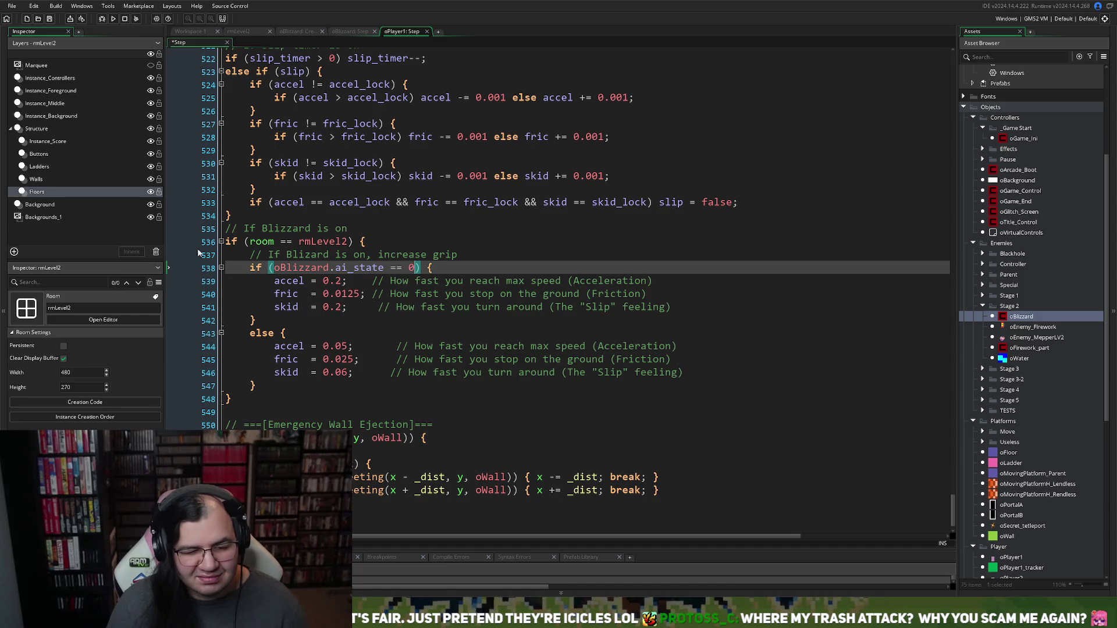
click(113, 20)
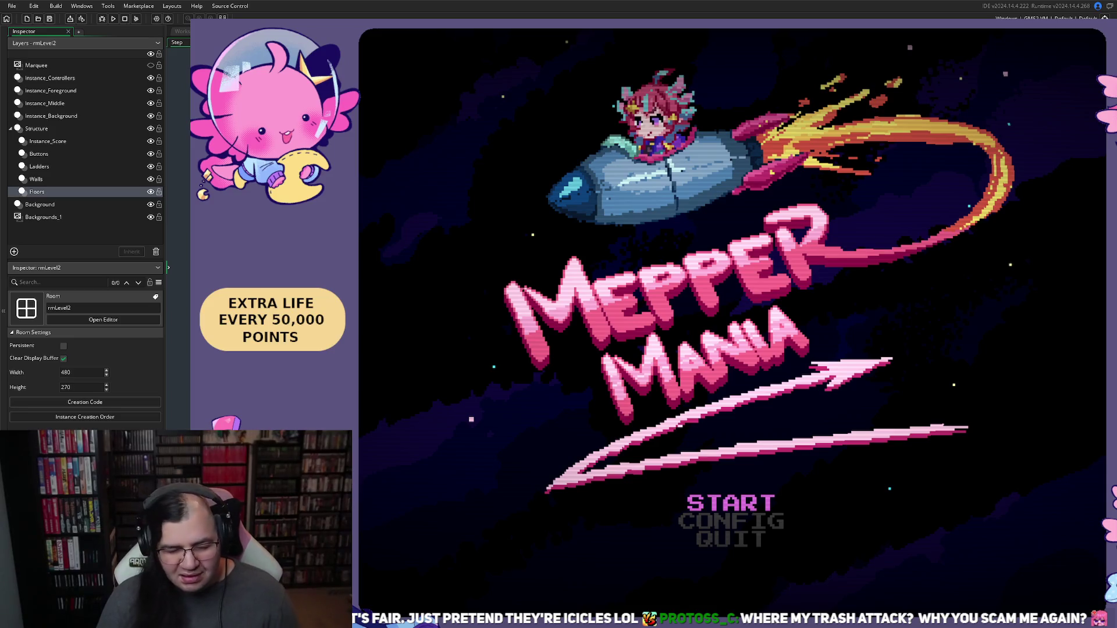
Step: Set the starting stage to 2 in the game menu and begin playing
key(Return)
key(Down)
key(Right)
key(Up)
key(Return)
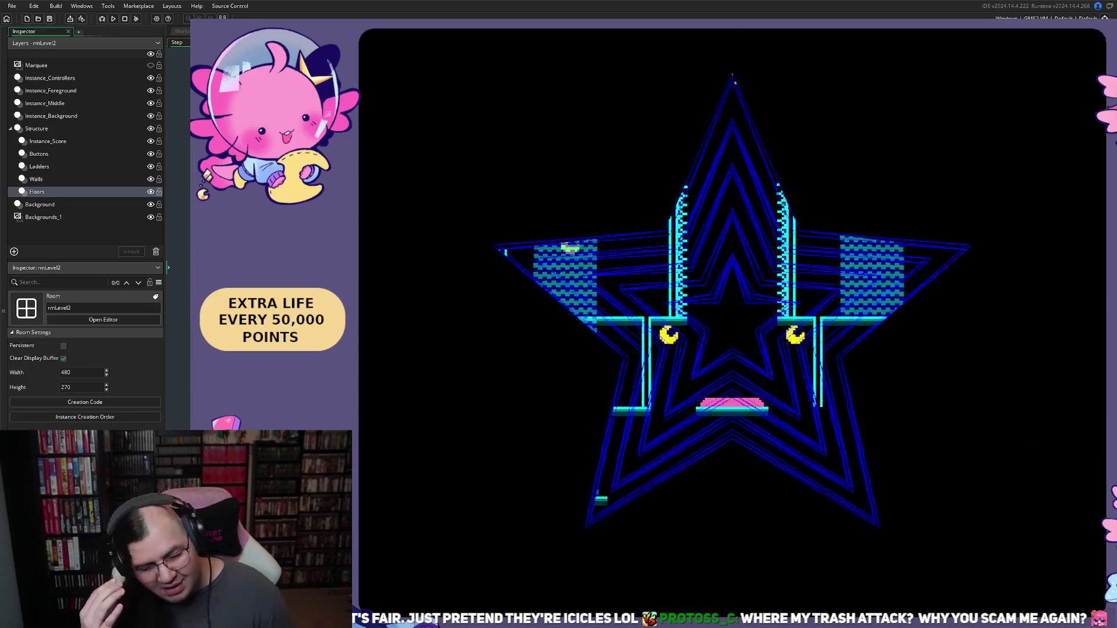
Step: Run through the blizzard collecting moons, riding the geyser and wrapping around, then quit the game
key(Left)
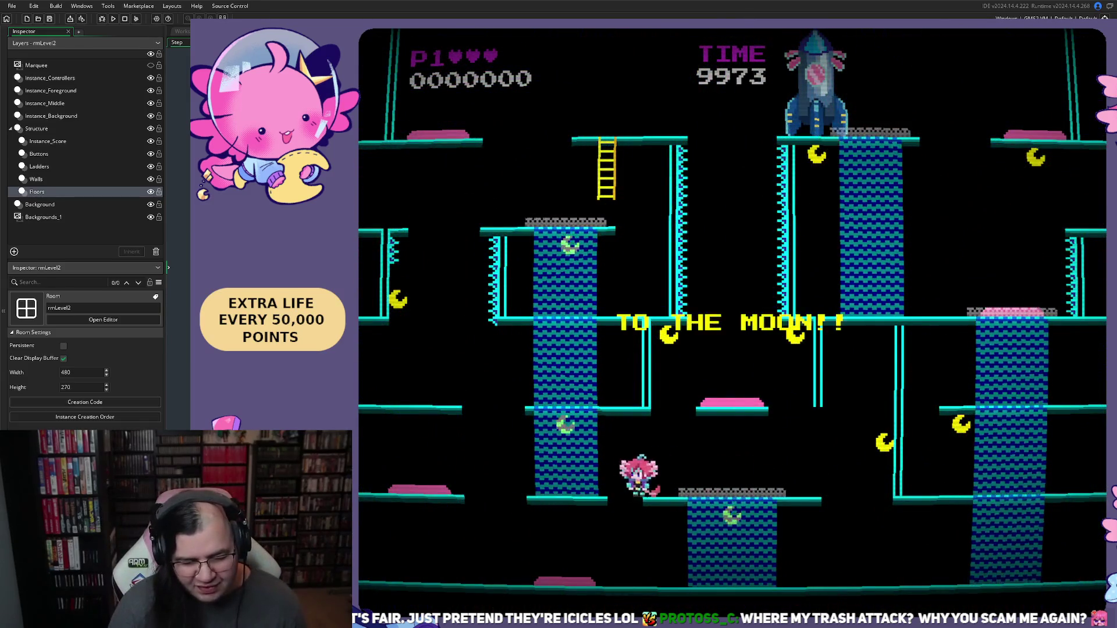
key(Left)
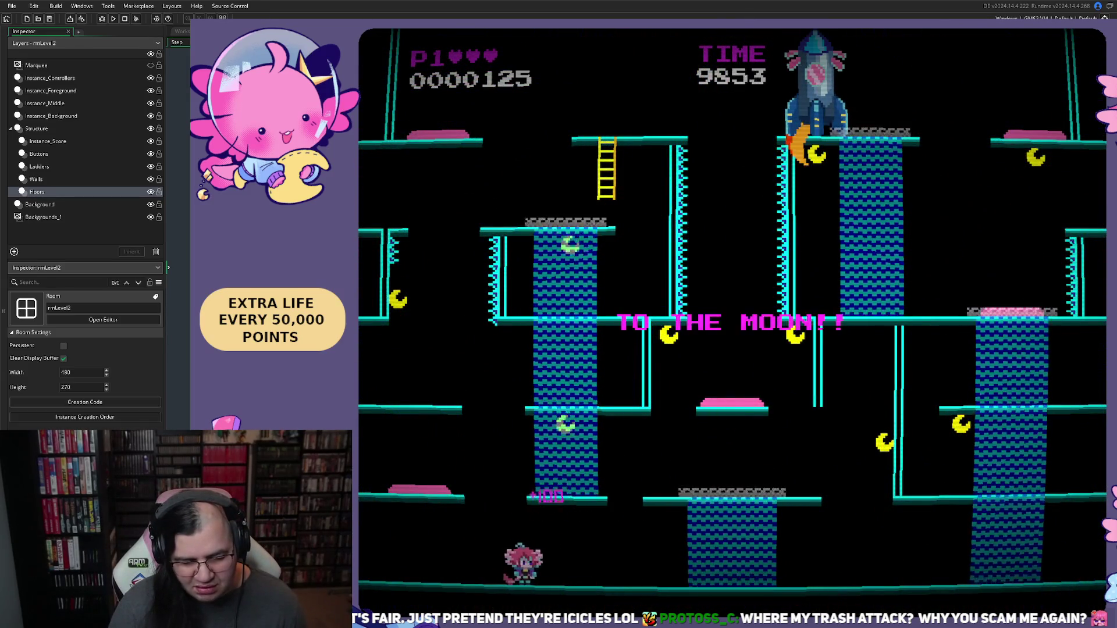
key(Right)
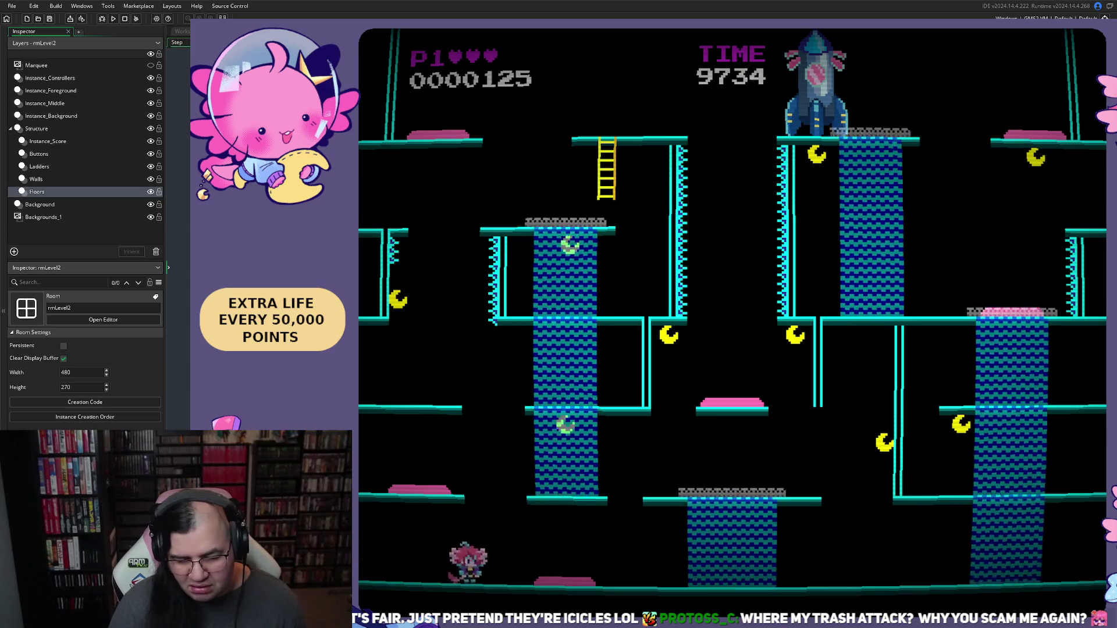
key(Left)
key(Left)
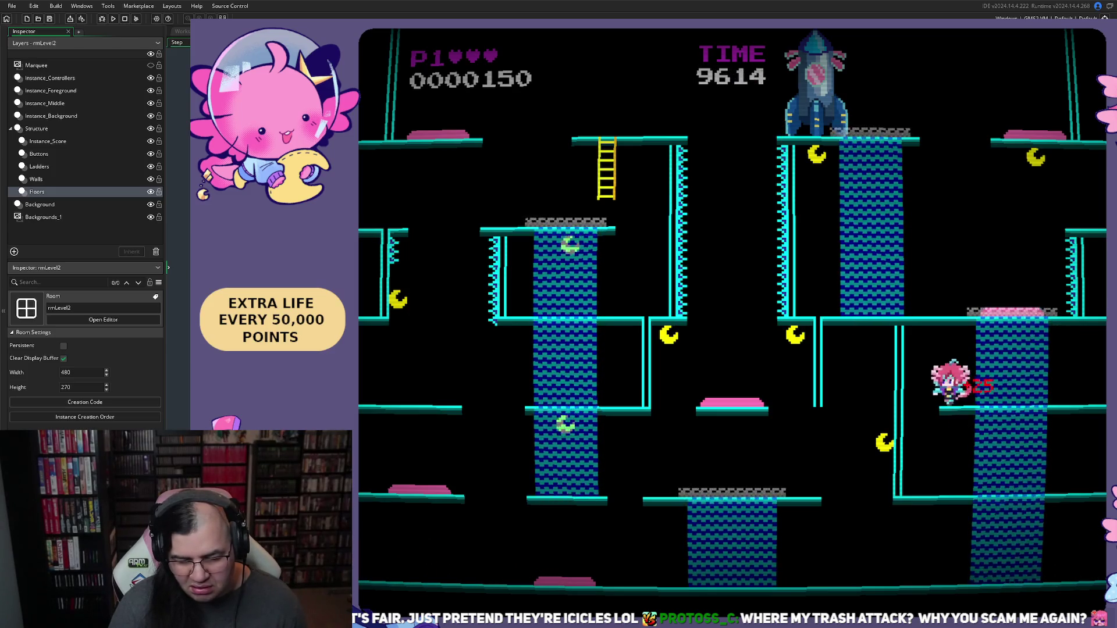
key(Right)
key(Left)
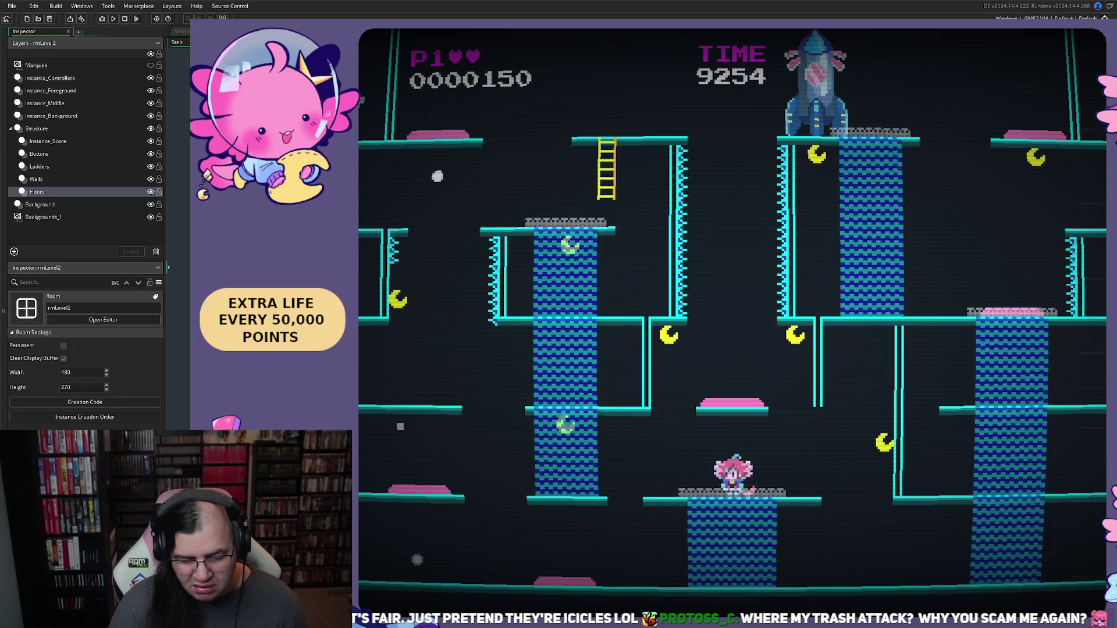
key(Right)
key(Right)
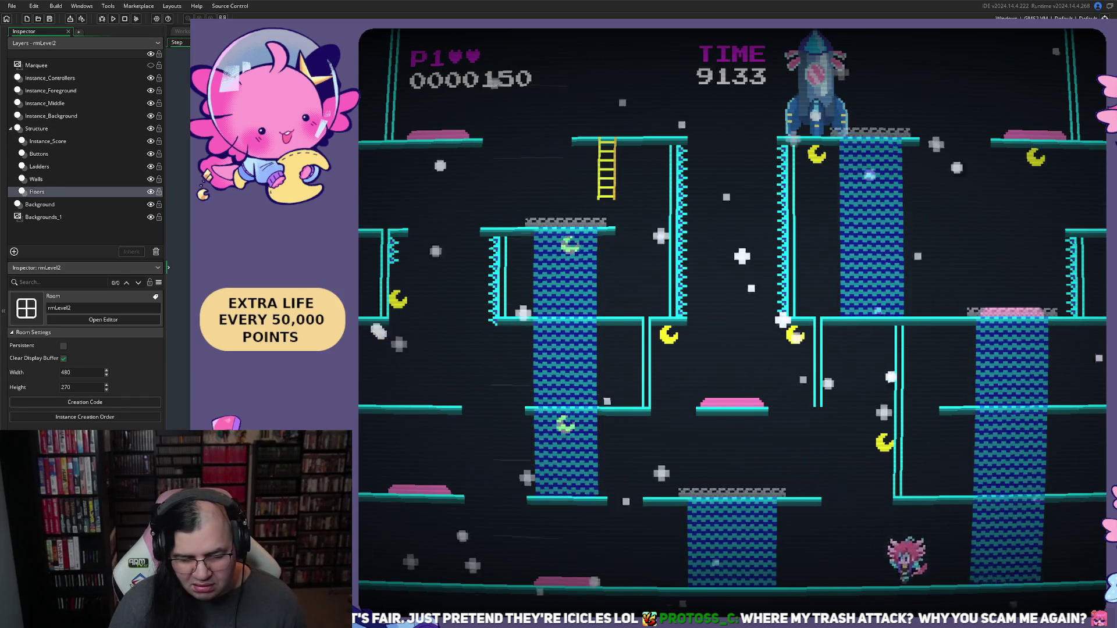
key(Right)
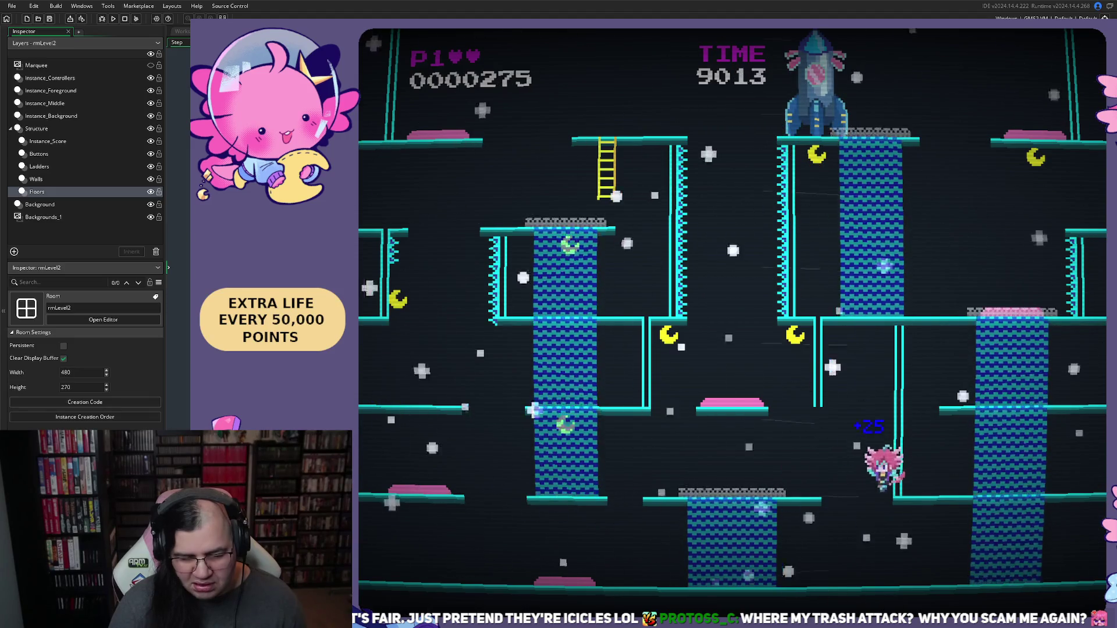
key(Right)
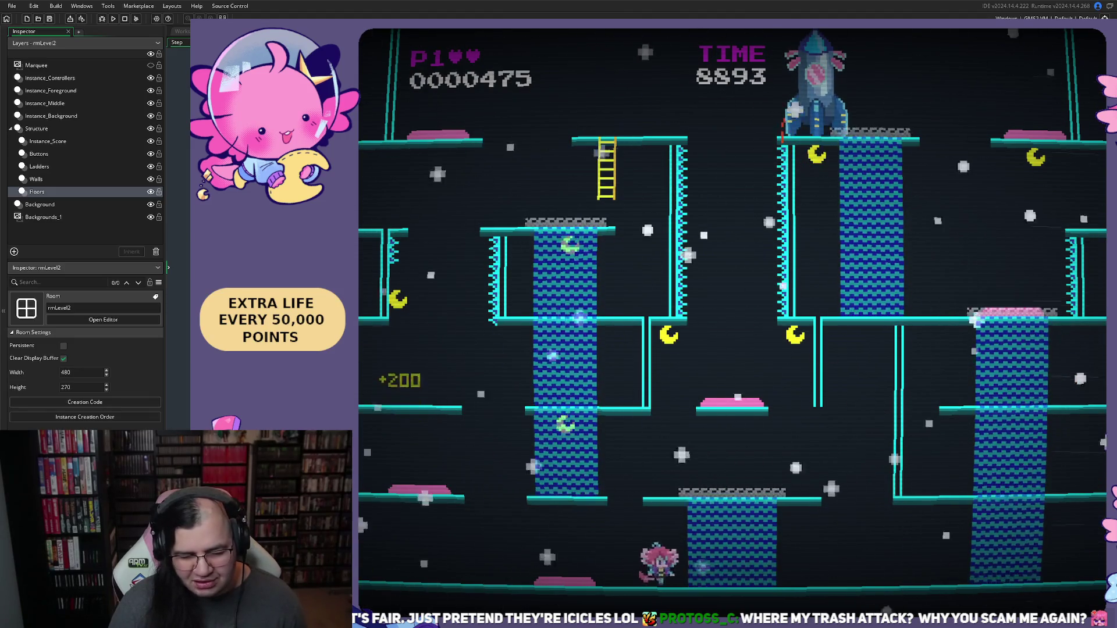
key(Right)
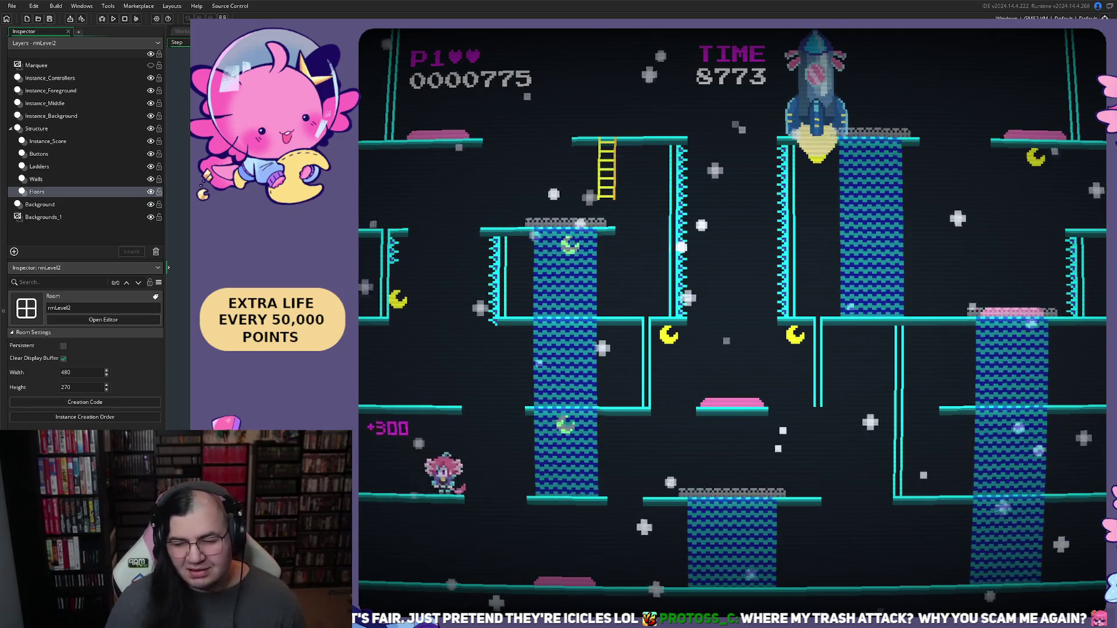
key(Escape)
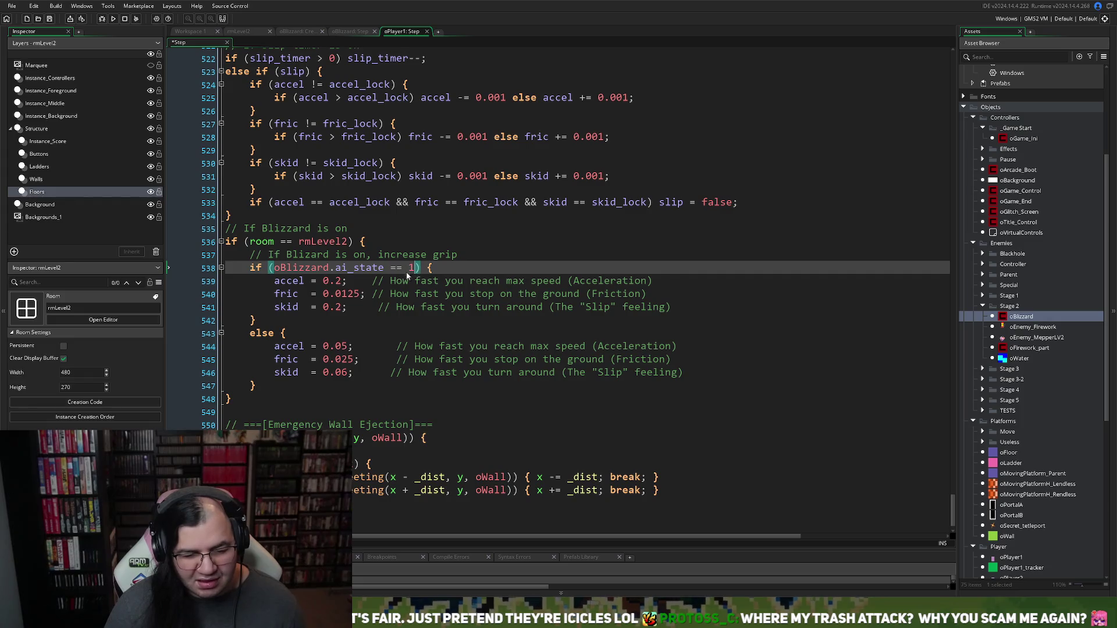
Step: Flip through the rmLevel2 and oBlizzard code tabs, then return to Workspace 1 and open oPlayer1
click(191, 32)
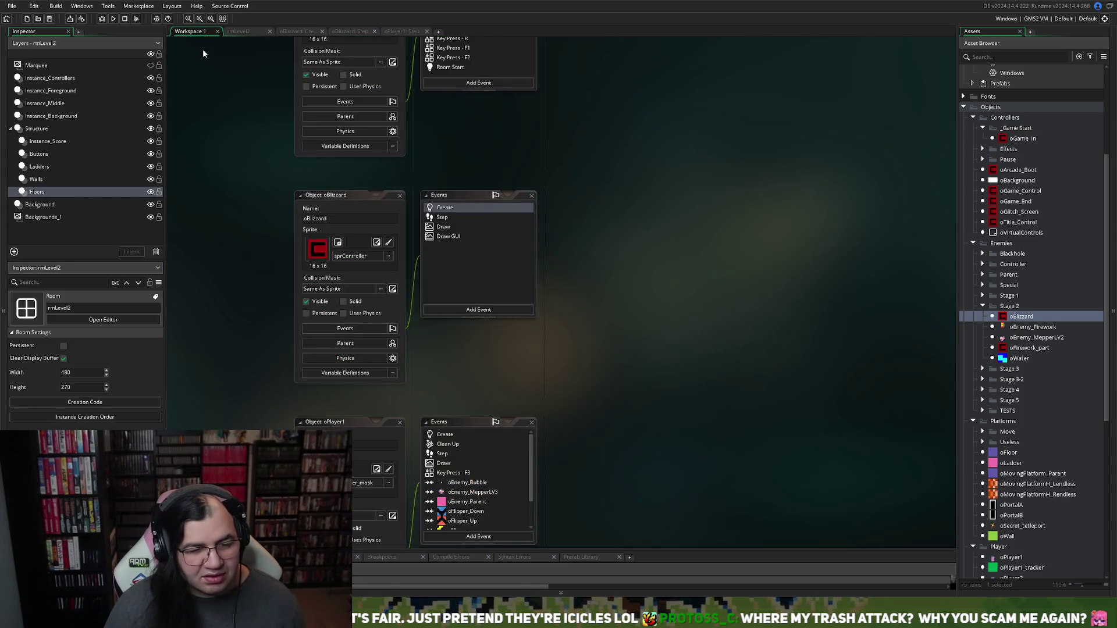
click(238, 31)
click(298, 31)
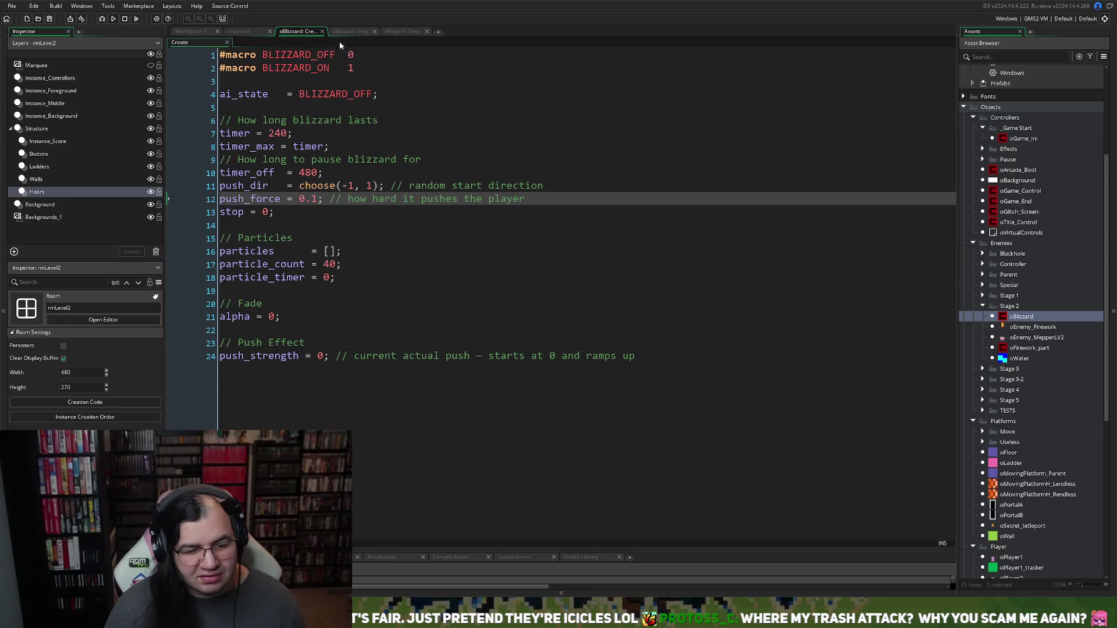
click(346, 32)
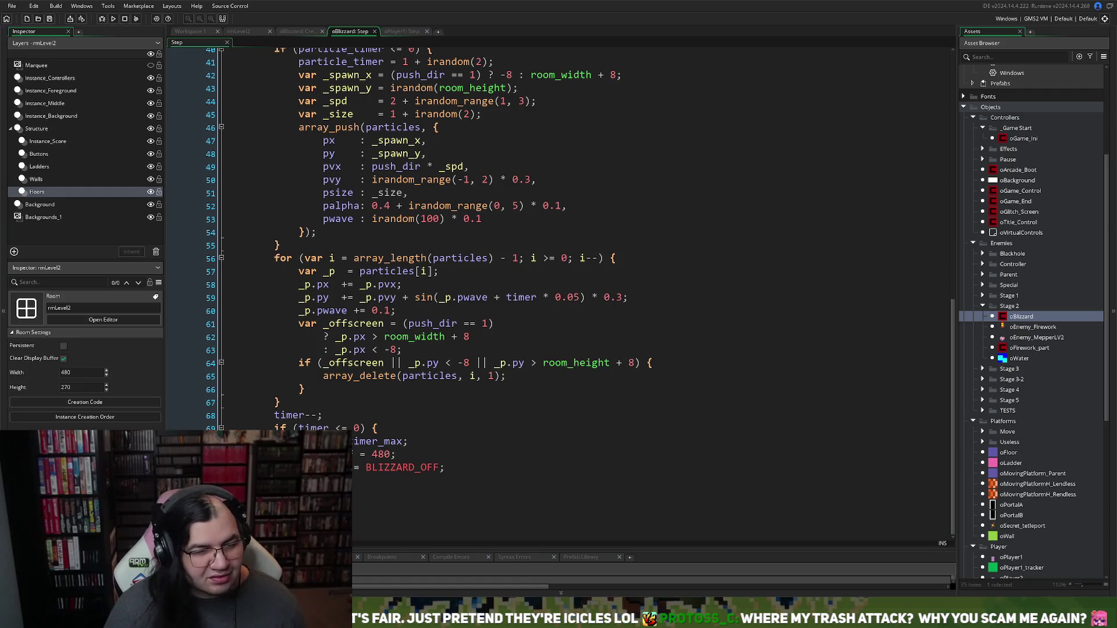
key(ctrl+Tab)
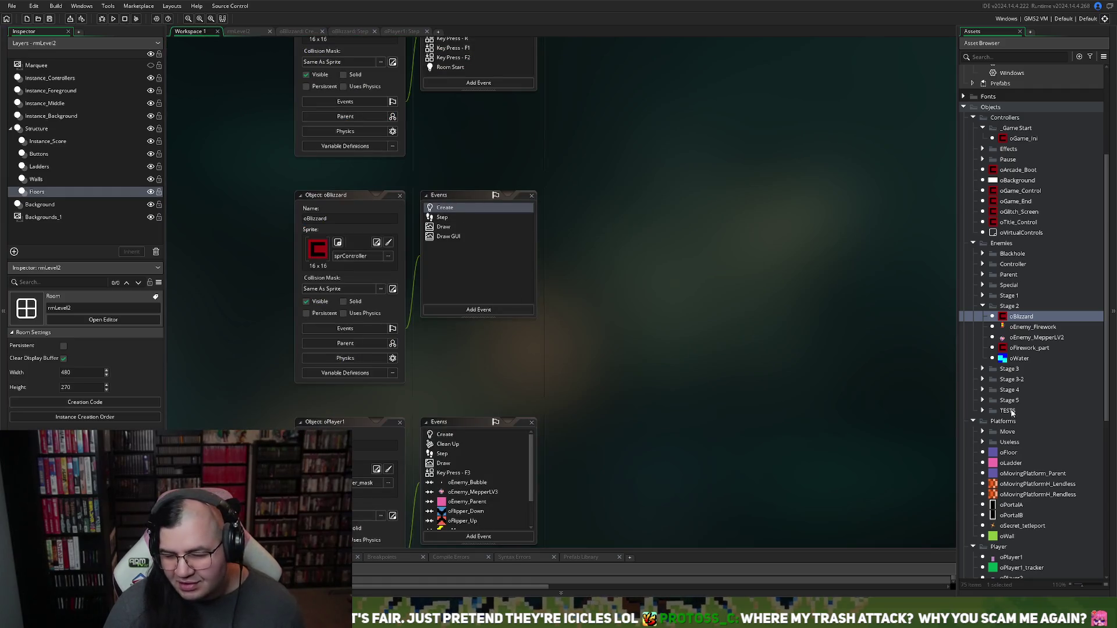
scroll(1004, 460, down, 4)
double_click(1011, 433)
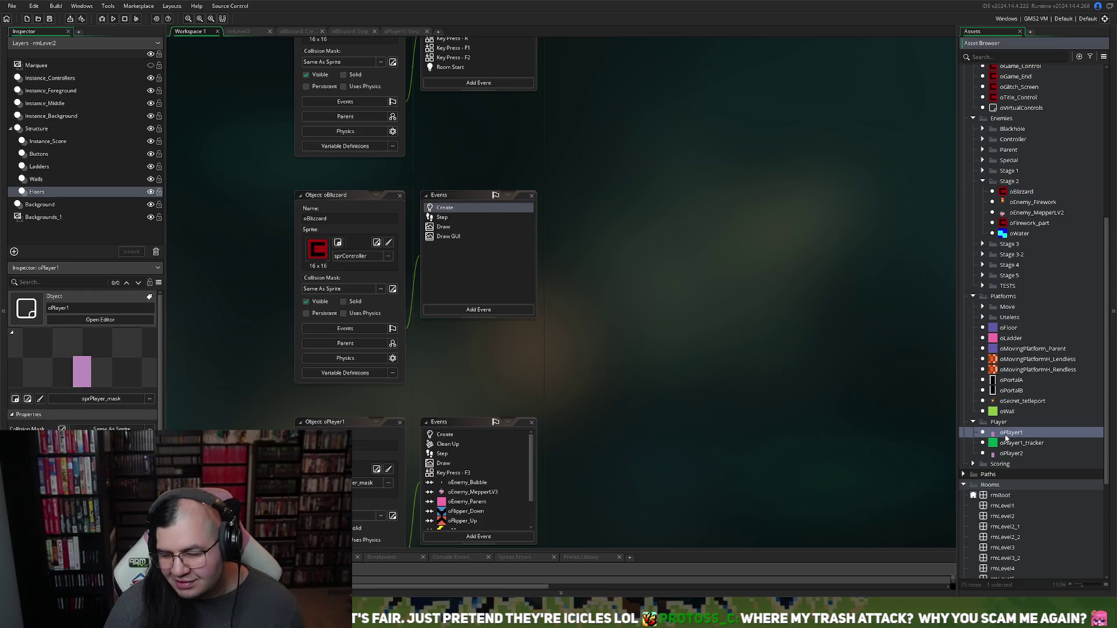
Step: Open oPlayer1's Create event code and enlarge it into a full editor tab
double_click(445, 208)
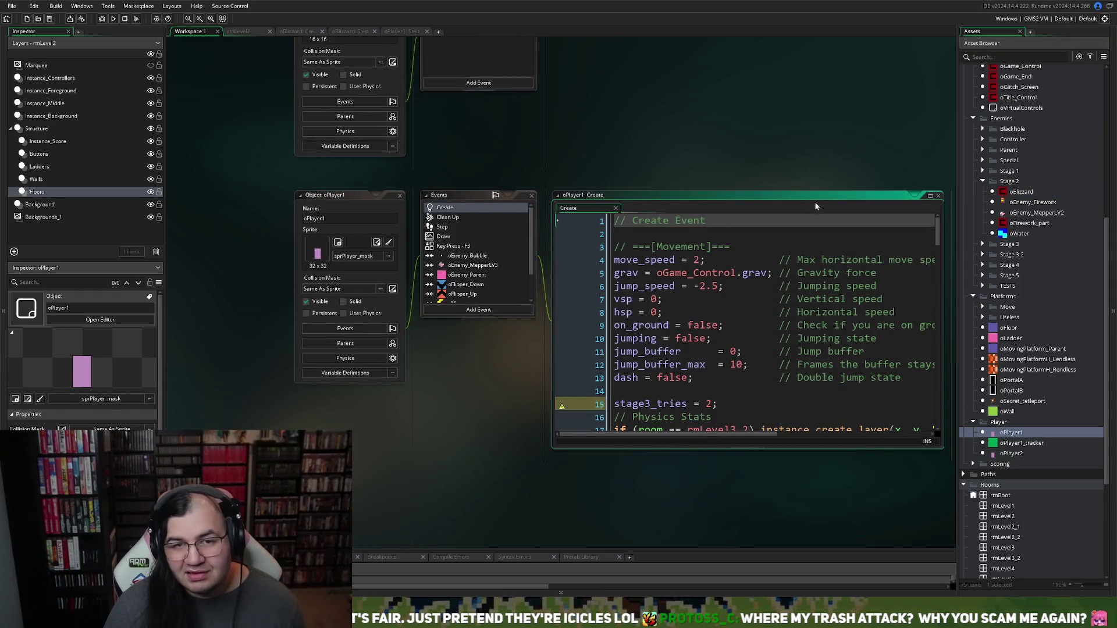
click(930, 197)
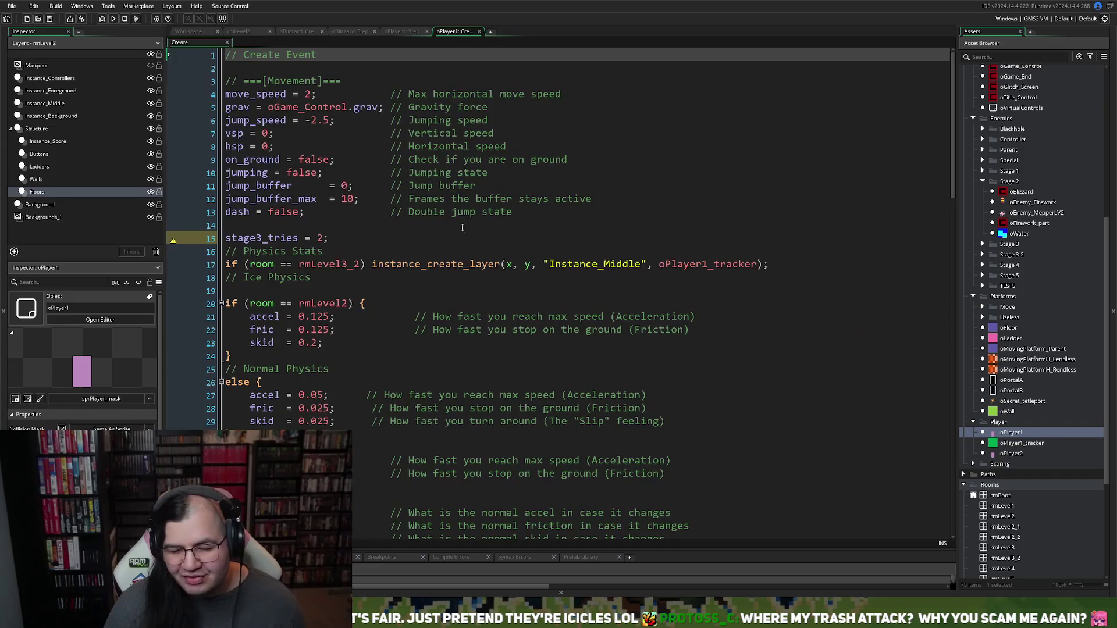
scroll(350, 229, down, 3)
scroll(328, 224, up, 1)
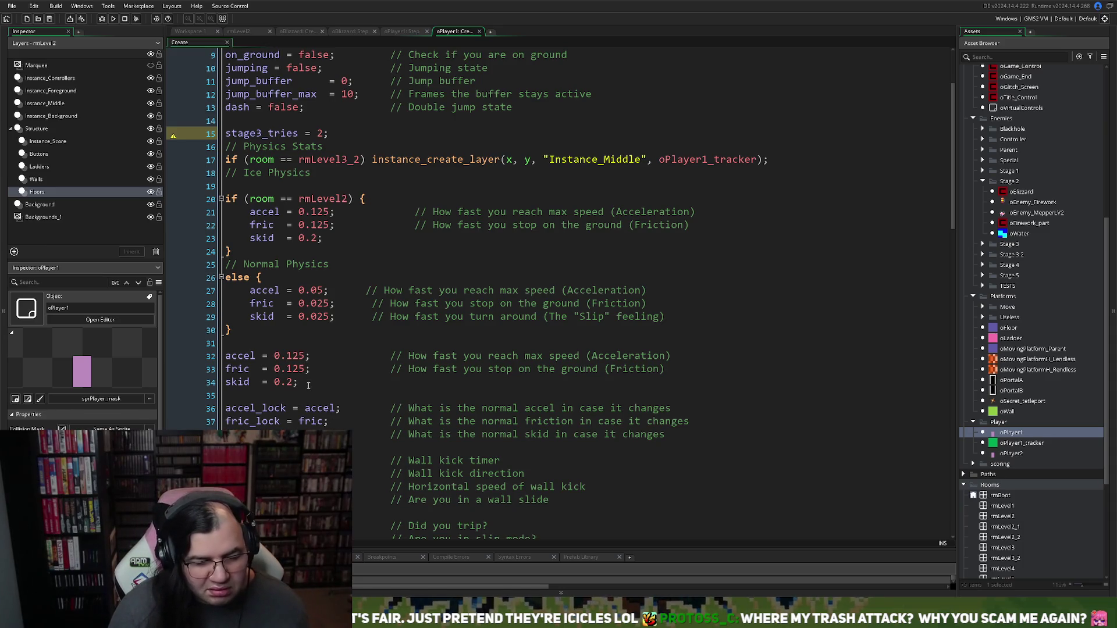
Step: Review the accel, fric and skid values on lines 32–34 and the closing comments
drag(298, 383, 224, 353)
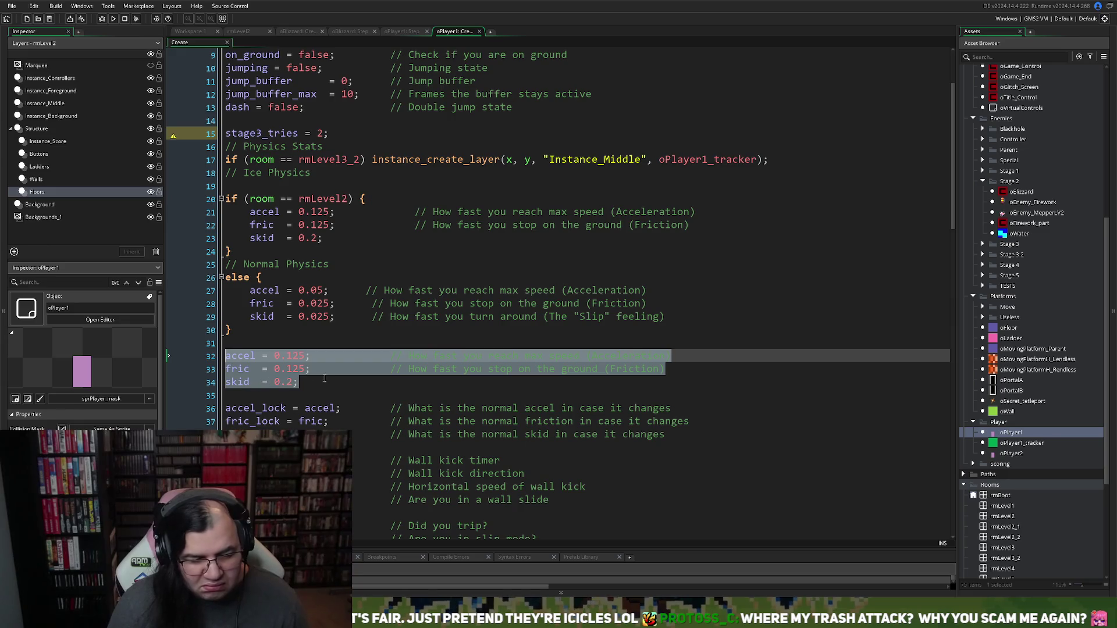
click(227, 379)
scroll(320, 382, down, 3)
scroll(320, 382, down, 20)
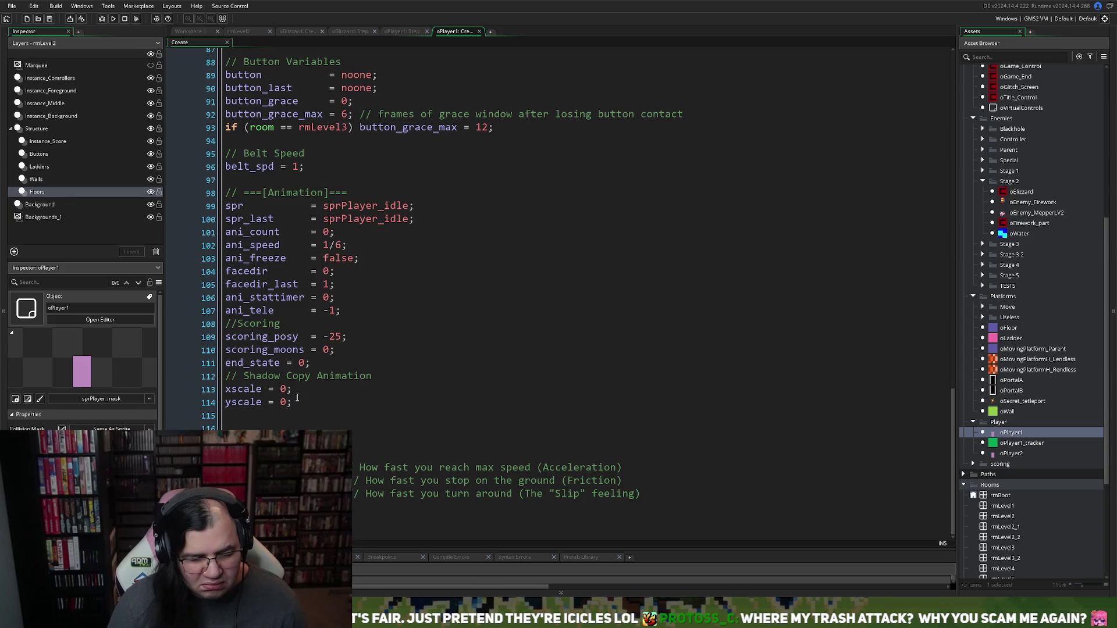
scroll(297, 398, up, 19)
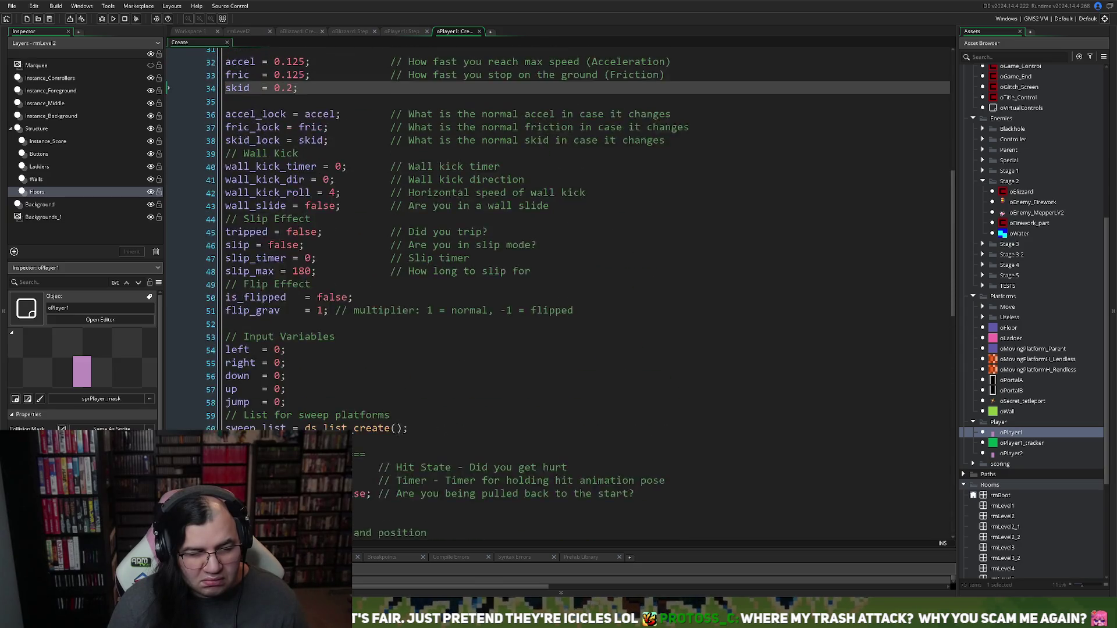
scroll(581, 291, up, 4)
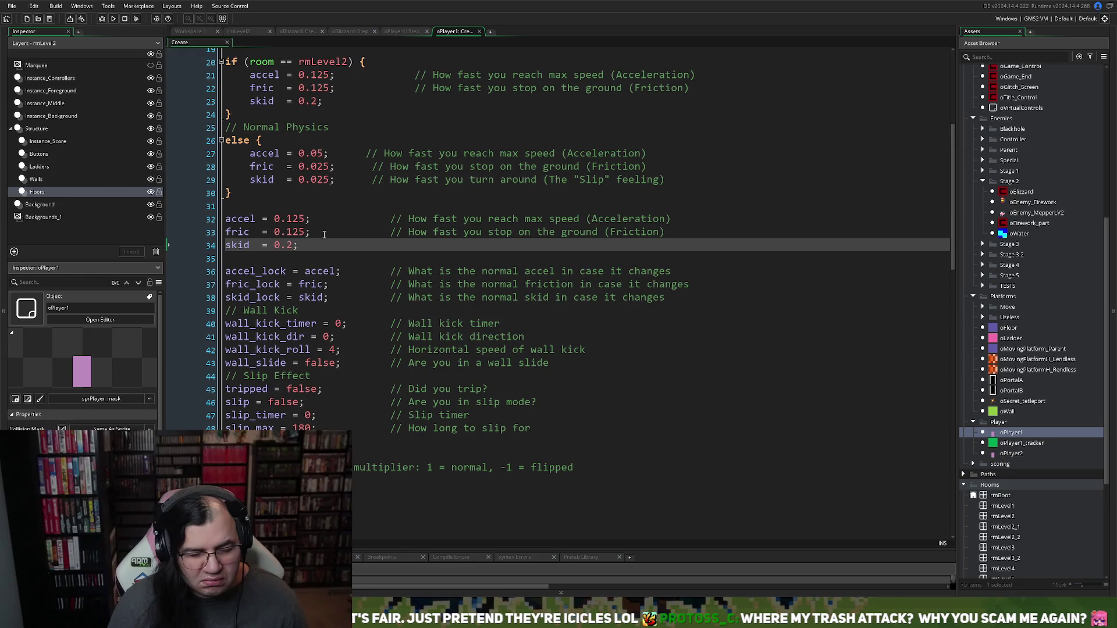
drag(285, 235, 220, 216)
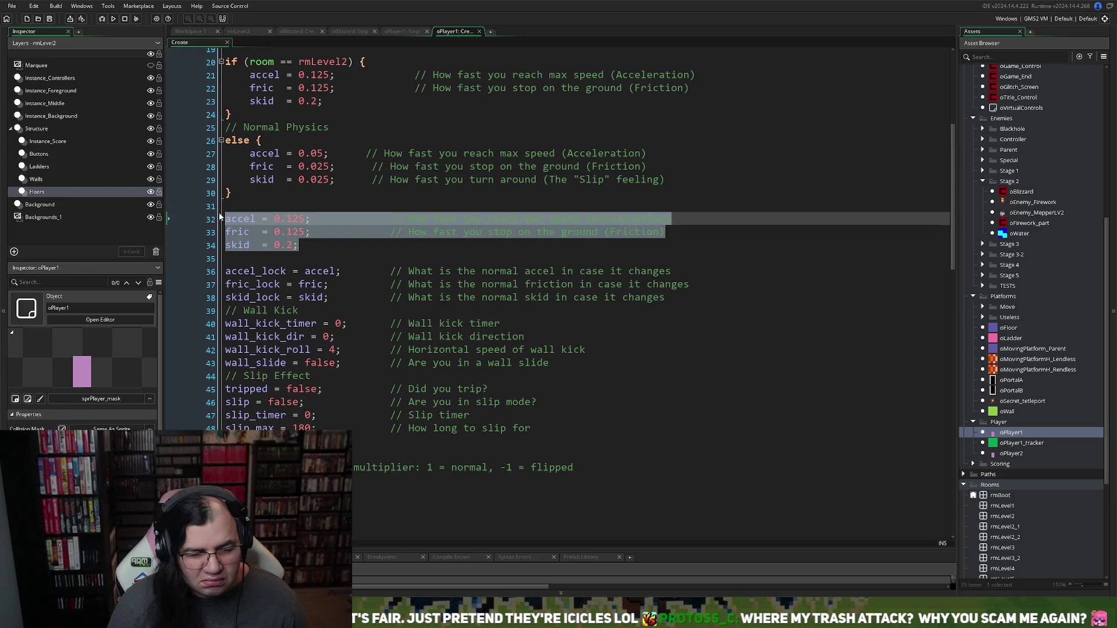
scroll(268, 310, down, 20)
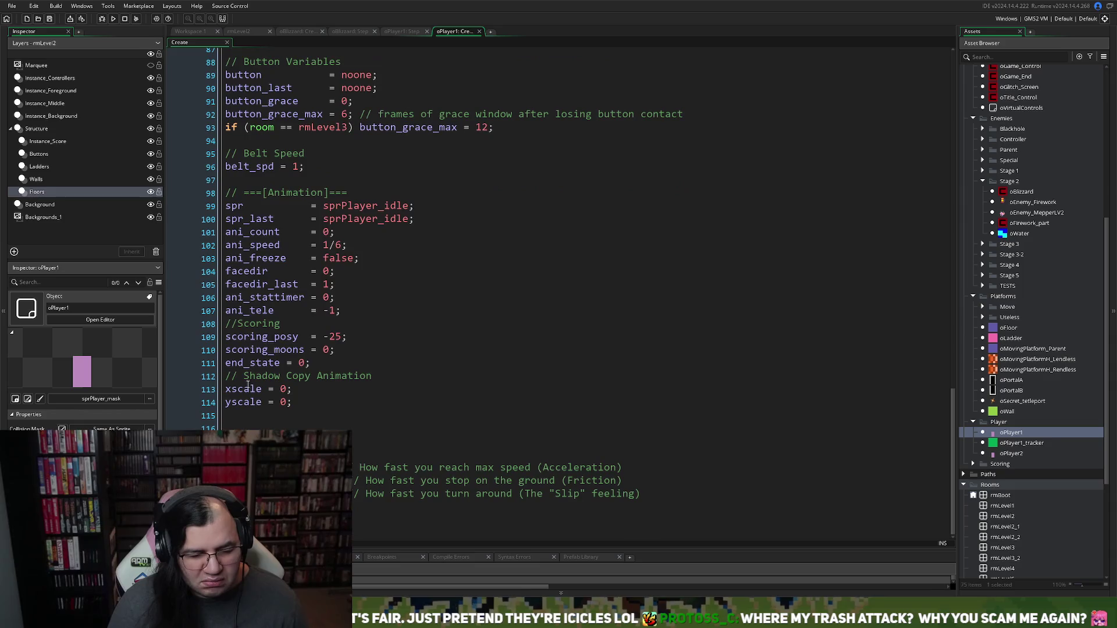
mouse_move(630, 500)
mouse_down()
mouse_move(360, 492)
mouse_move(325, 467)
mouse_up()
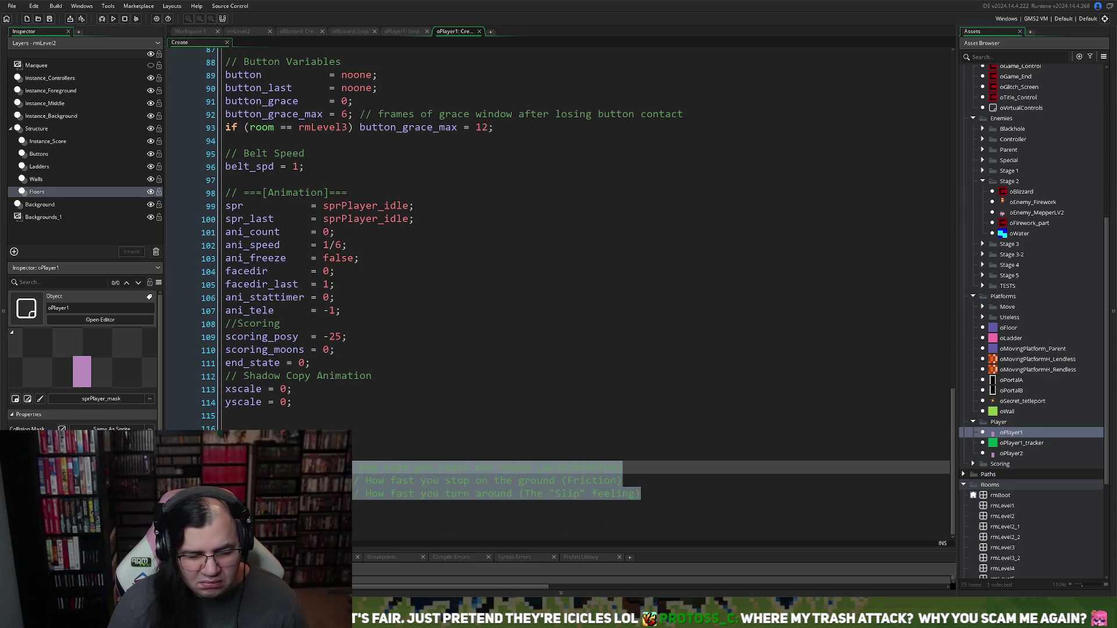
Step: Close the oBlizzard Create code tab and move to the oBlizzard Step code
click(295, 30)
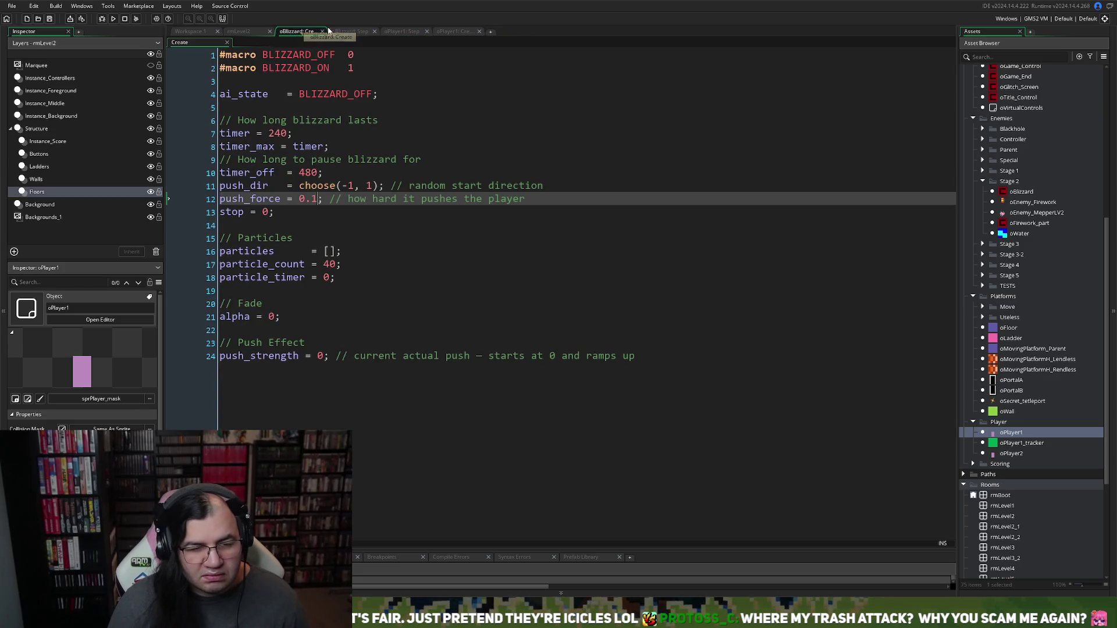
click(321, 31)
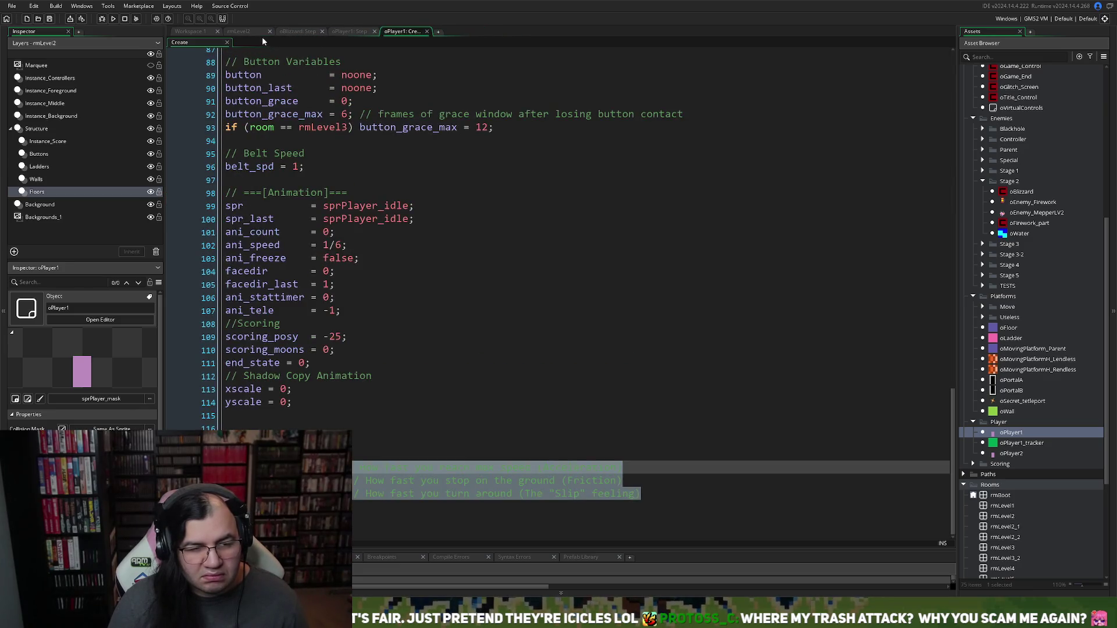
click(256, 32)
click(299, 32)
Step: Try pasting copied values over oPlayer1's normal-physics accel, fric and skid lines, then undo it
click(332, 32)
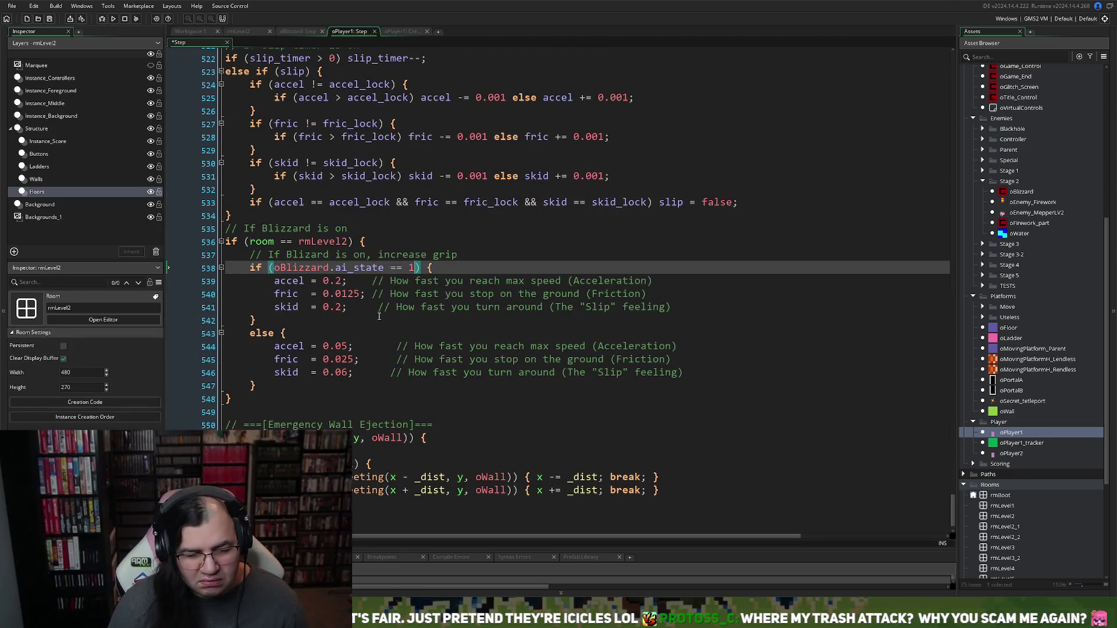
click(683, 309)
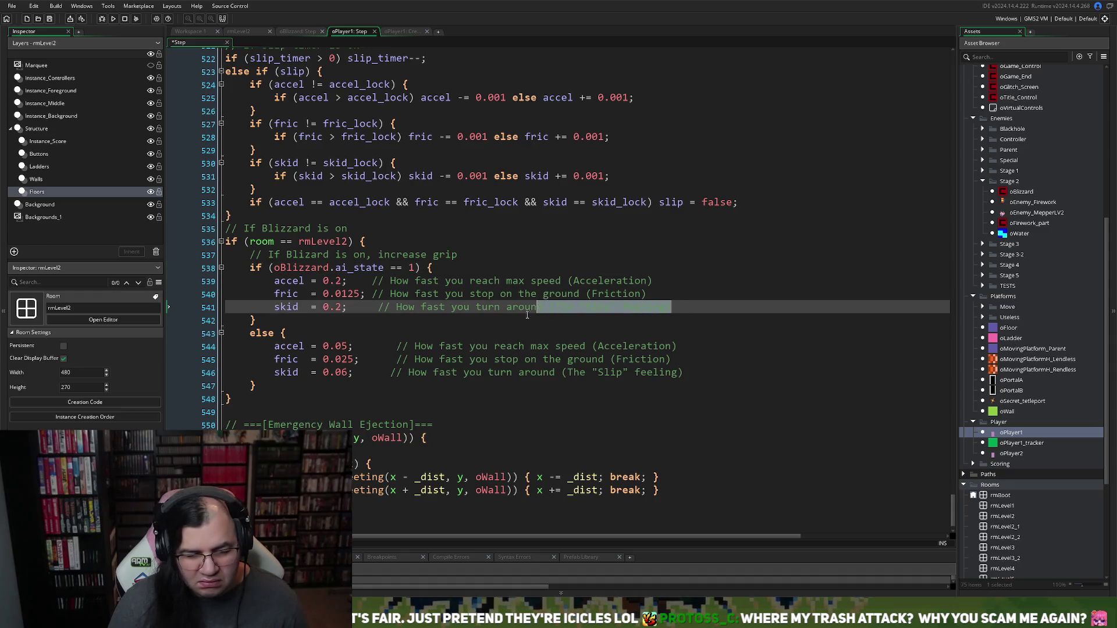
click(507, 359)
mouse_move(682, 375)
mouse_down()
mouse_move(408, 367)
mouse_move(271, 348)
mouse_up()
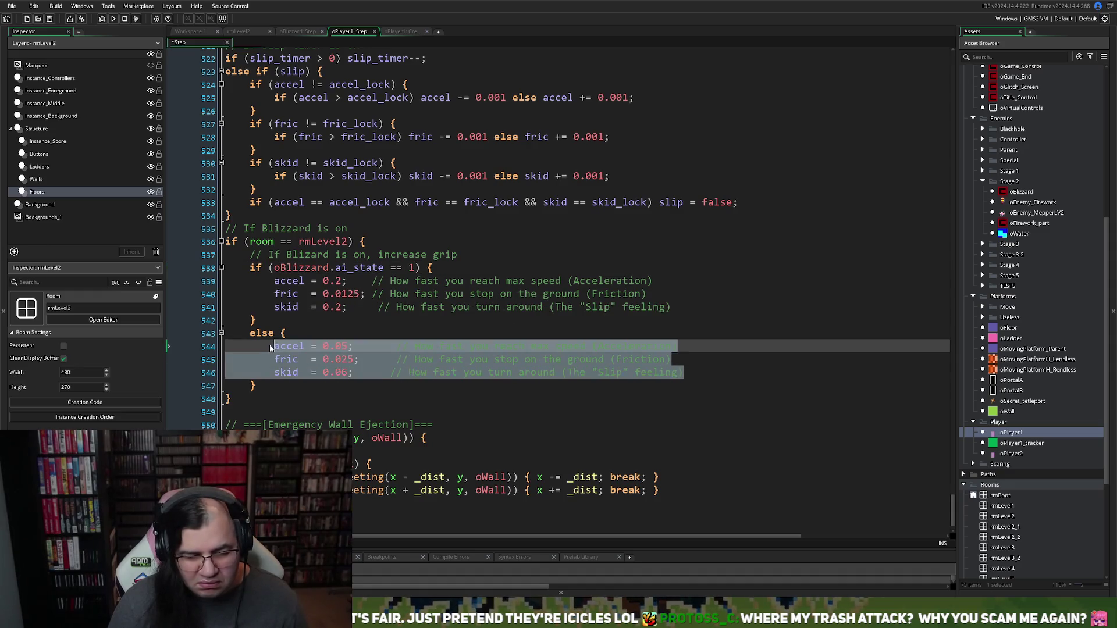
text(accel = 0.05;      // How fast you reach max speed (Acceleration) fric  = 0.025;      // How fast you stop on the ground (Friction) skid  = 0.025;      // How fast you turn around (The "Slip" feeling))
key(ctrl+z)
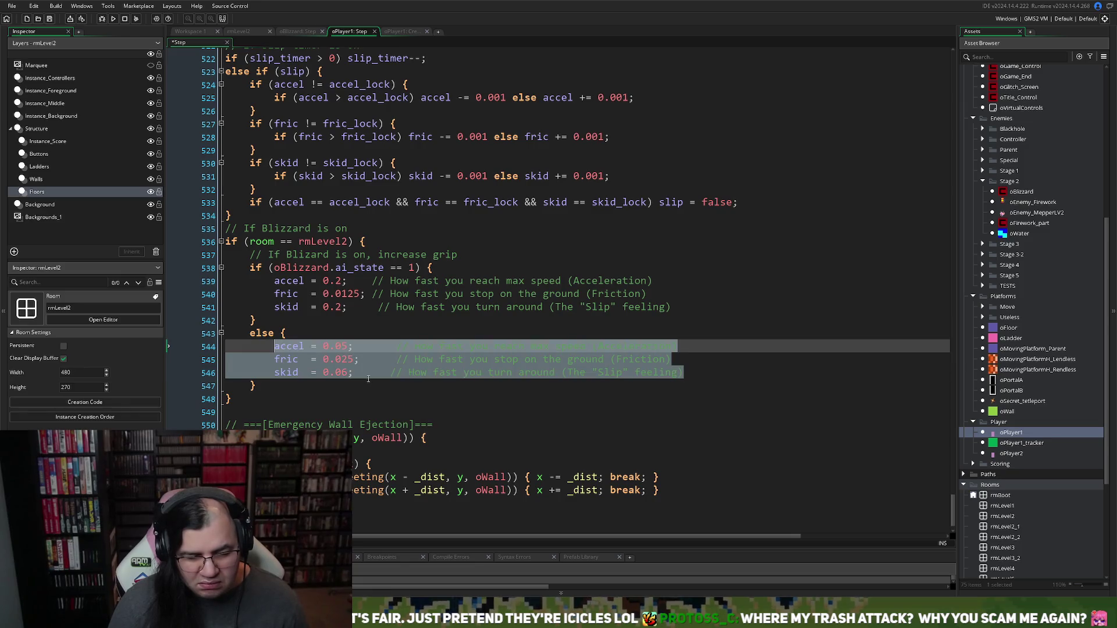
click(369, 375)
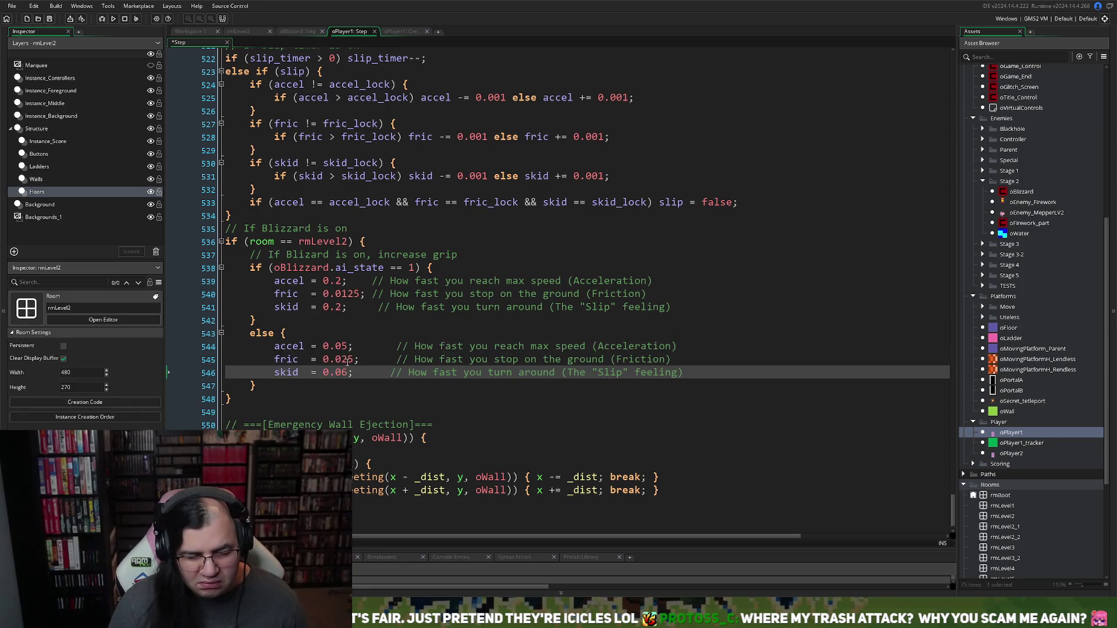
Step: Set the blizzard fric from 0.0125 to 0.125 and normal skid to 0.07, then run the game
click(355, 360)
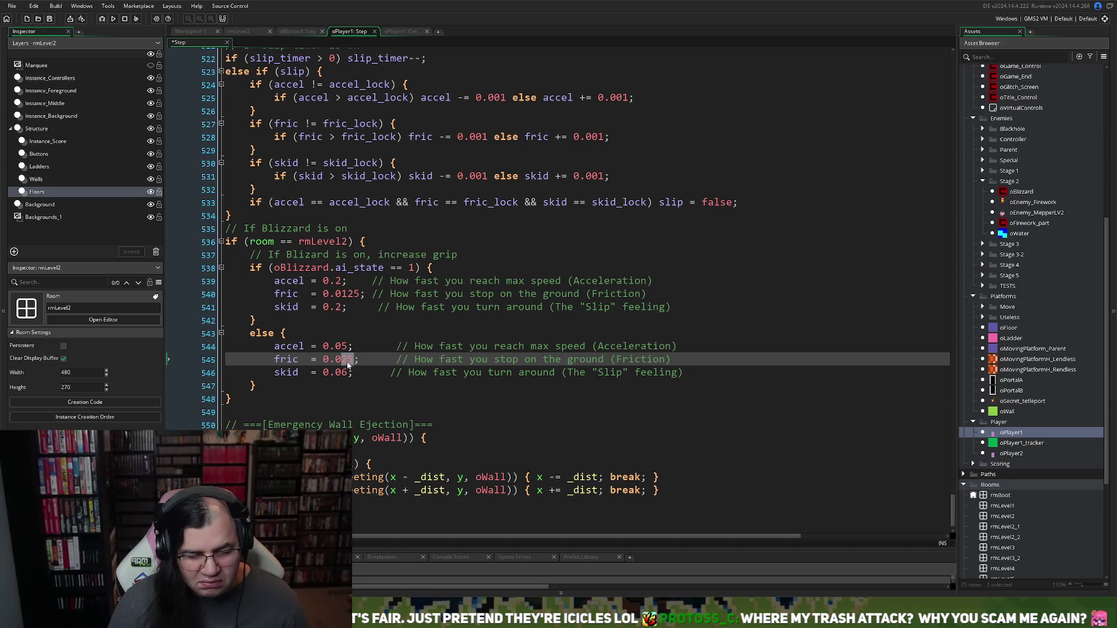
click(342, 294)
key(BackSpace)
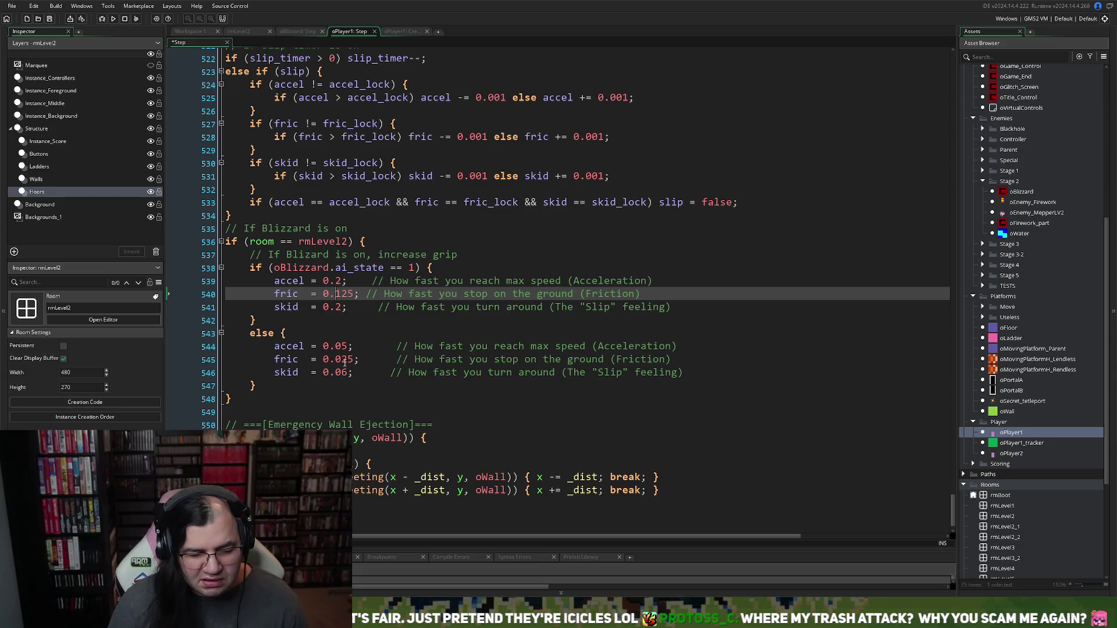
click(347, 372)
text(7)
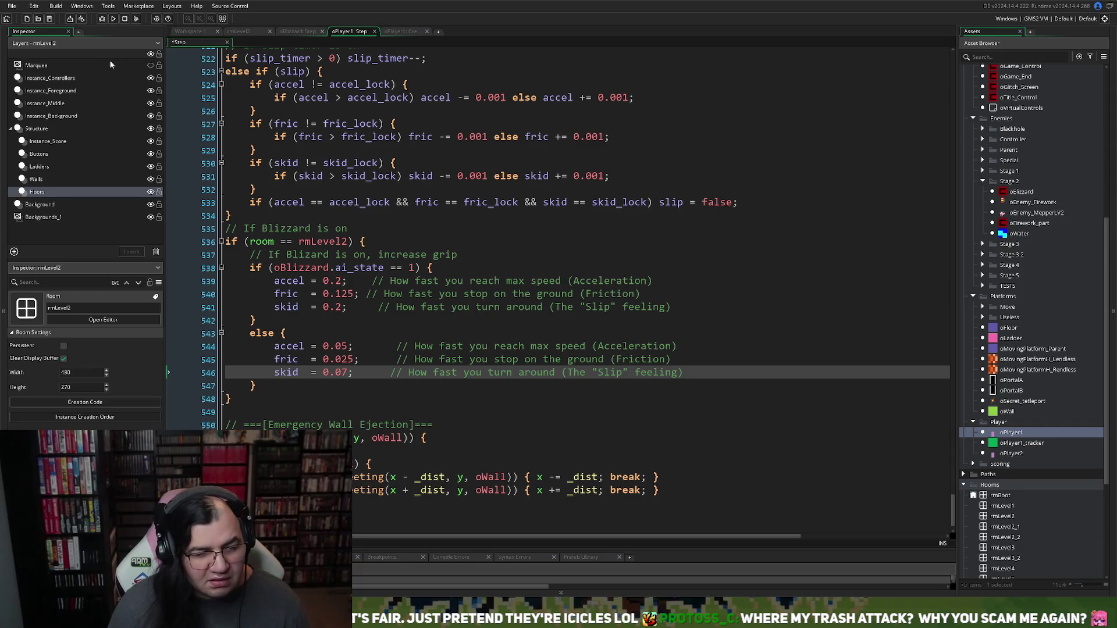
click(113, 20)
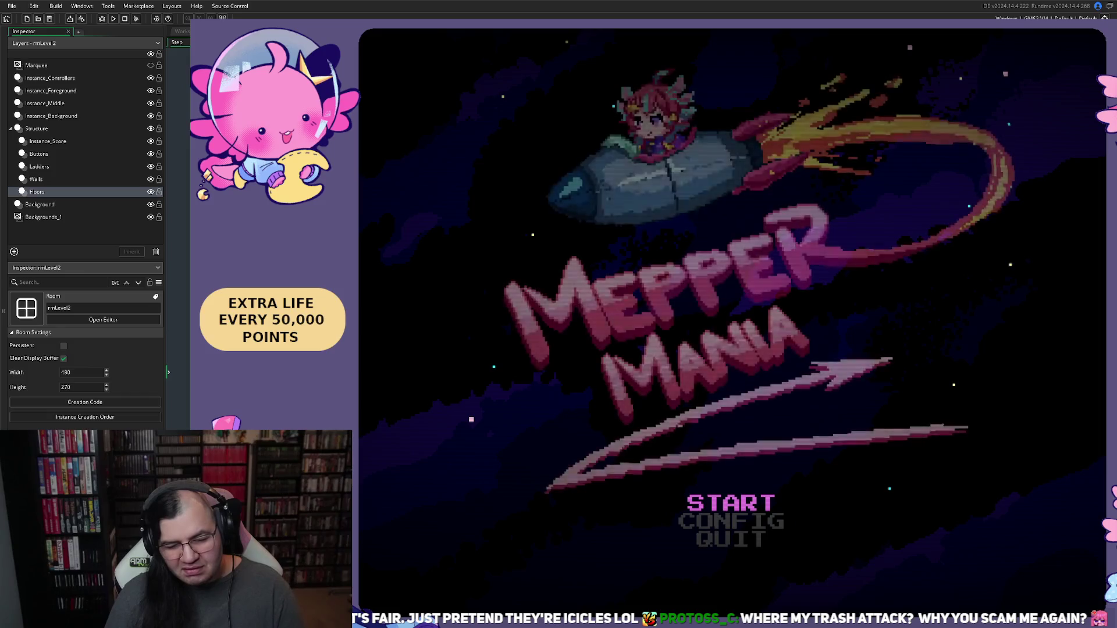
Step: Pick stage 2 from the game menu and start it
key(Return)
key(Down)
key(Right)
key(Up)
key(Return)
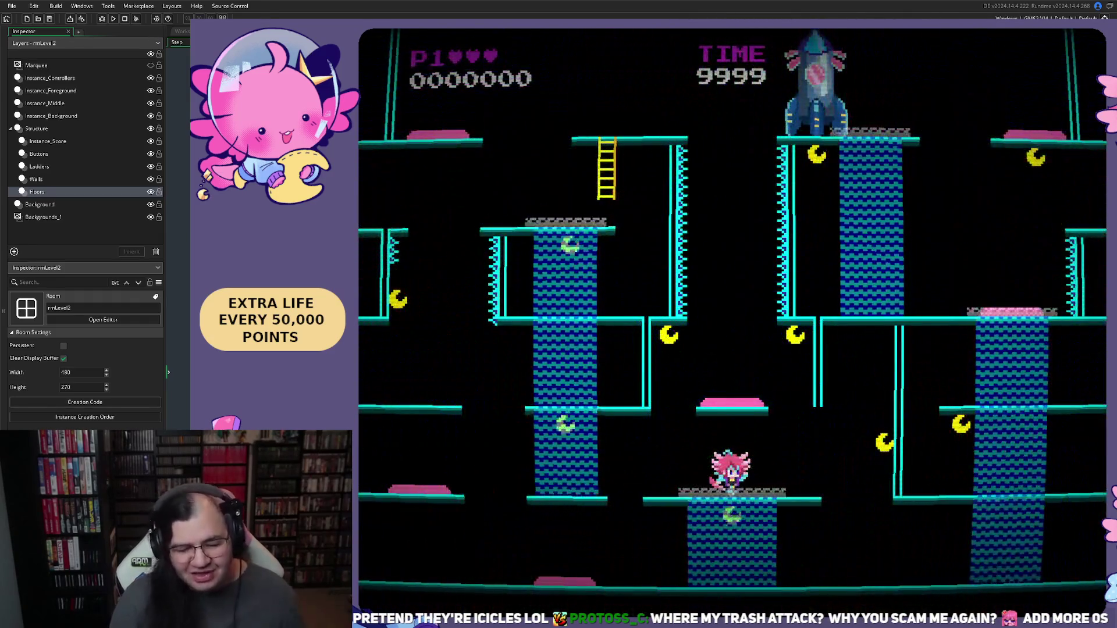
Step: Play the lower floors, jumping for moons and climbing the ladder to the top platform
key(Left)
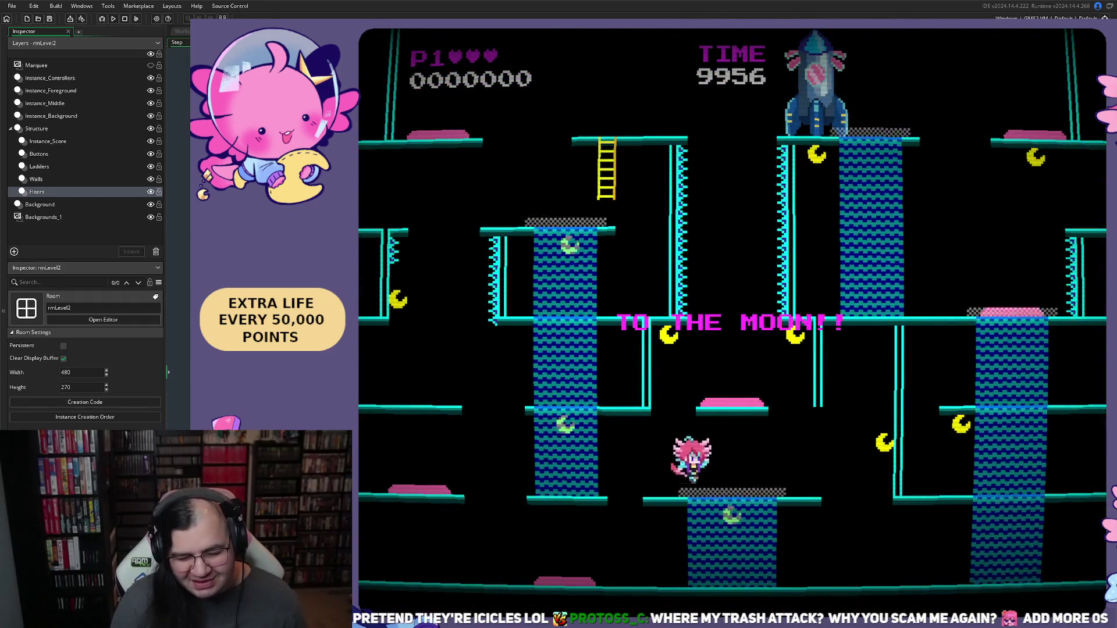
key(Left)
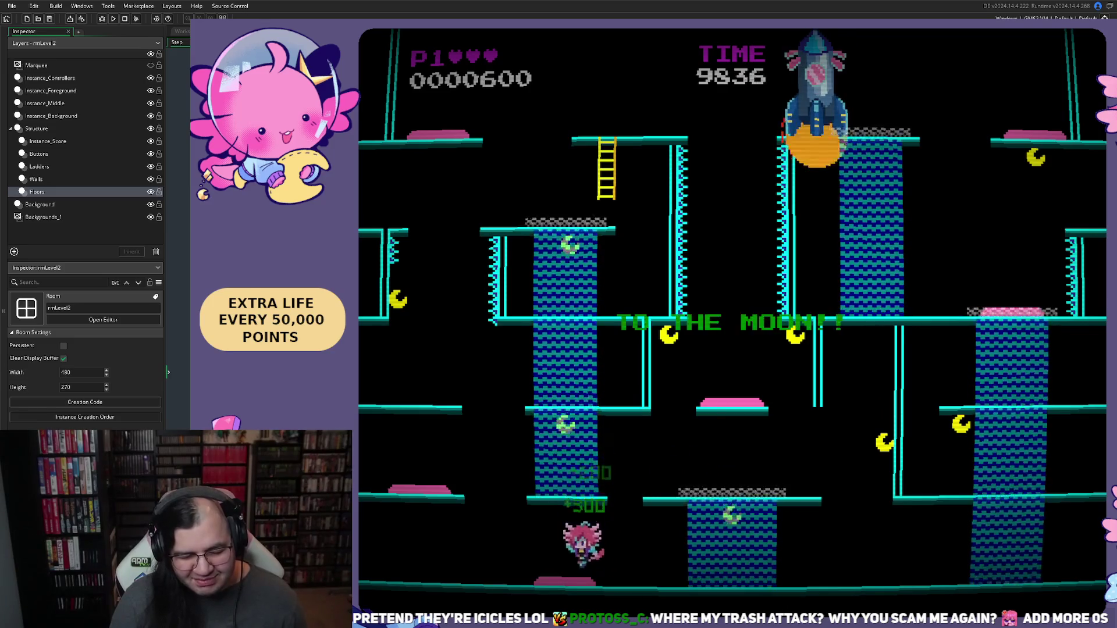
key(space)
key(Right)
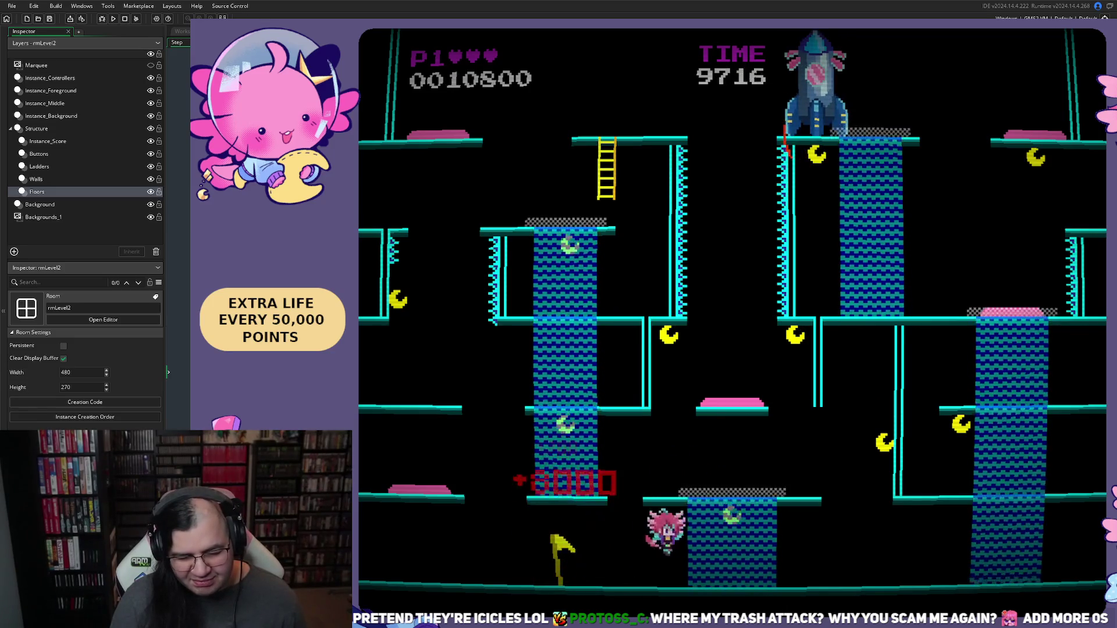
key(space)
key(Left)
key(space)
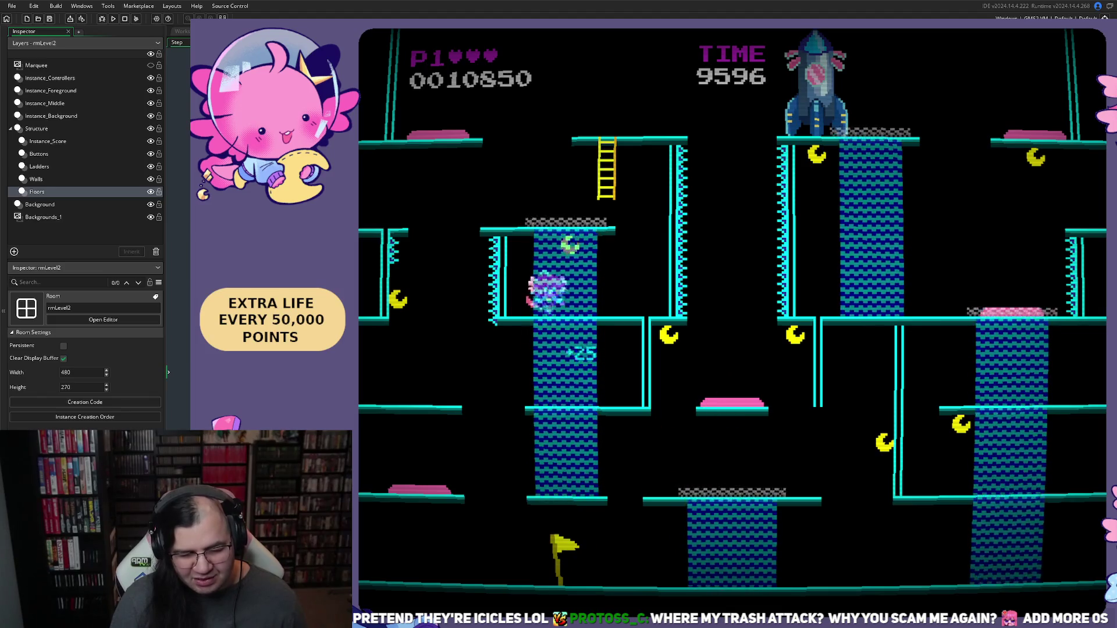
key(Right)
key(Up)
key(Right)
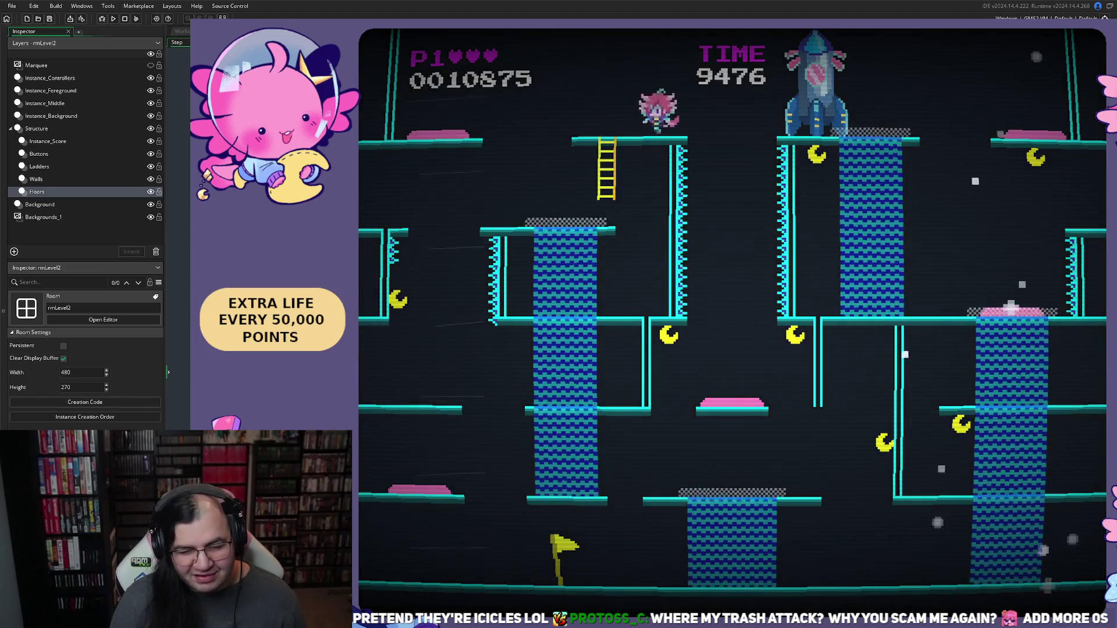
key(Left)
key(Right)
key(Left)
key(space)
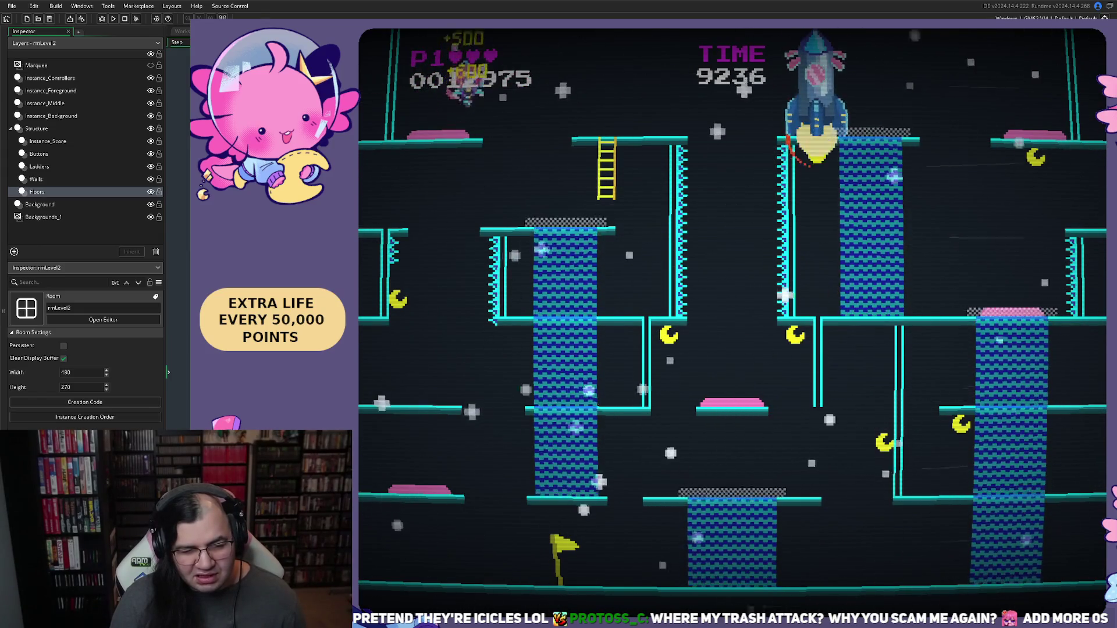
Step: Drop to the lower-left pad, collect moons on the right, then climb back up
key(Right)
key(Left)
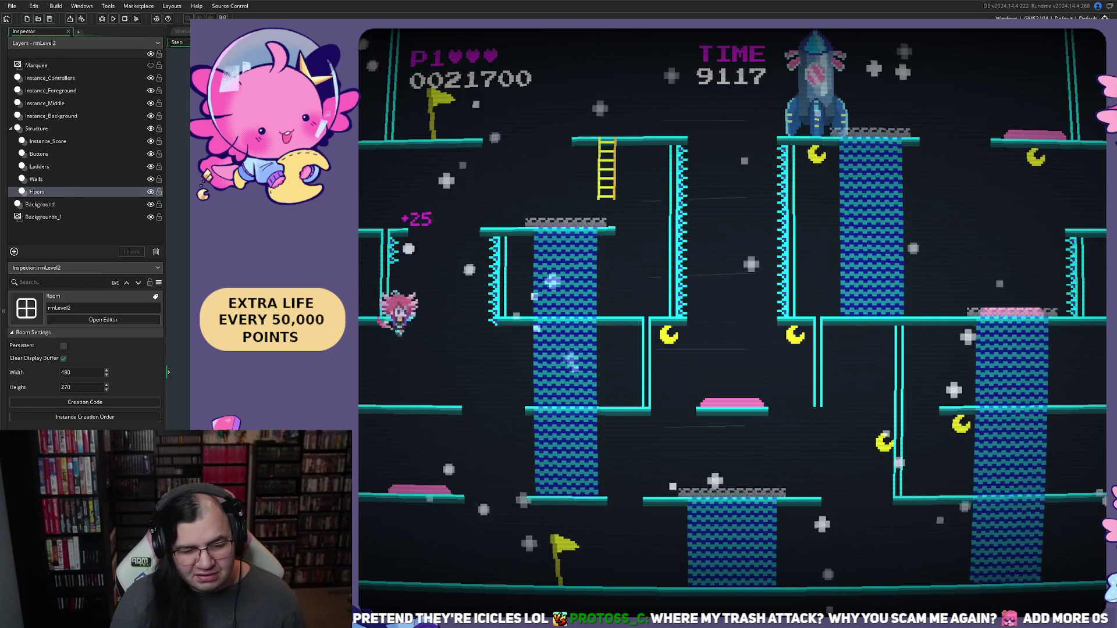
key(Right)
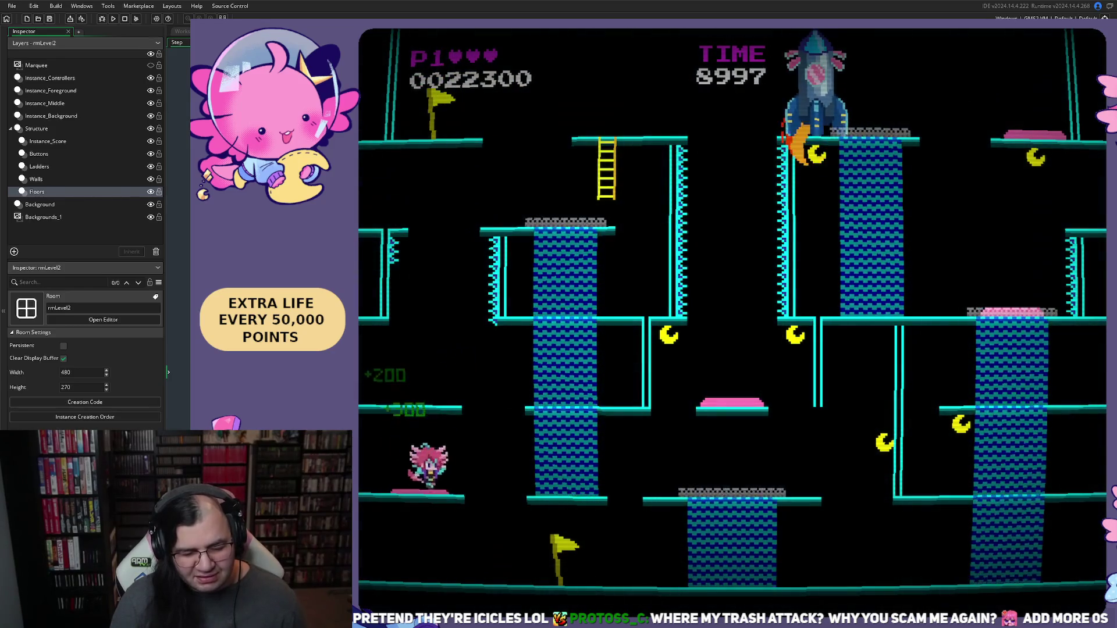
key(Left)
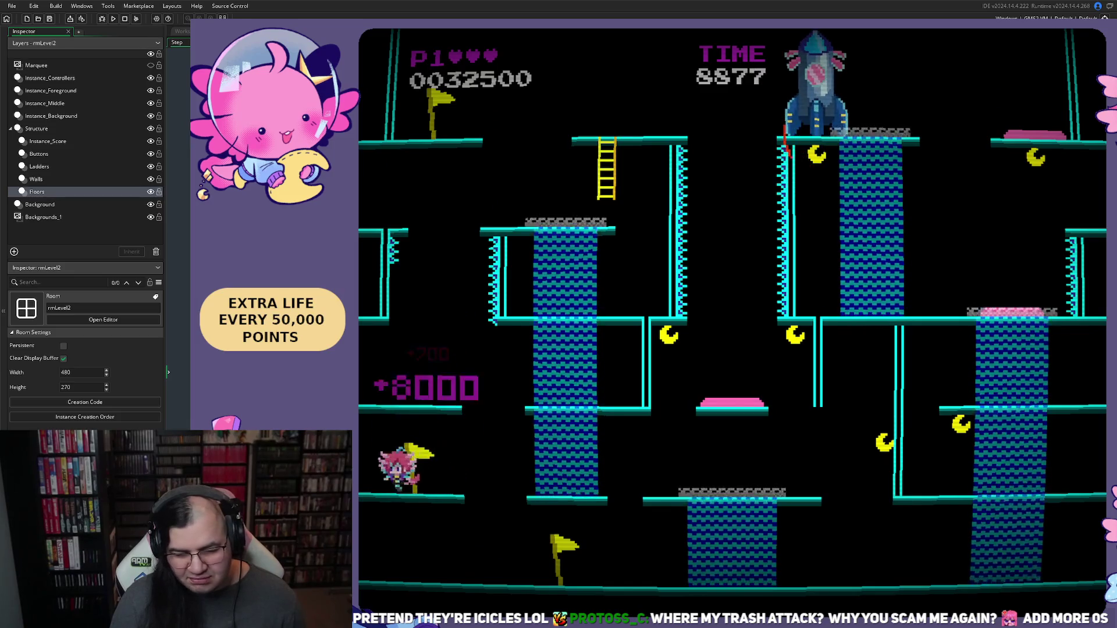
key(Right)
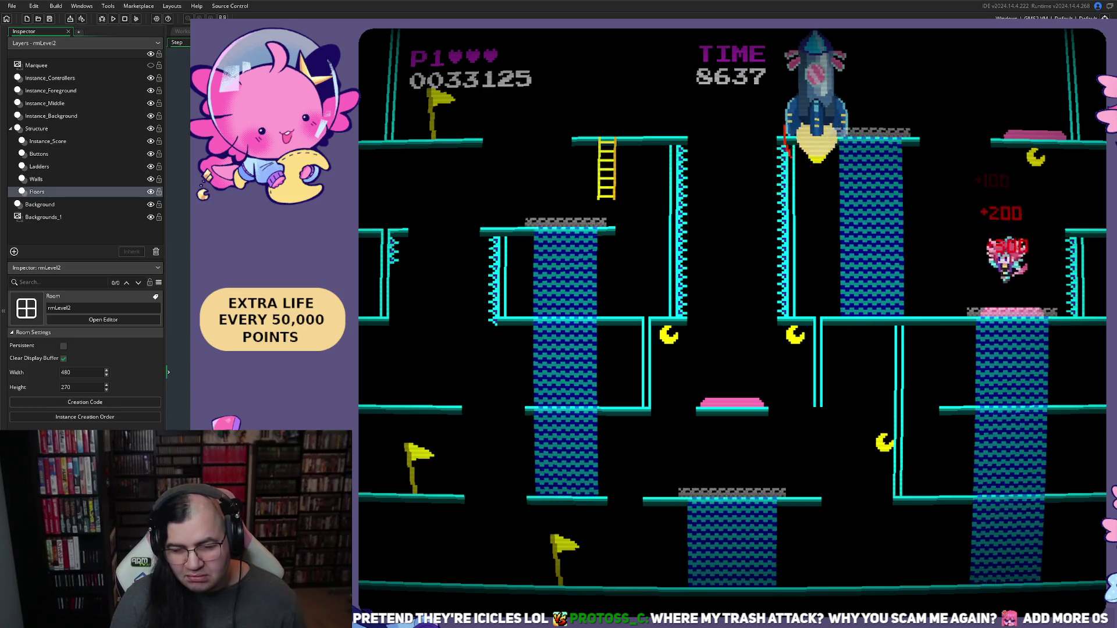
key(Right)
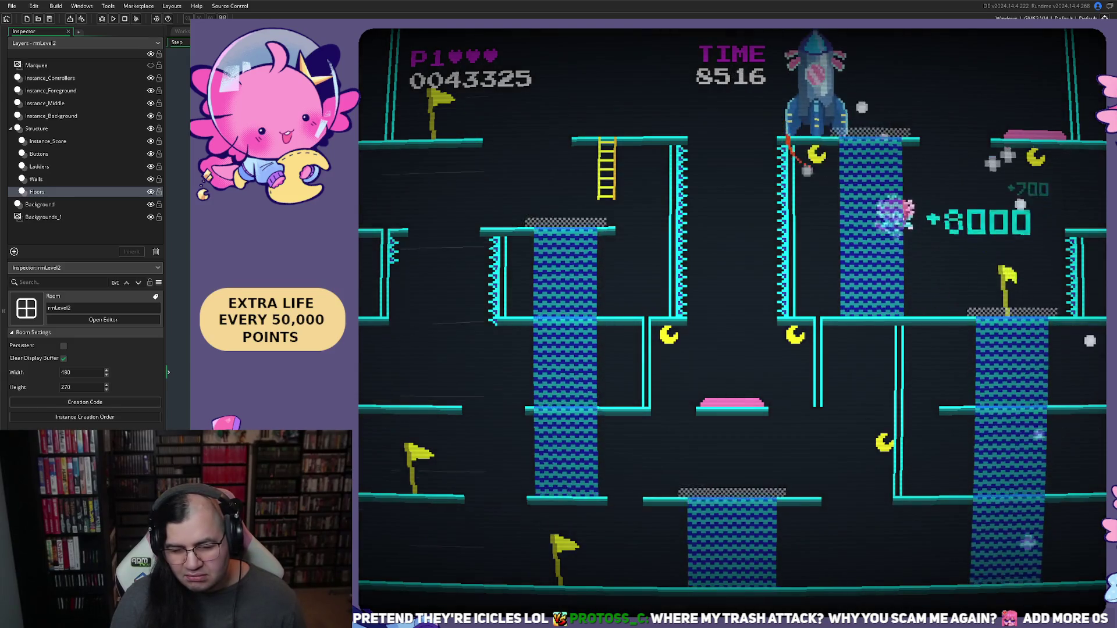
key(Right)
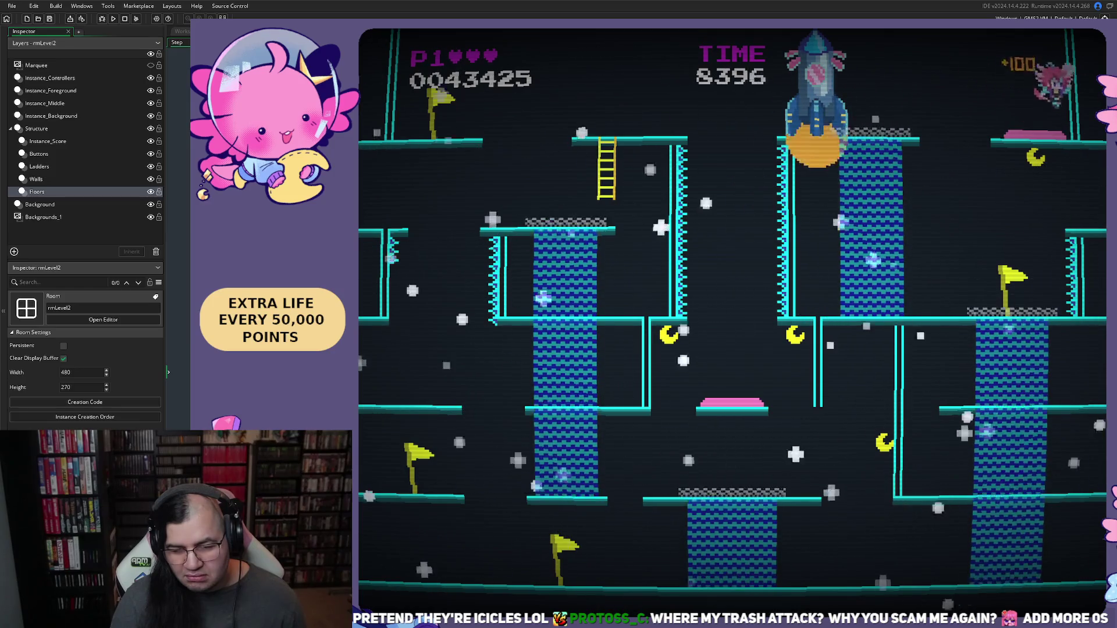
key(Left)
key(Right)
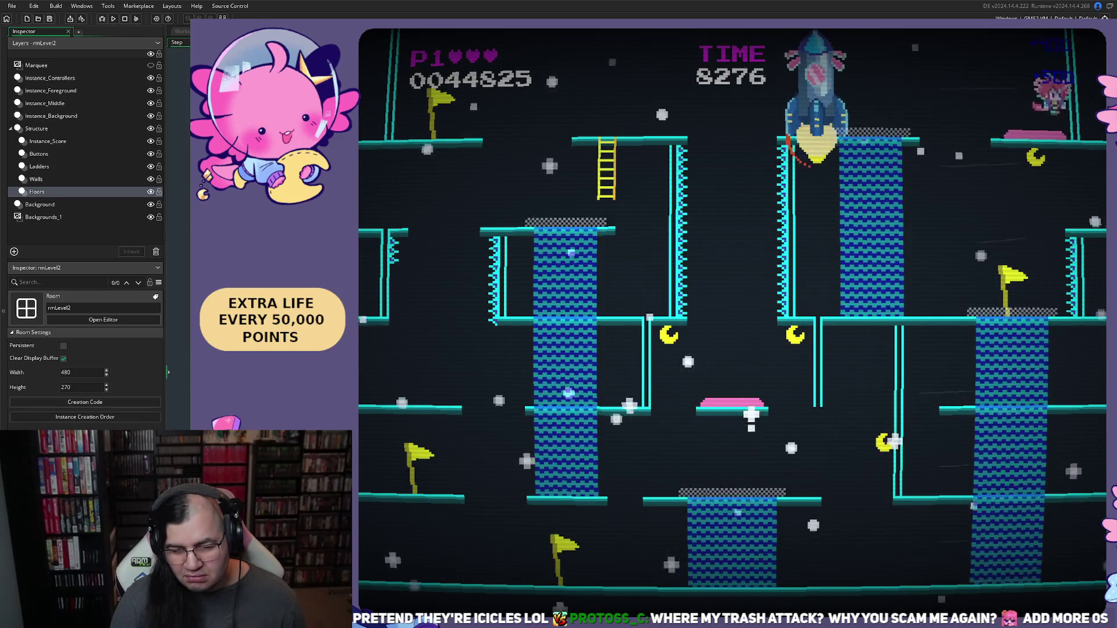
key(Left)
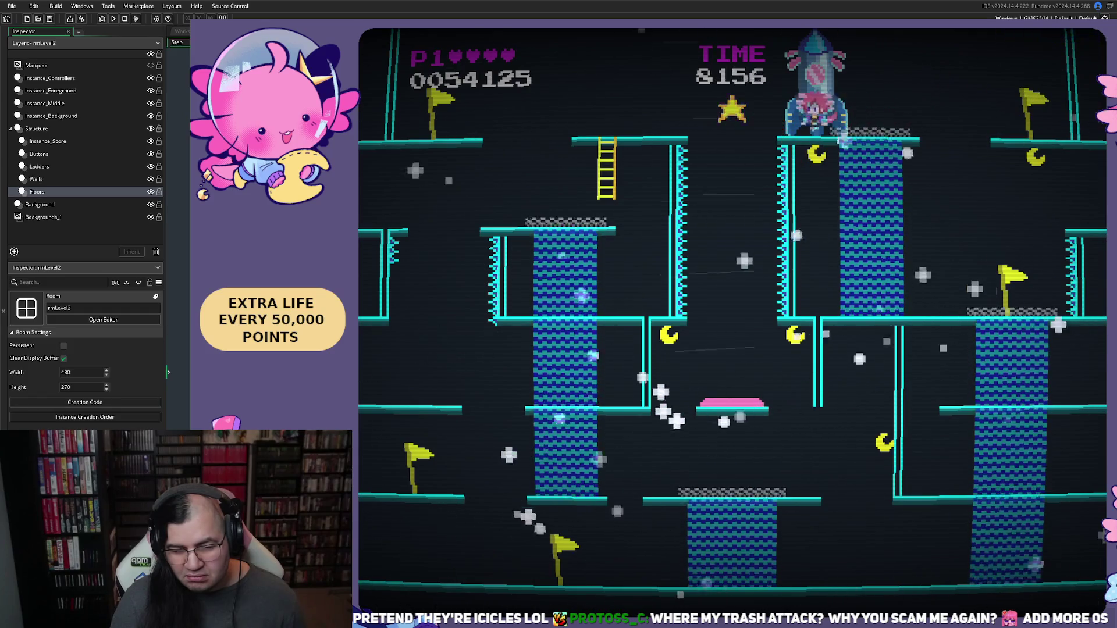
key(Left)
key(Right)
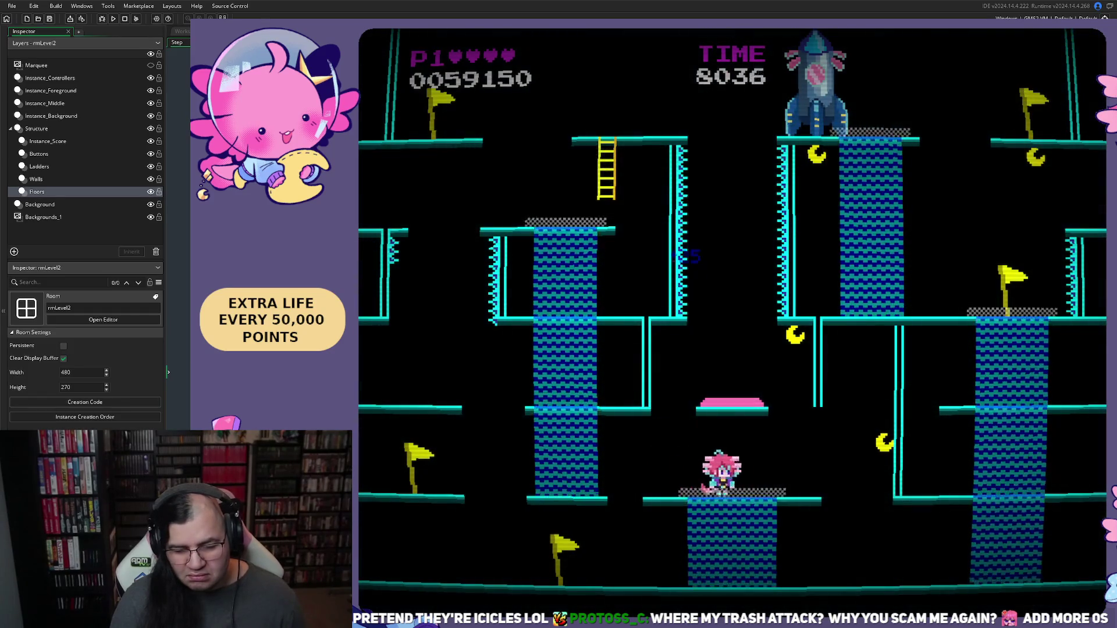
key(Left)
key(Up)
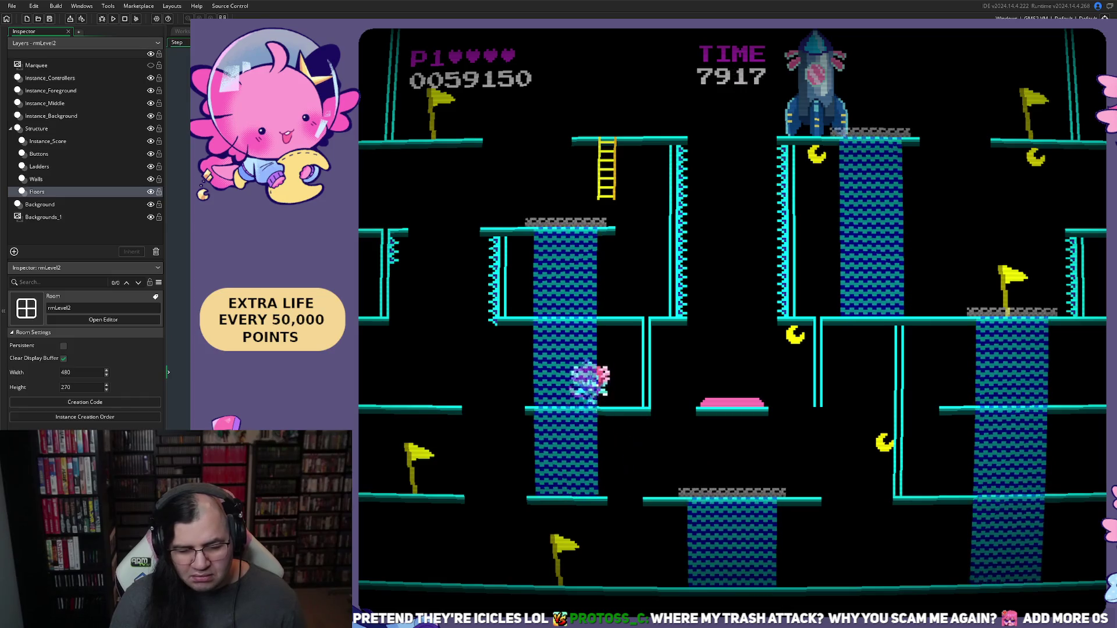
Step: Cross the pink pad and checkered platform down to the flag, then quit the playtest
key(Right)
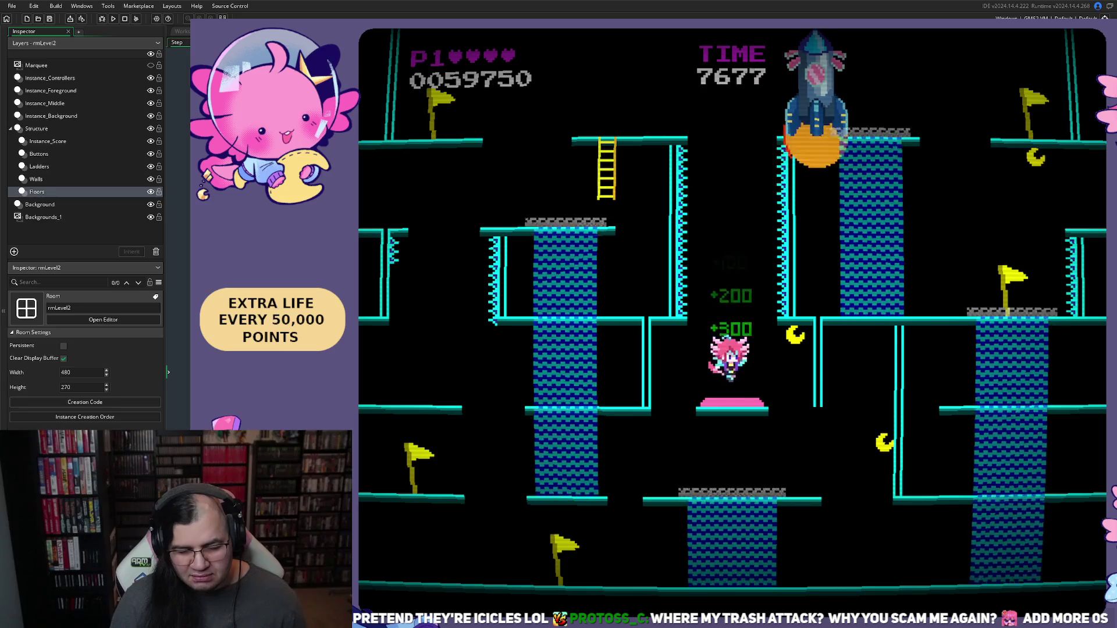
key(Right)
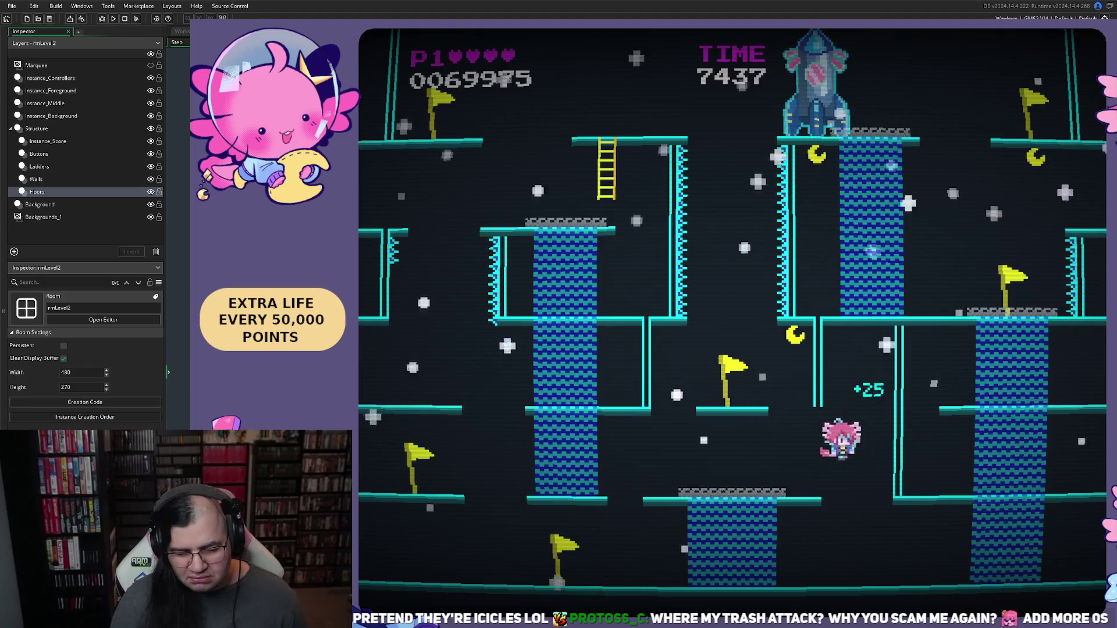
key(Left)
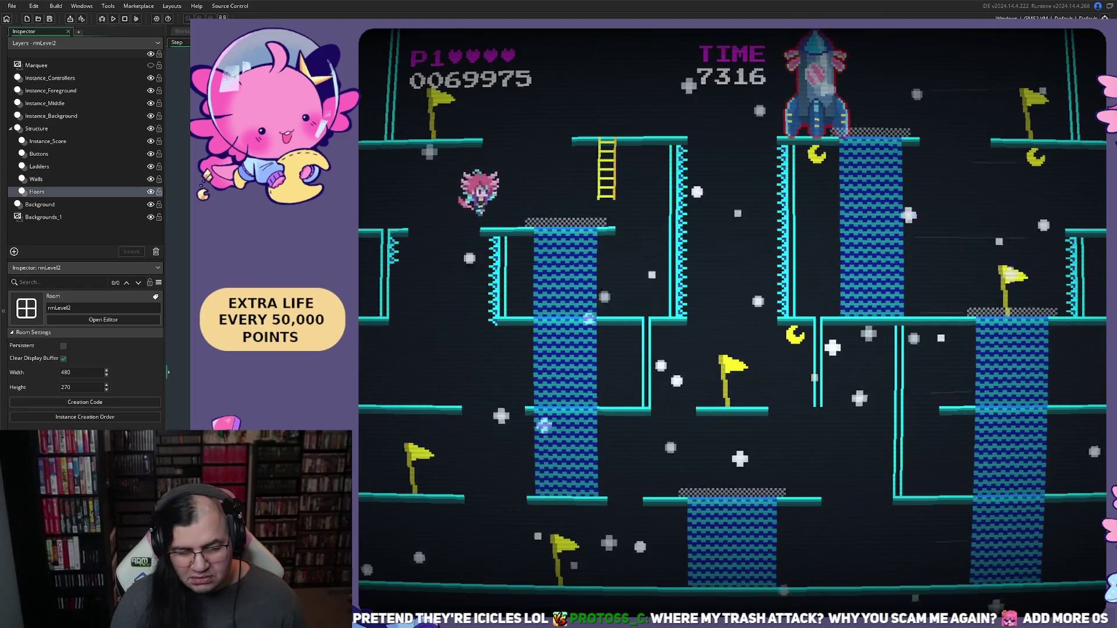
key(Right)
key(Up)
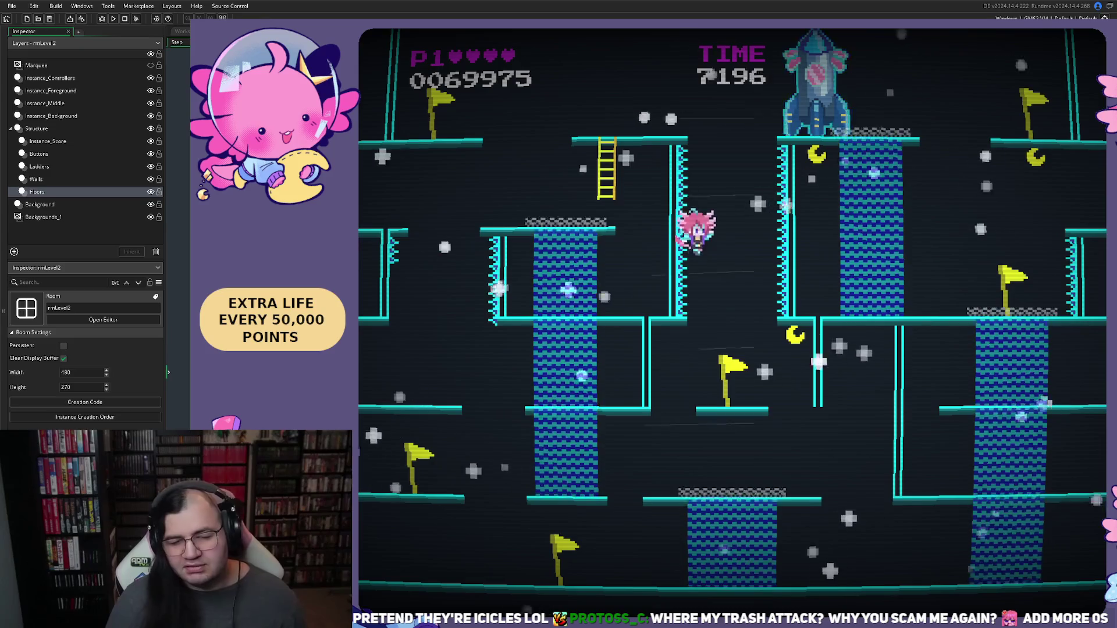
key(Right)
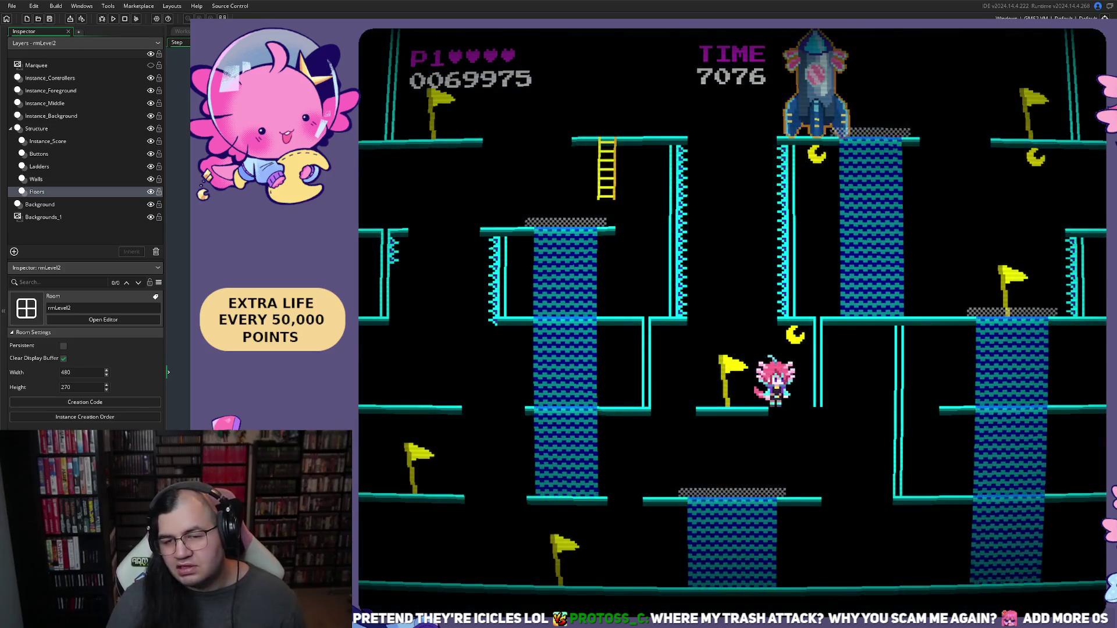
key(Escape)
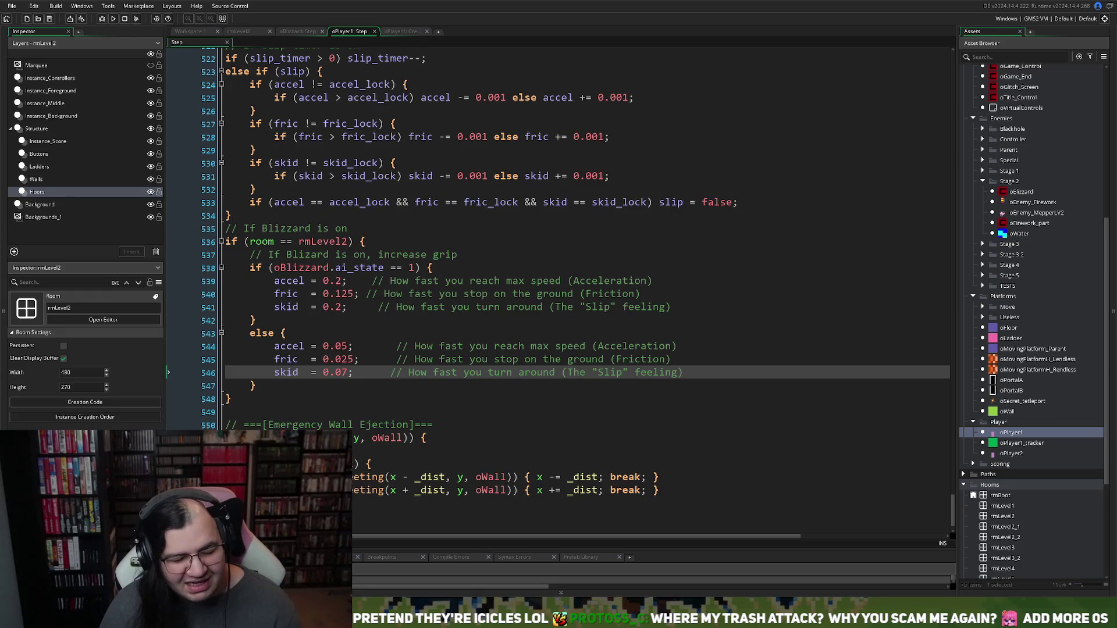
Step: Review the open code tabs and select the movement-feel comments in oPlayer1 Create
click(289, 30)
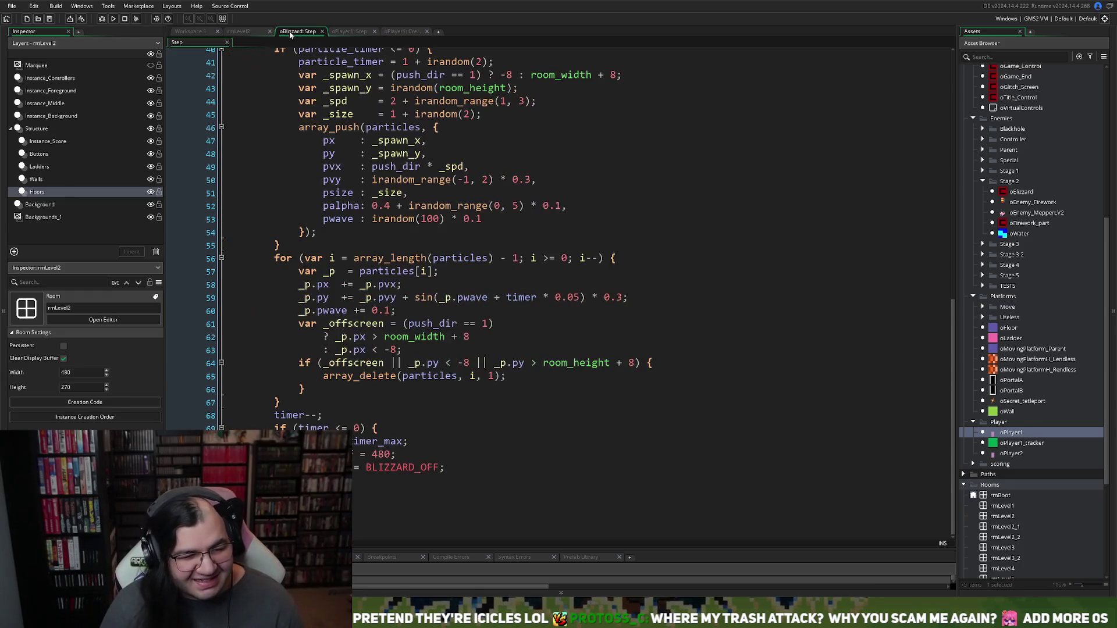
click(256, 32)
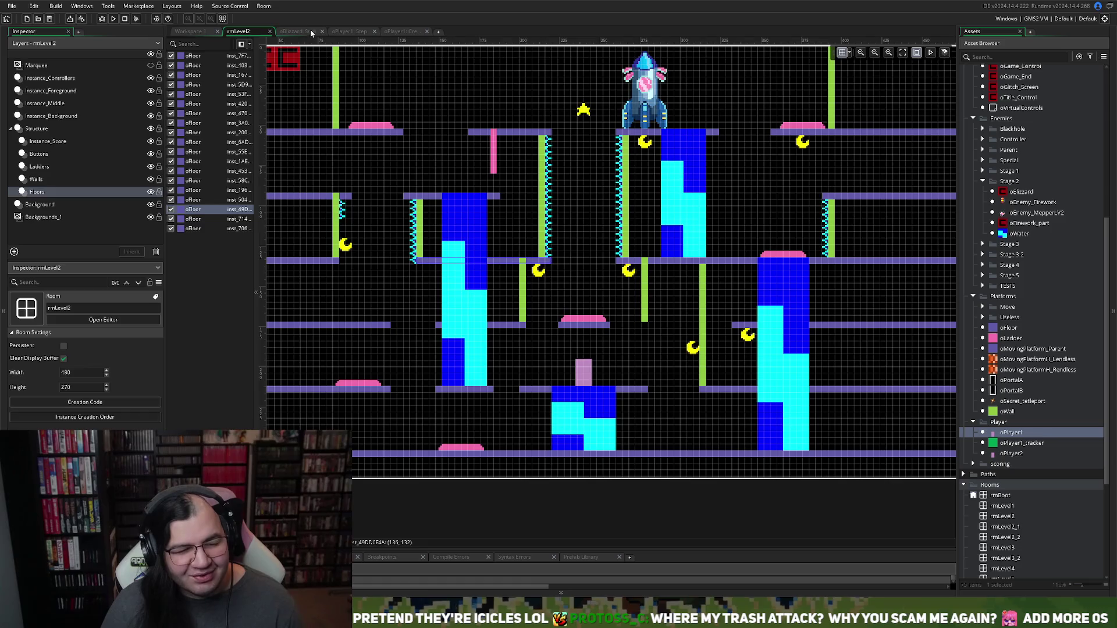
click(349, 32)
click(402, 32)
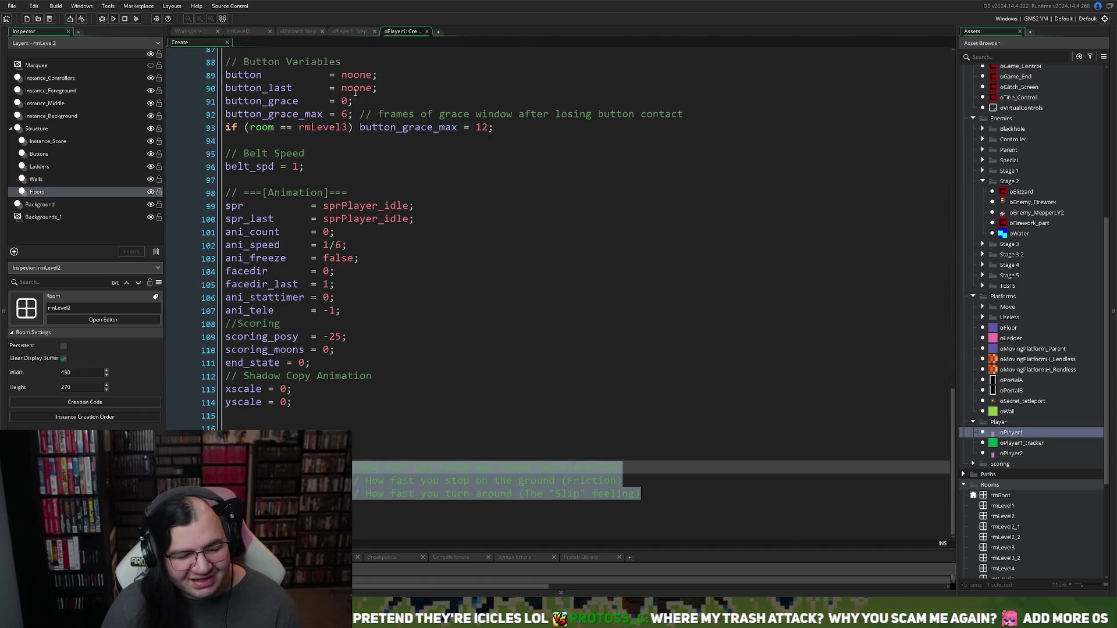
click(386, 362)
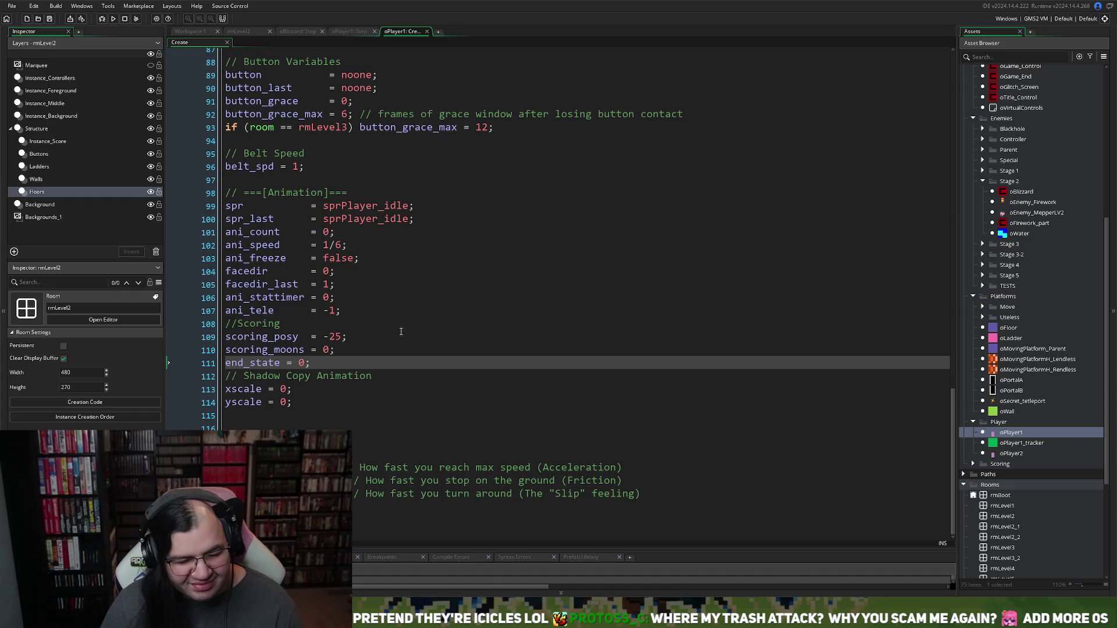
drag(647, 493, 352, 467)
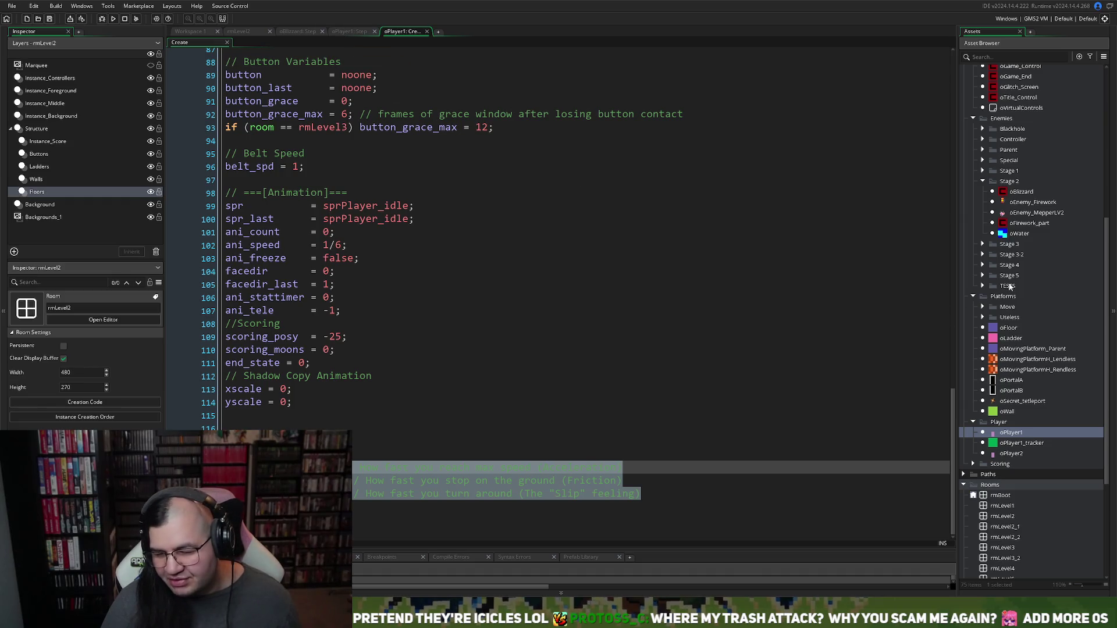
scroll(1012, 291, up, 5)
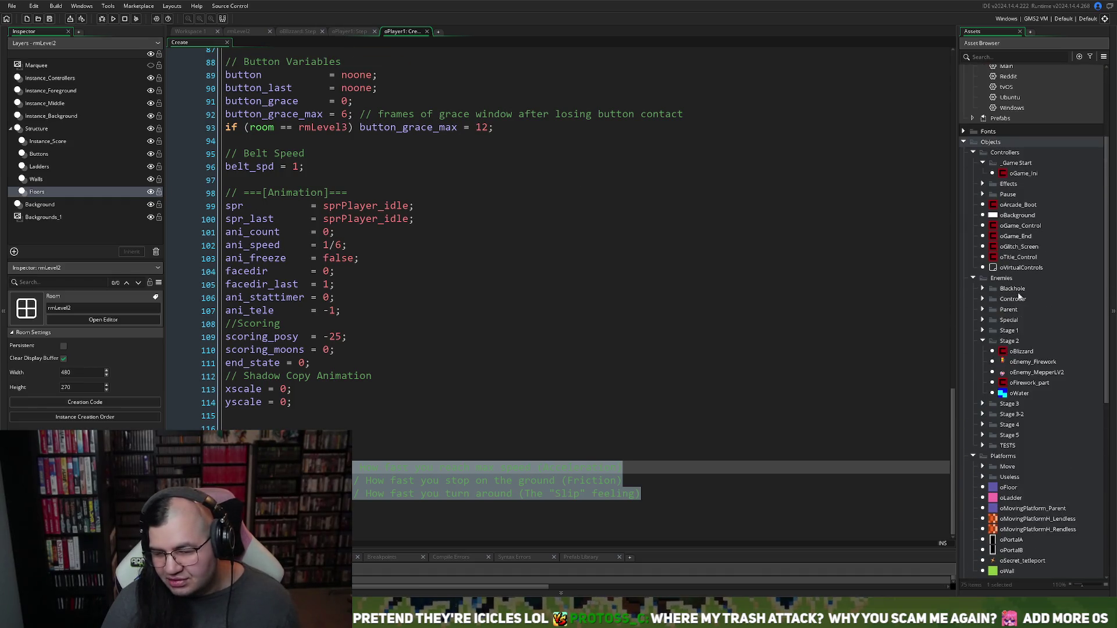
Step: Set push_force on line 12 of oBlizzard's Create event to 0.15
double_click(1020, 352)
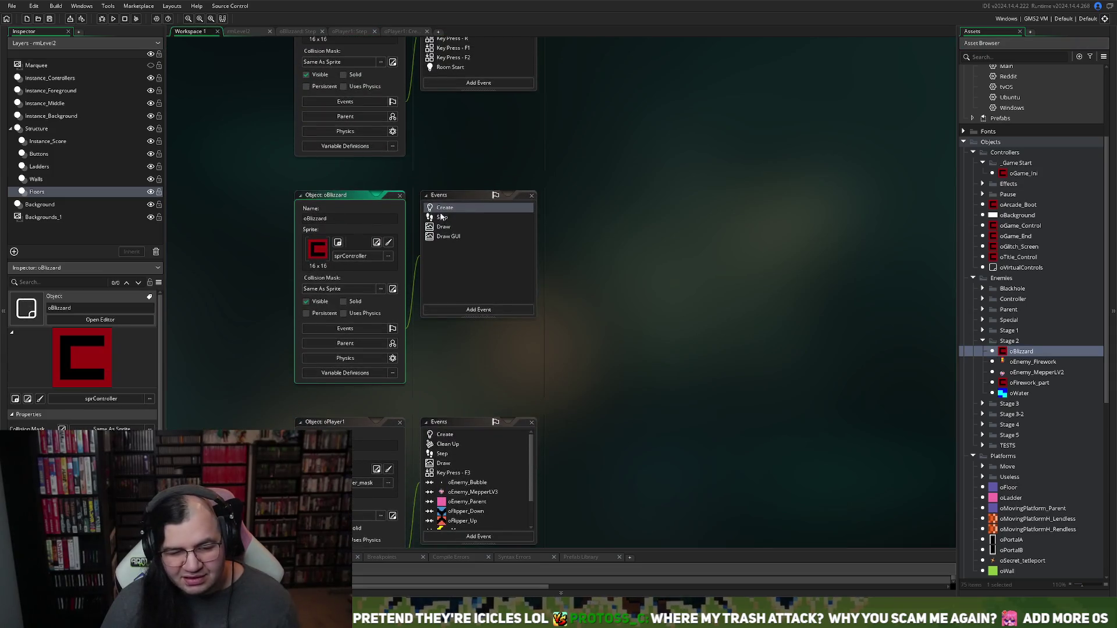
double_click(444, 210)
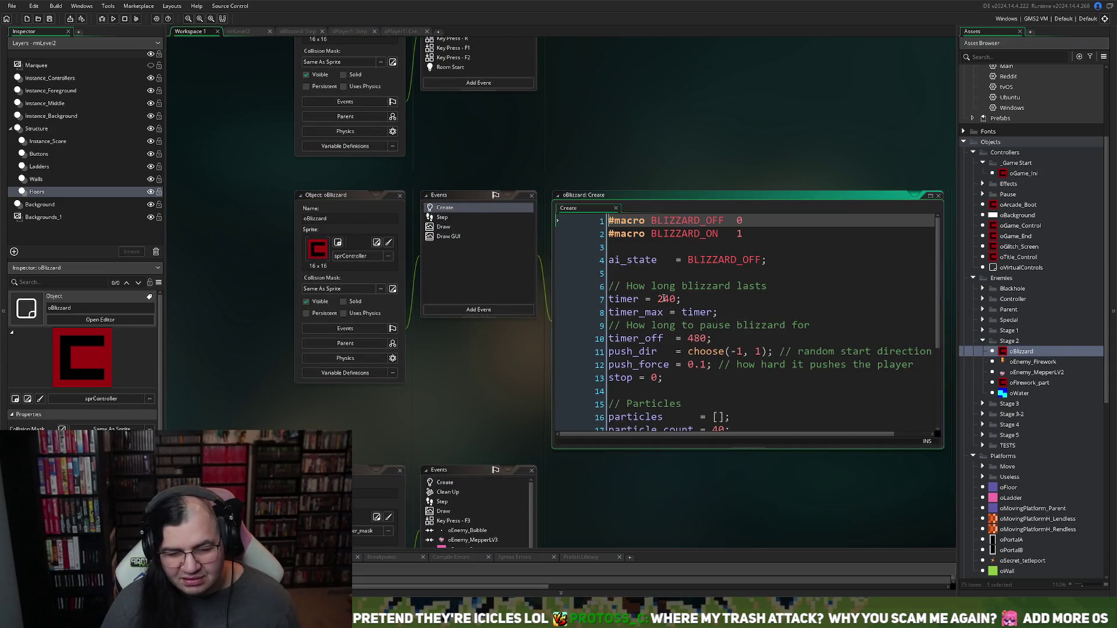
scroll(663, 299, down, 4)
scroll(667, 327, up, 2)
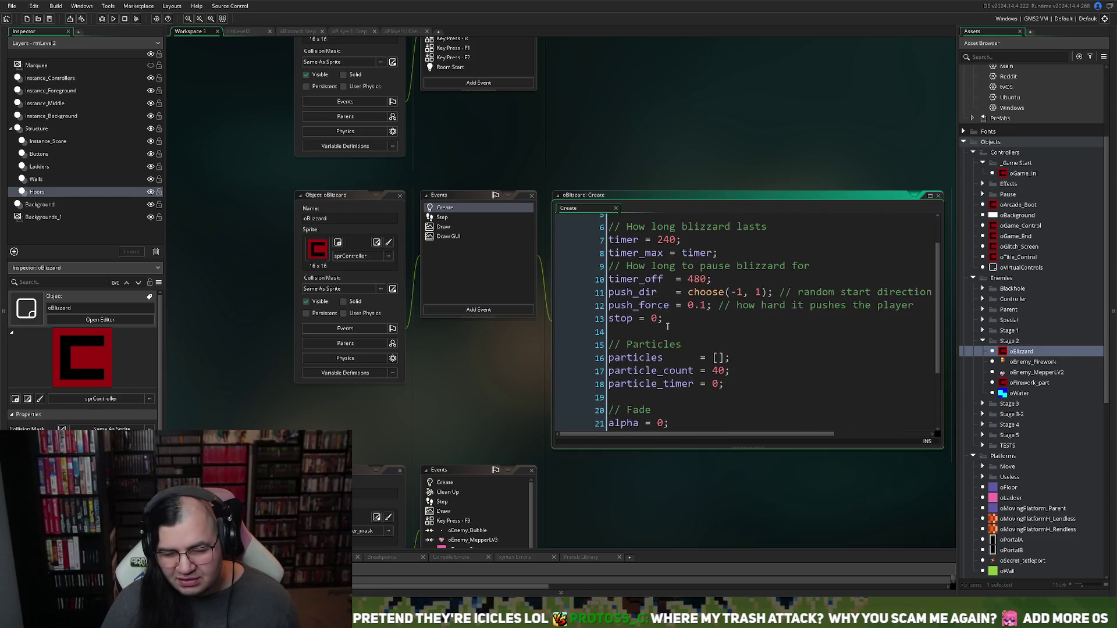
scroll(667, 327, down, 2)
scroll(668, 327, up, 2)
scroll(690, 357, up, 2)
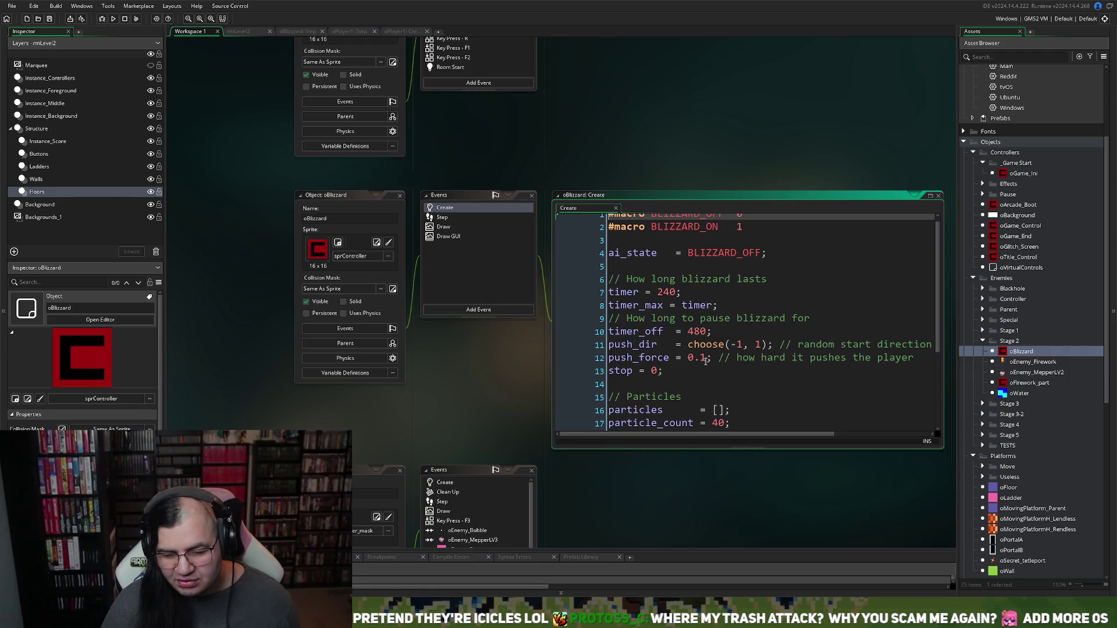
click(697, 358)
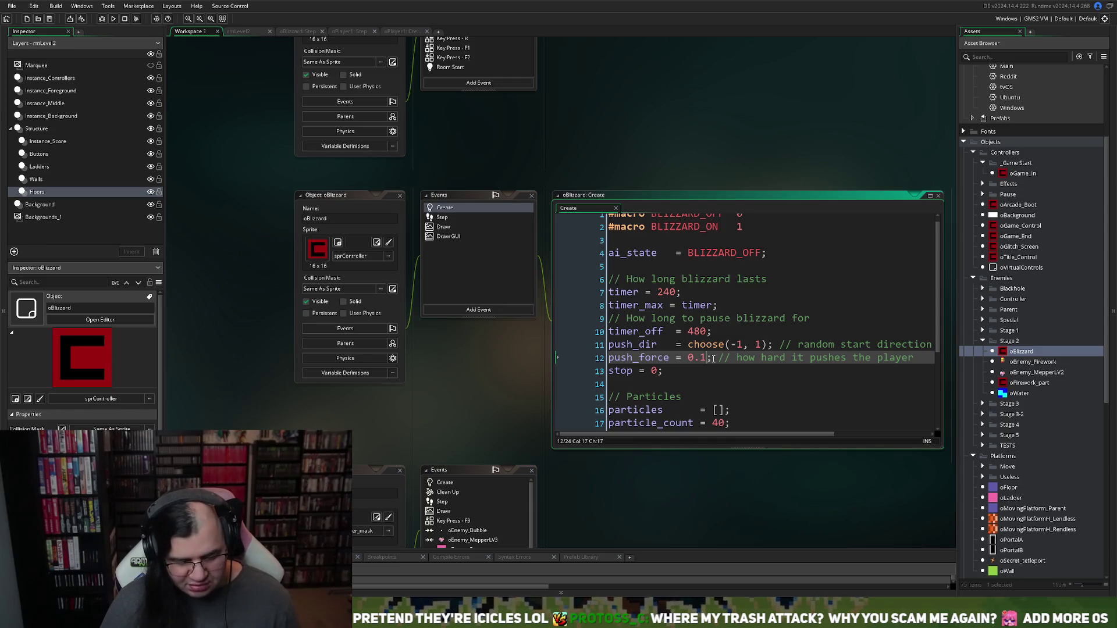
text(5)
Step: Save and run a new build, setting the menu's starting stage to 2
click(114, 22)
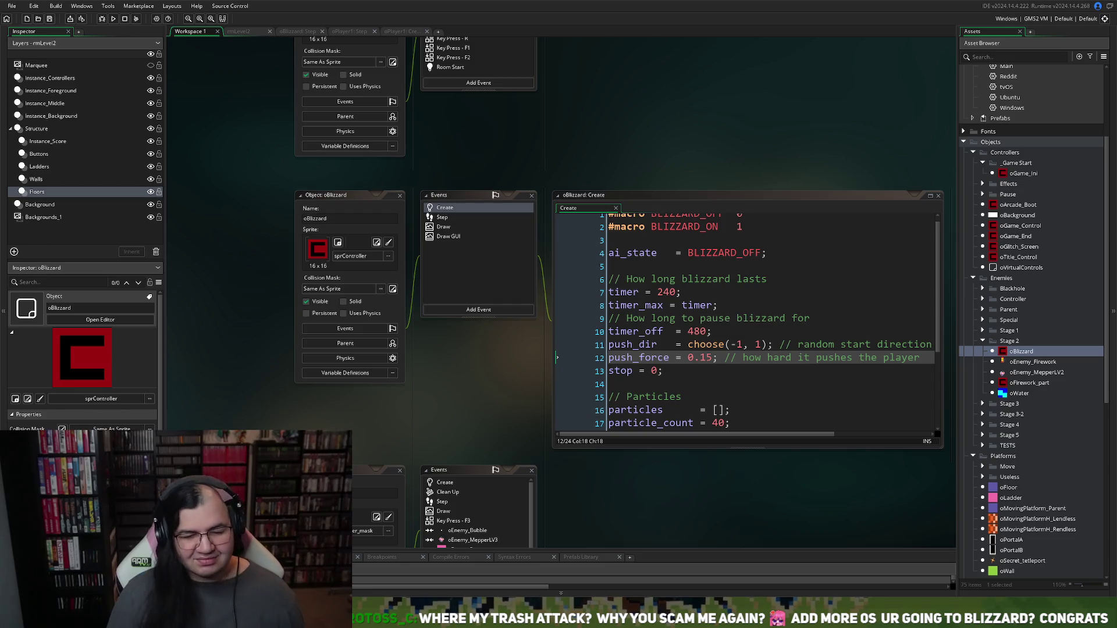
key(Down)
key(Right)
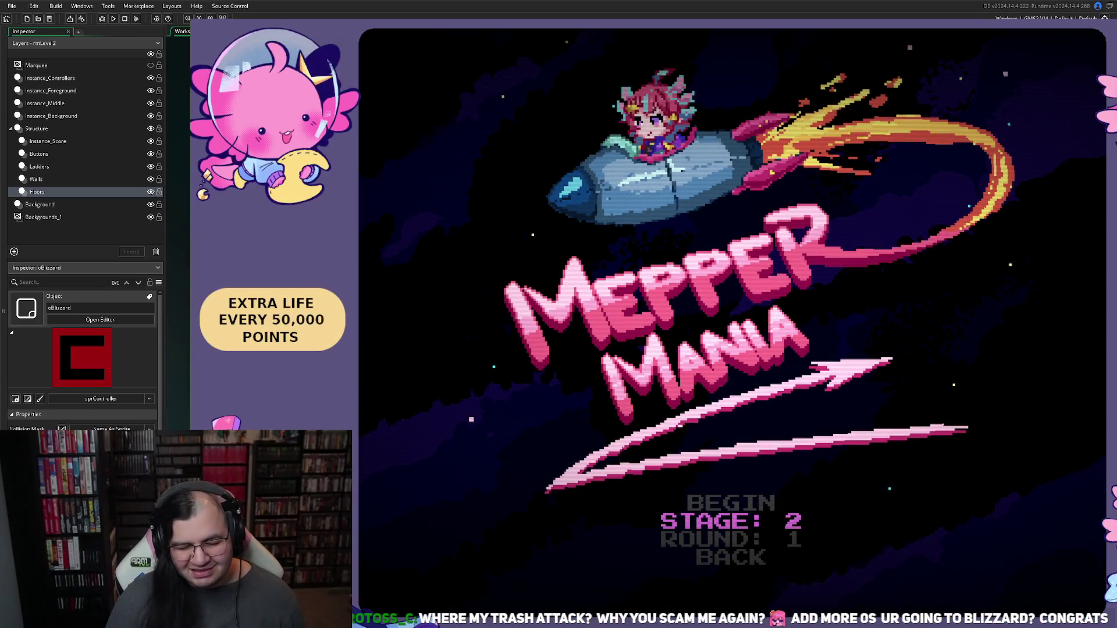
Step: Begin stage 2, collect moons, climb the ladder into the rocket, then quit
key(Up)
key(Return)
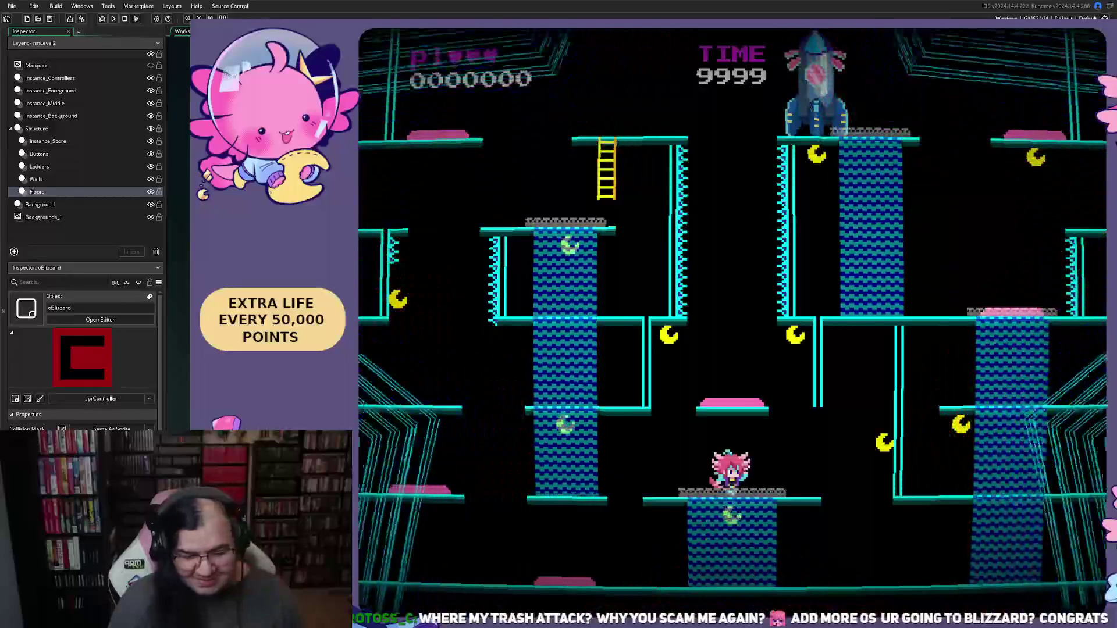
key(Left)
key(Left)
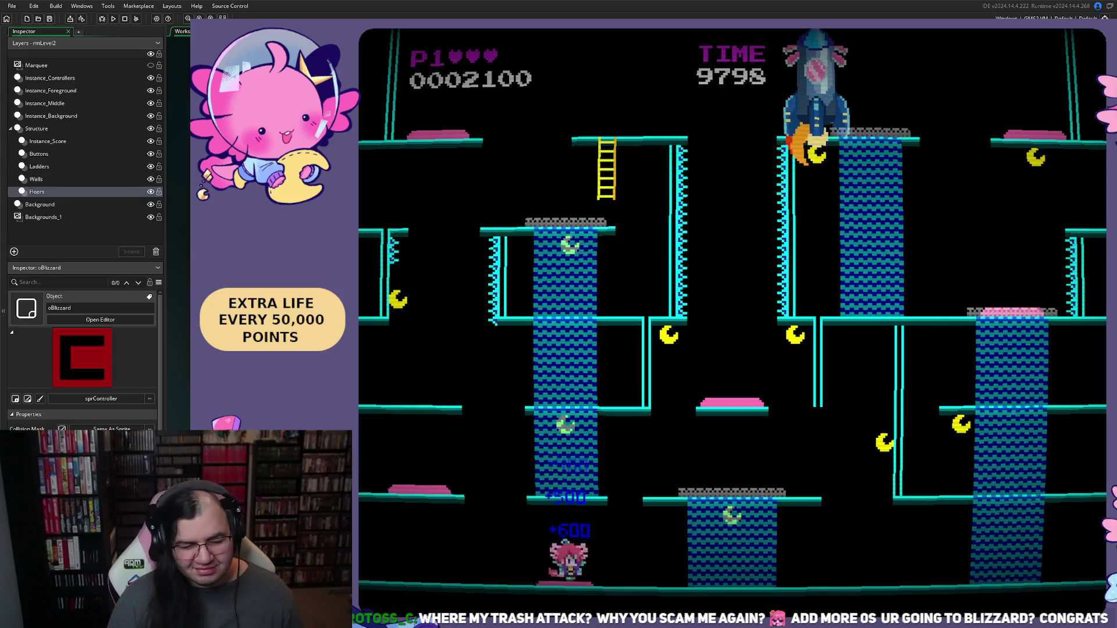
key(Right)
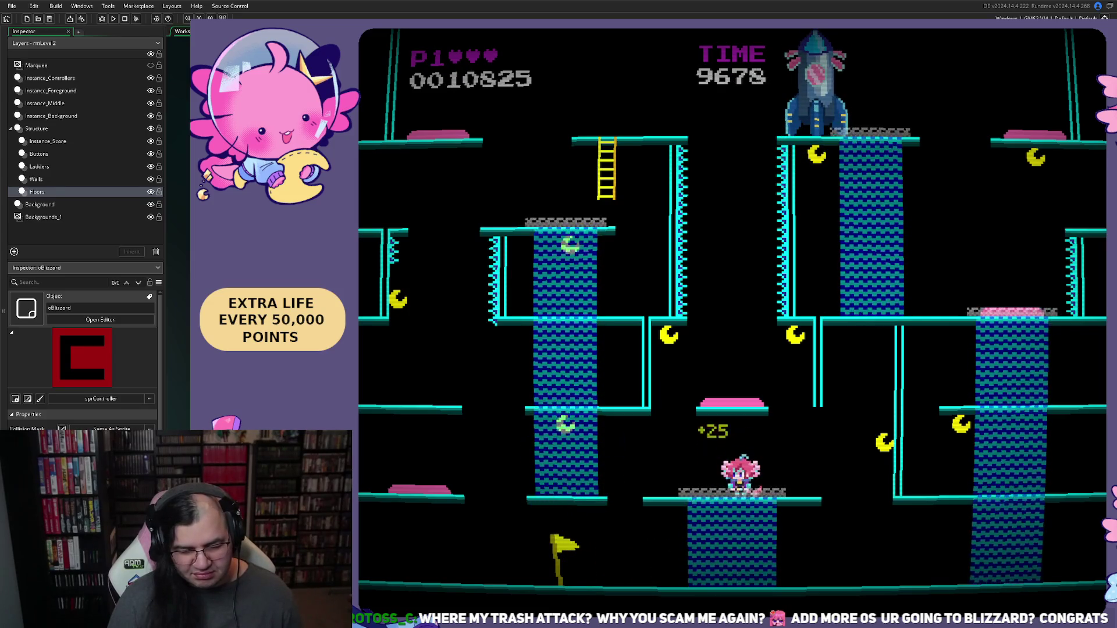
key(Left)
key(space)
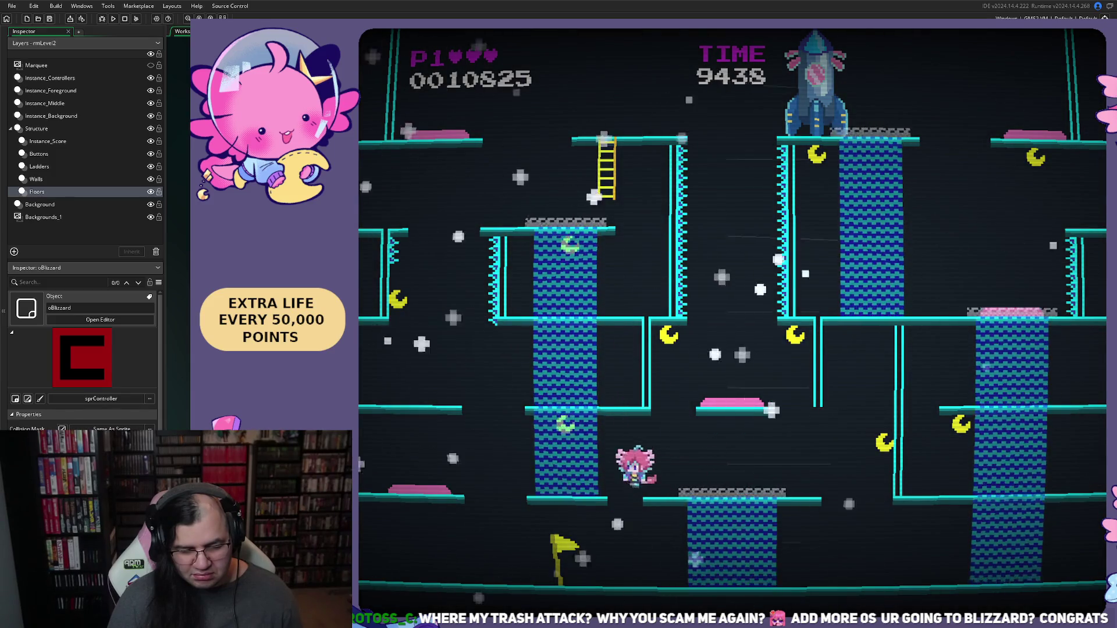
key(space)
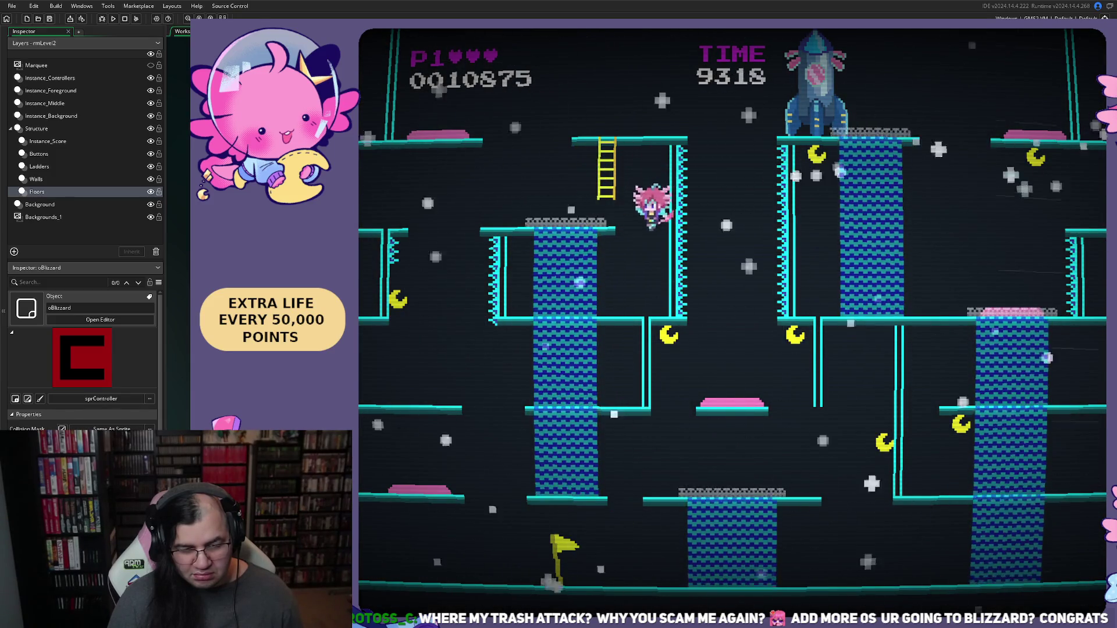
key(Up)
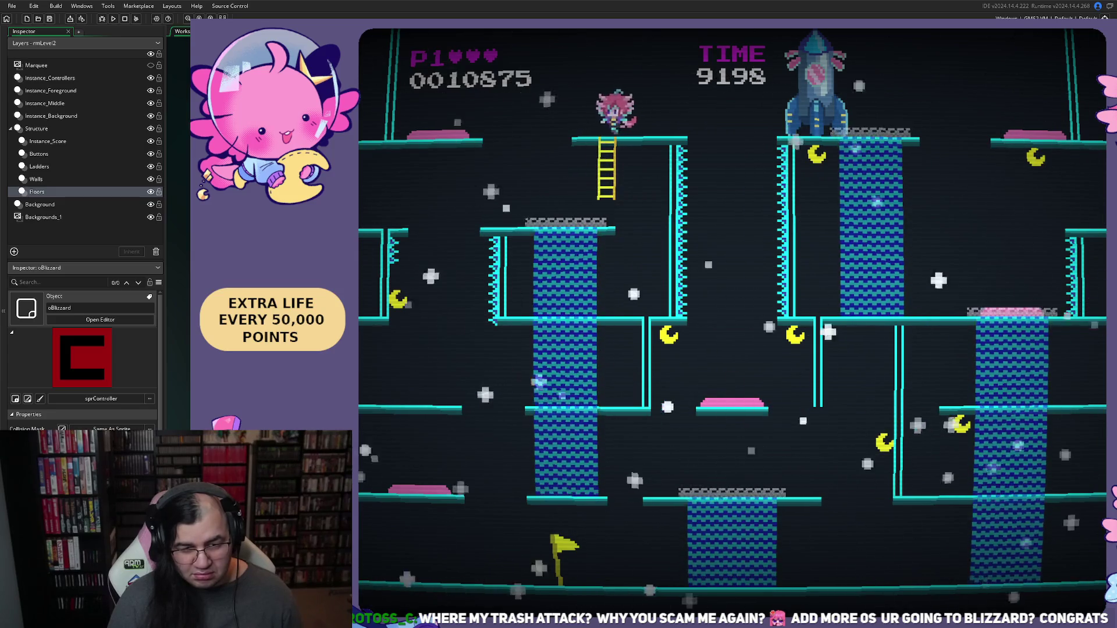
key(Right)
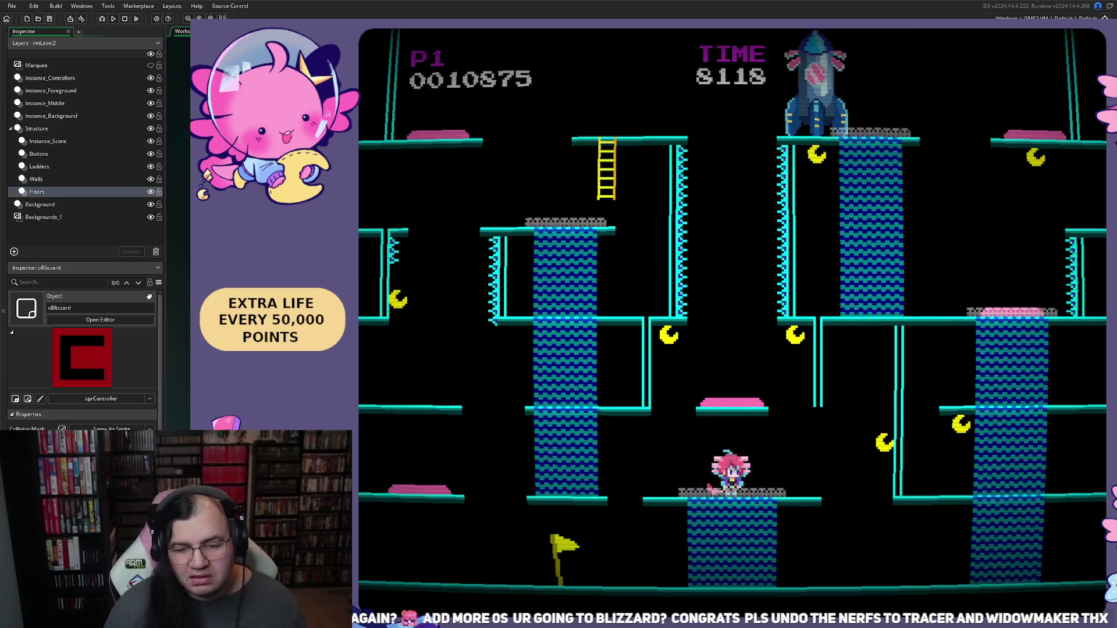
key(Escape)
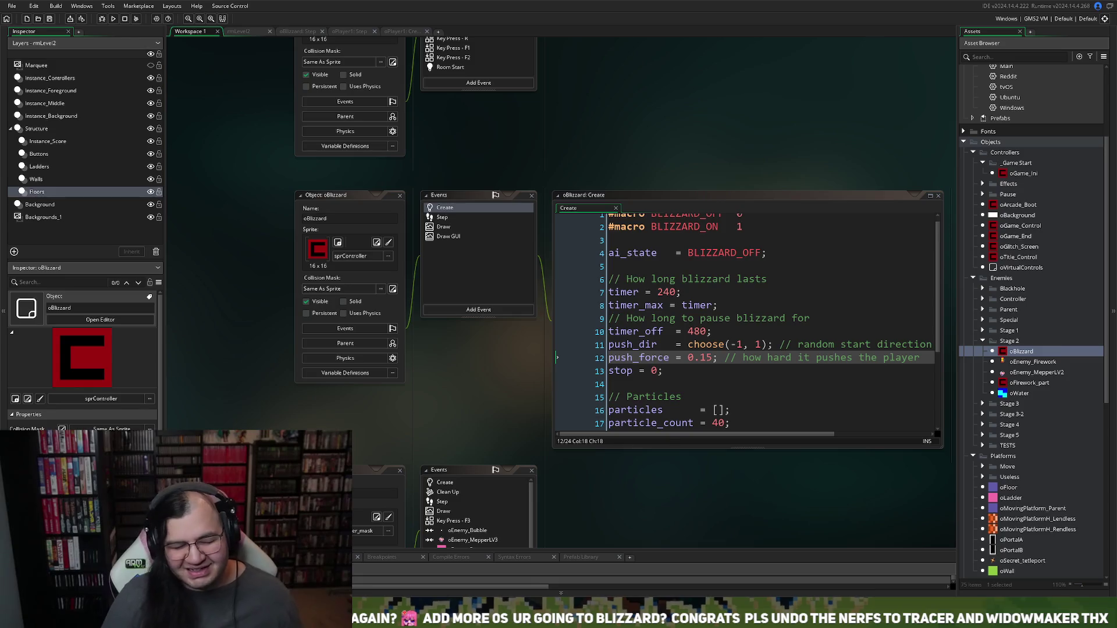
Step: Close the oBlizzard and oPlayer1 Step tabs, check oPlayer1 Create's comments, then switch to rmLevel2
scroll(465, 419, up, 5)
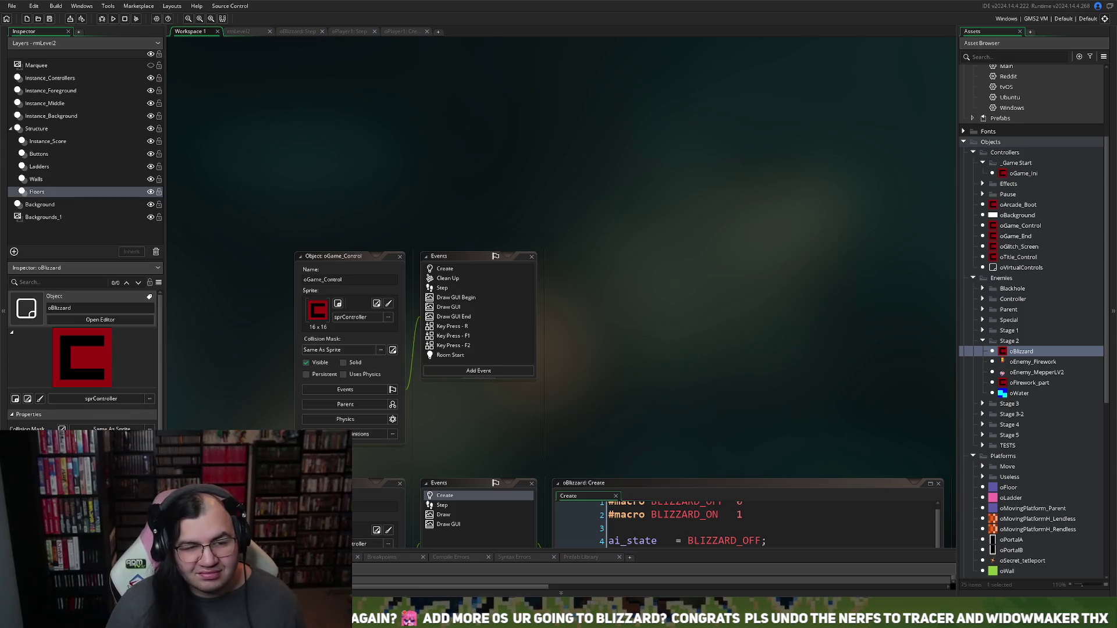
click(321, 30)
click(323, 31)
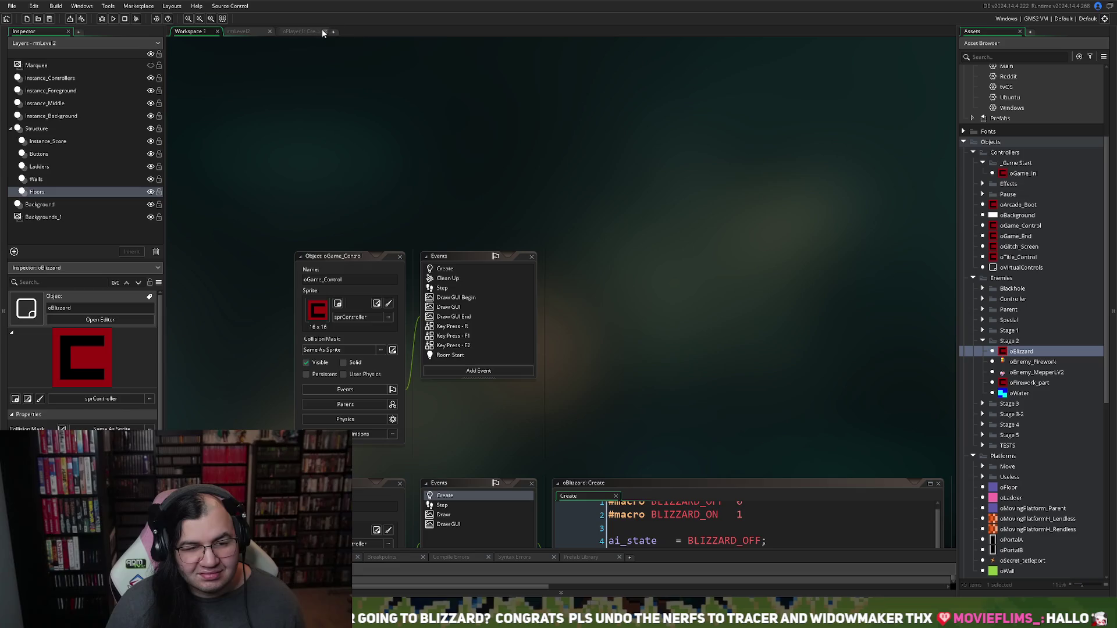
click(292, 31)
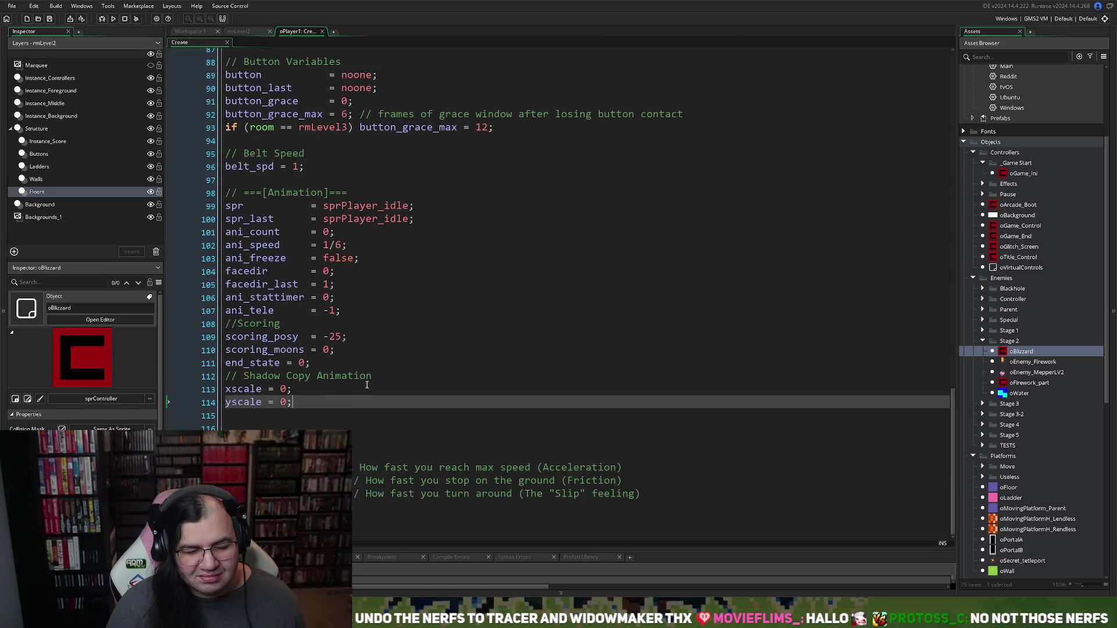
drag(660, 499, 343, 467)
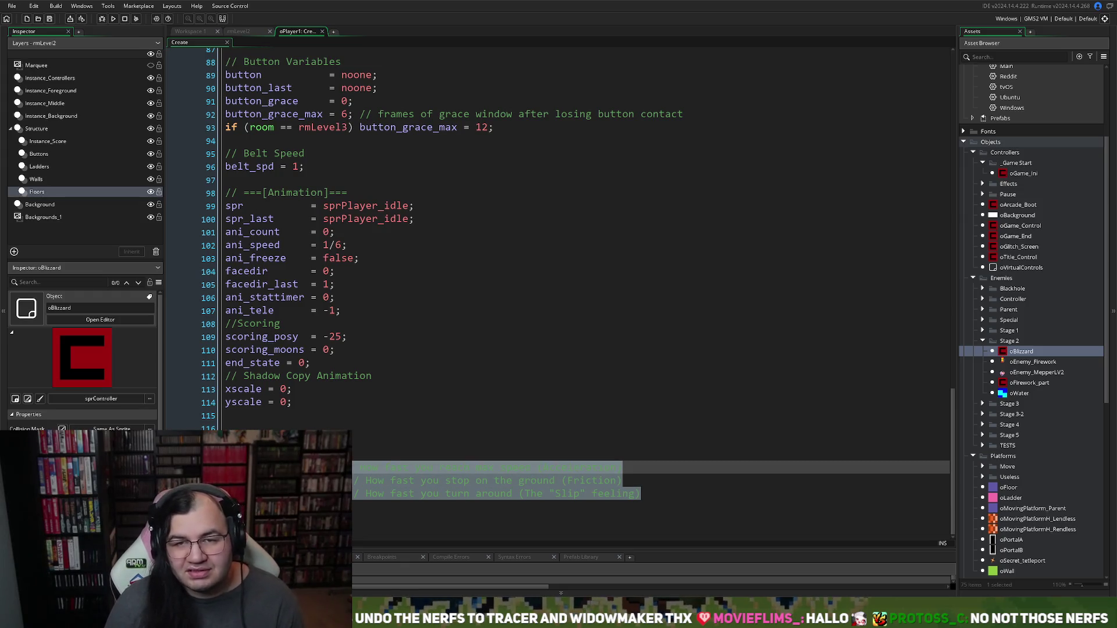
key(ctrl+Tab)
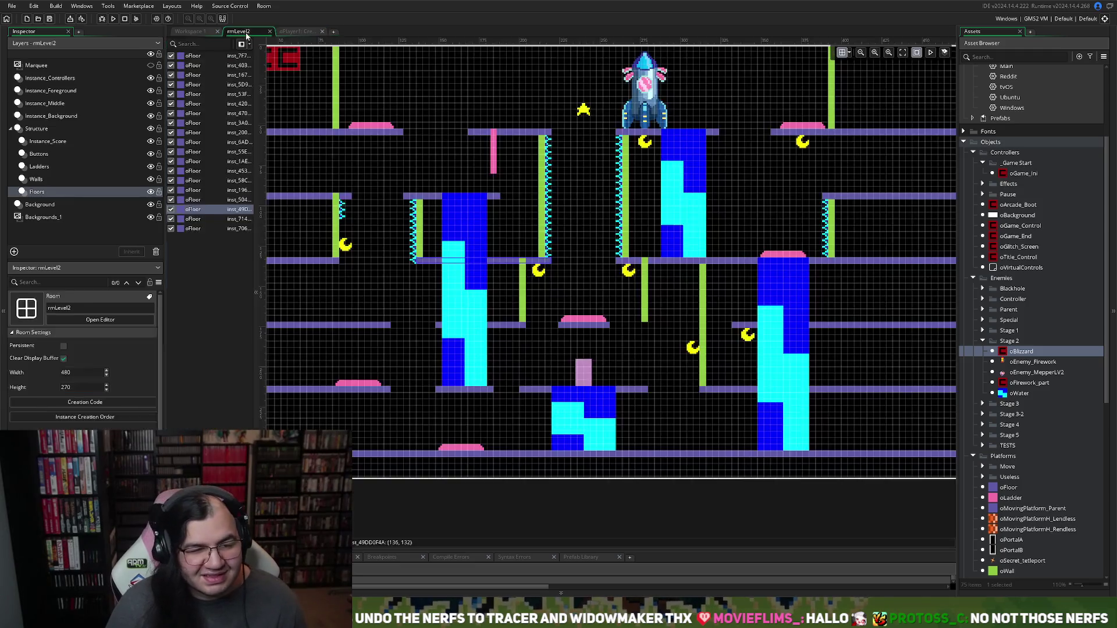
Step: Stretch the upper-left and next top-row floors rightward and the rocket's floor leftward
scroll(579, 169, up, 4)
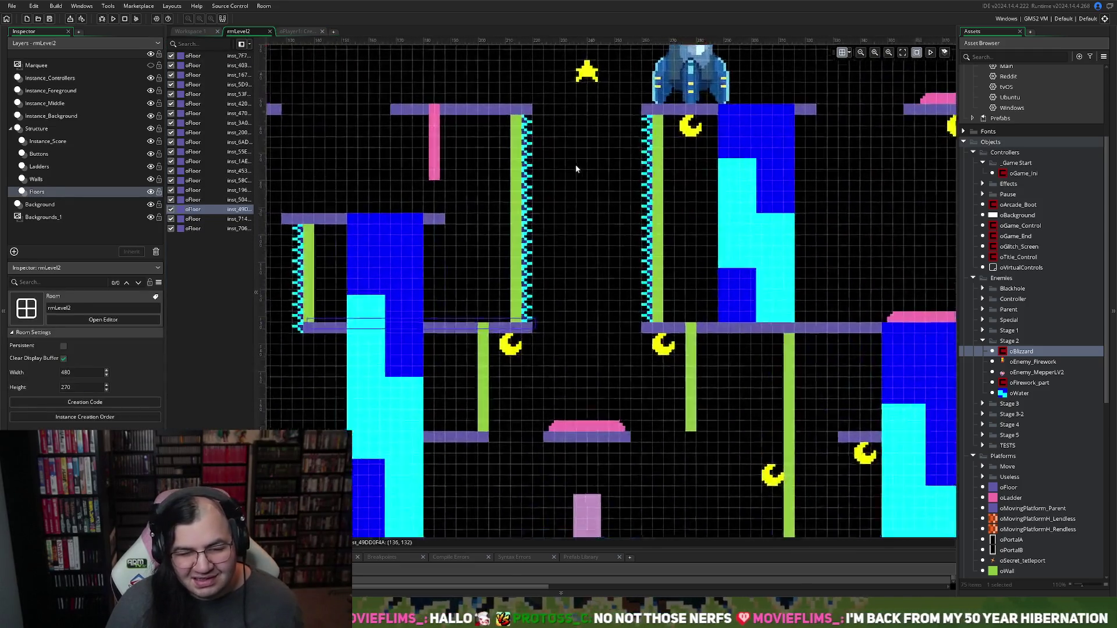
scroll(534, 216, left, 3)
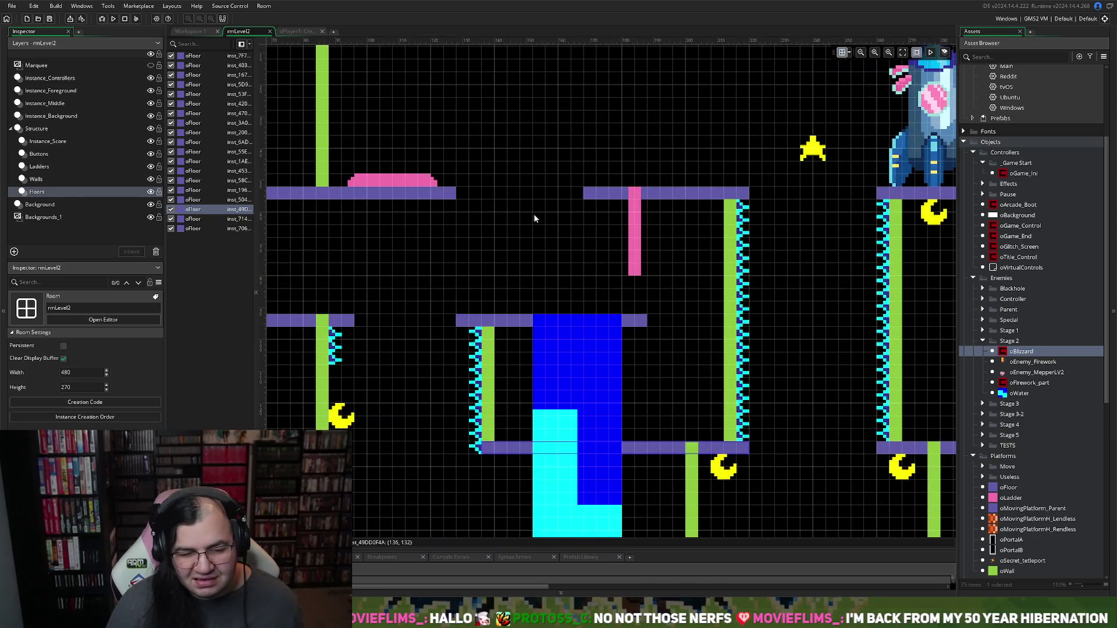
click(456, 196)
mouse_move(456, 193)
mouse_down()
mouse_move(530, 199)
mouse_move(519, 198)
mouse_up()
scroll(621, 208, right, 3)
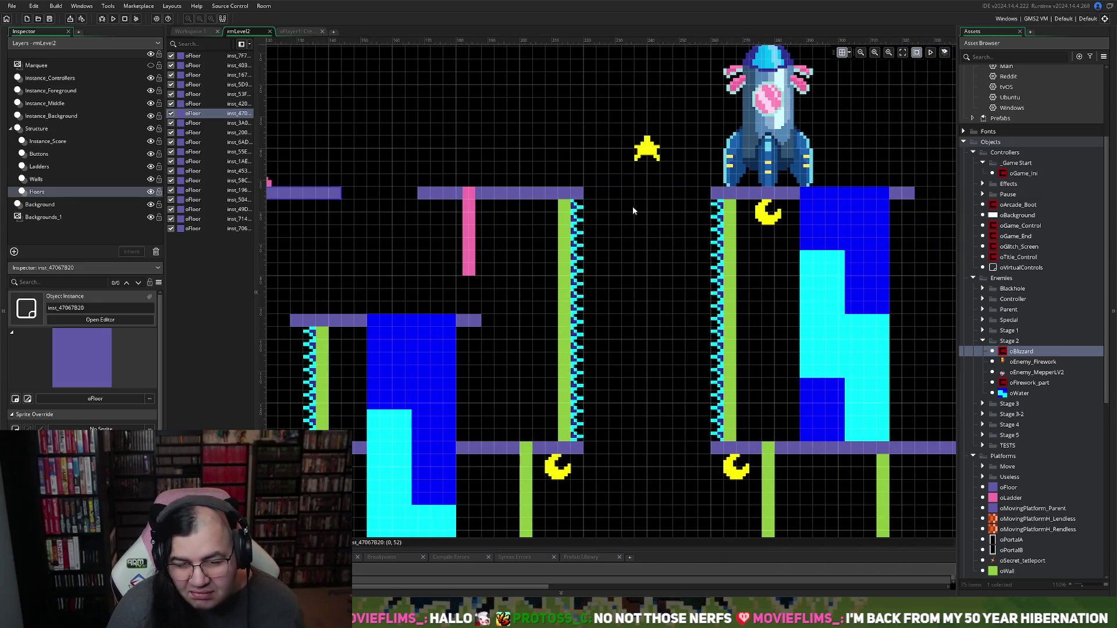
click(586, 196)
drag(589, 192, 606, 194)
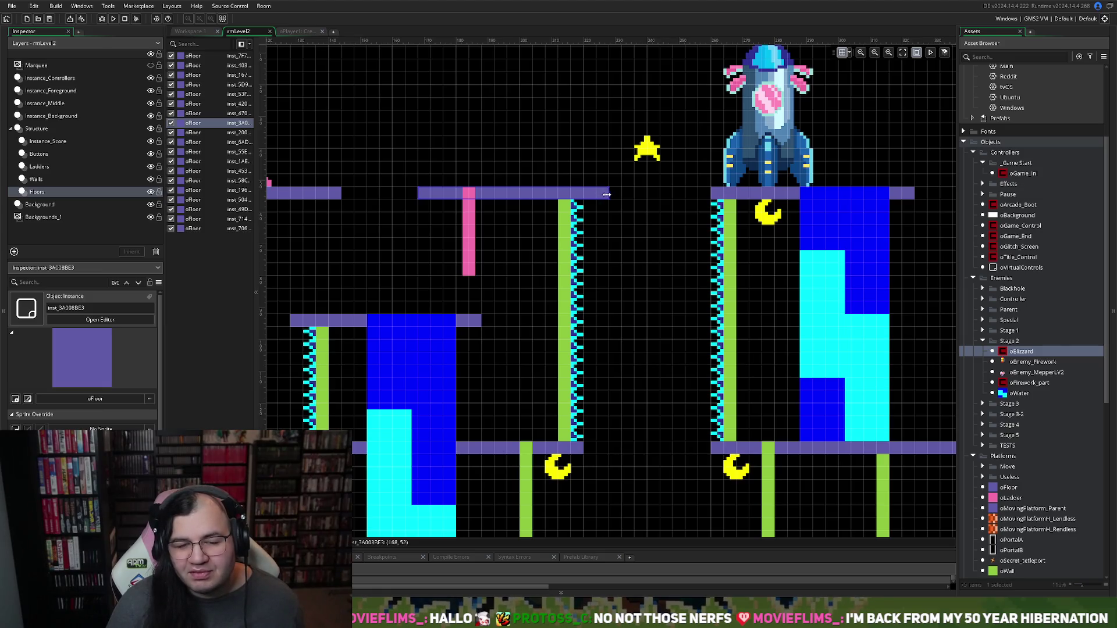
click(716, 194)
drag(711, 191, 682, 193)
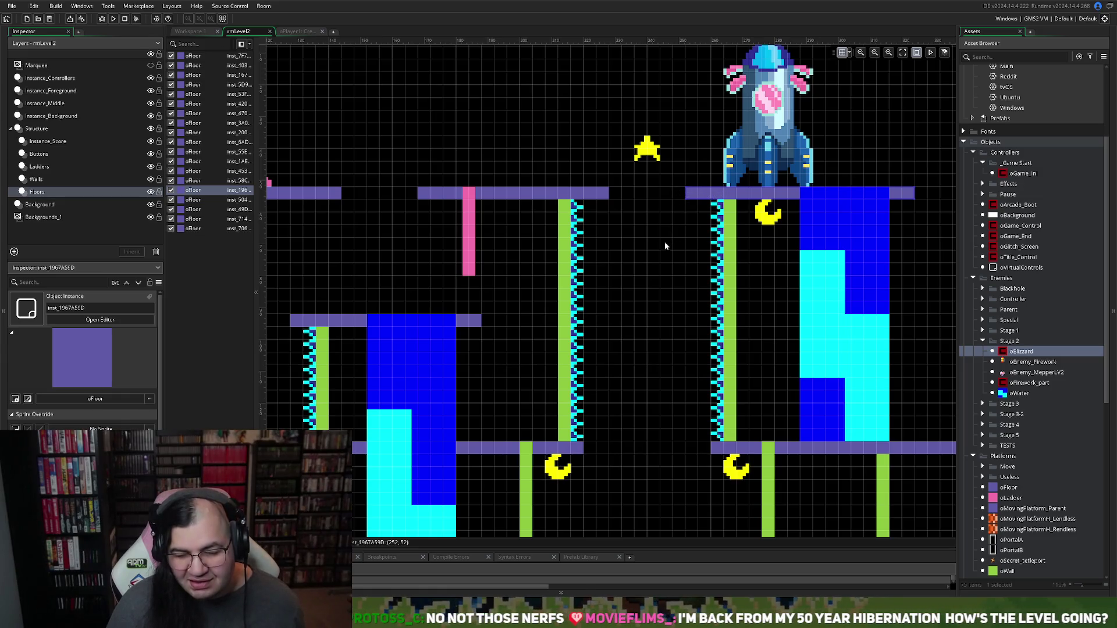
scroll(655, 265, down, 5)
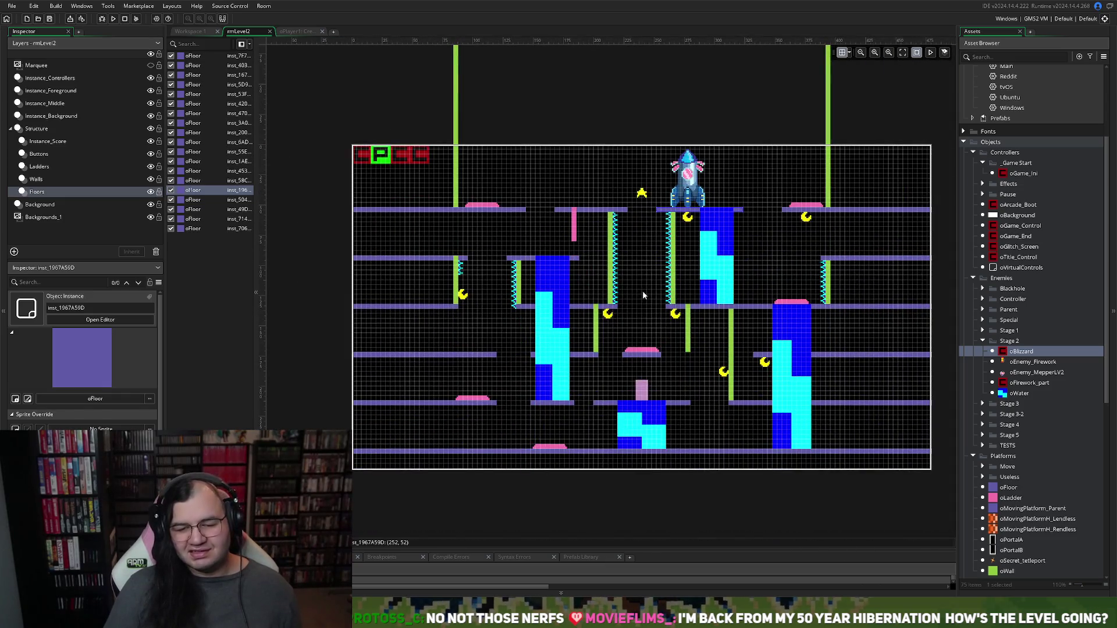
click(806, 217)
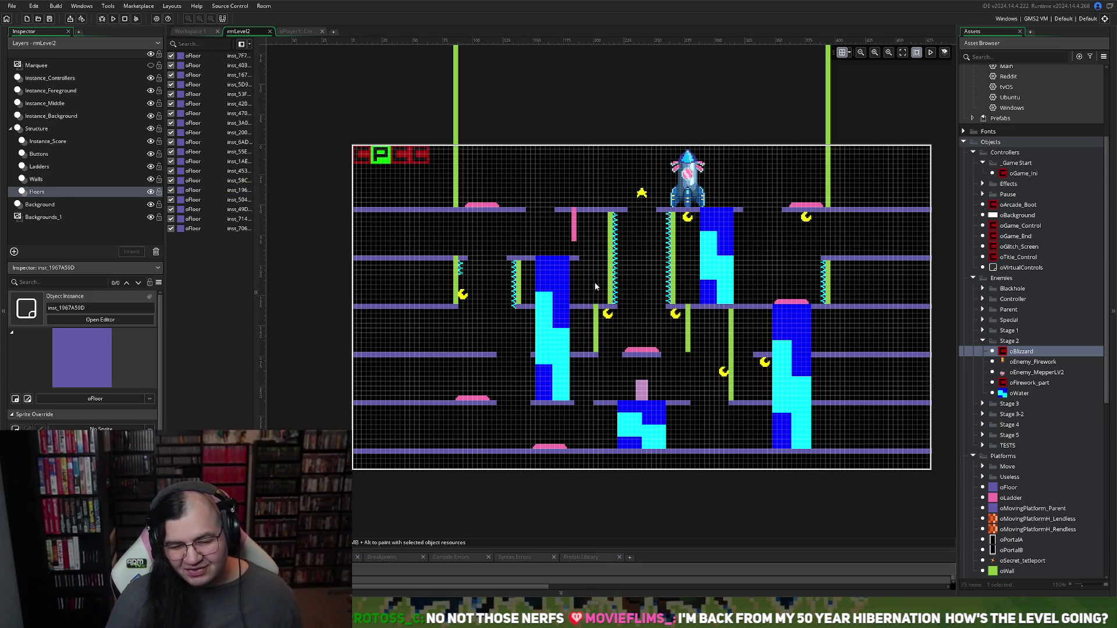
click(54, 145)
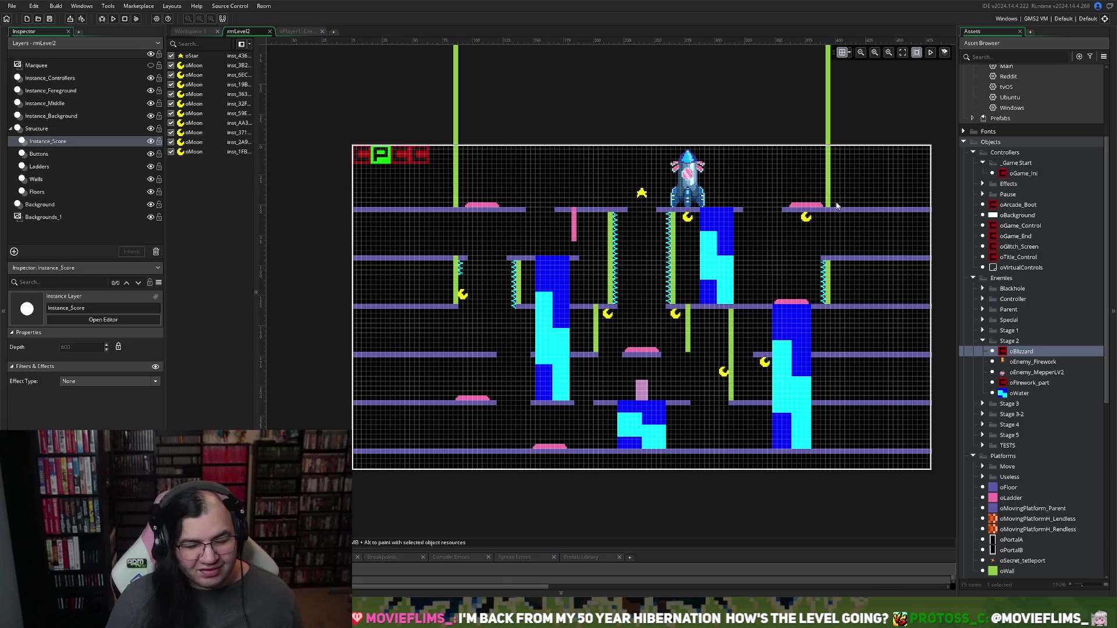
Step: Move two oMoon pickups to new grid spots and run the game again
mouse_move(803, 223)
mouse_down()
mouse_move(623, 293)
mouse_move(634, 311)
mouse_move(591, 278)
mouse_move(648, 278)
mouse_move(629, 247)
mouse_move(629, 292)
mouse_move(628, 250)
mouse_move(628, 271)
mouse_move(589, 286)
mouse_move(562, 275)
mouse_move(530, 291)
mouse_move(606, 386)
mouse_move(529, 385)
mouse_move(482, 362)
mouse_move(484, 350)
mouse_move(629, 377)
mouse_move(637, 402)
mouse_move(597, 416)
mouse_move(737, 400)
mouse_move(750, 342)
mouse_move(719, 351)
mouse_move(735, 338)
mouse_move(704, 281)
mouse_move(640, 288)
mouse_move(627, 244)
mouse_up()
mouse_move(629, 247)
mouse_down()
mouse_move(630, 259)
mouse_move(644, 256)
mouse_move(646, 225)
mouse_move(647, 273)
mouse_move(648, 255)
mouse_up()
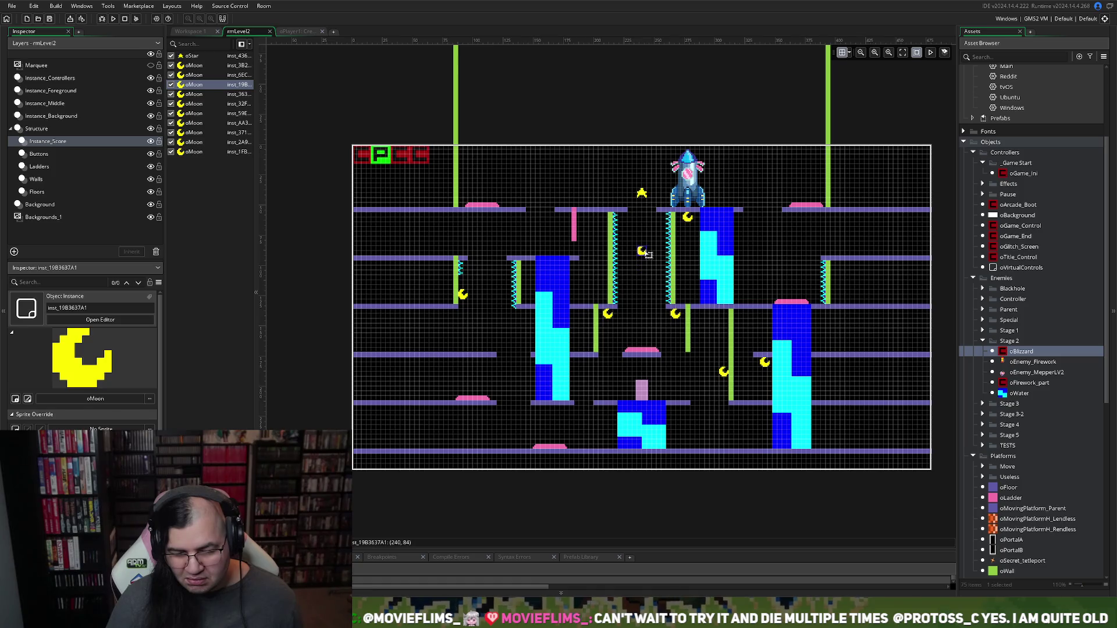
mouse_move(725, 373)
mouse_down()
mouse_move(728, 384)
mouse_move(715, 382)
mouse_up()
click(720, 403)
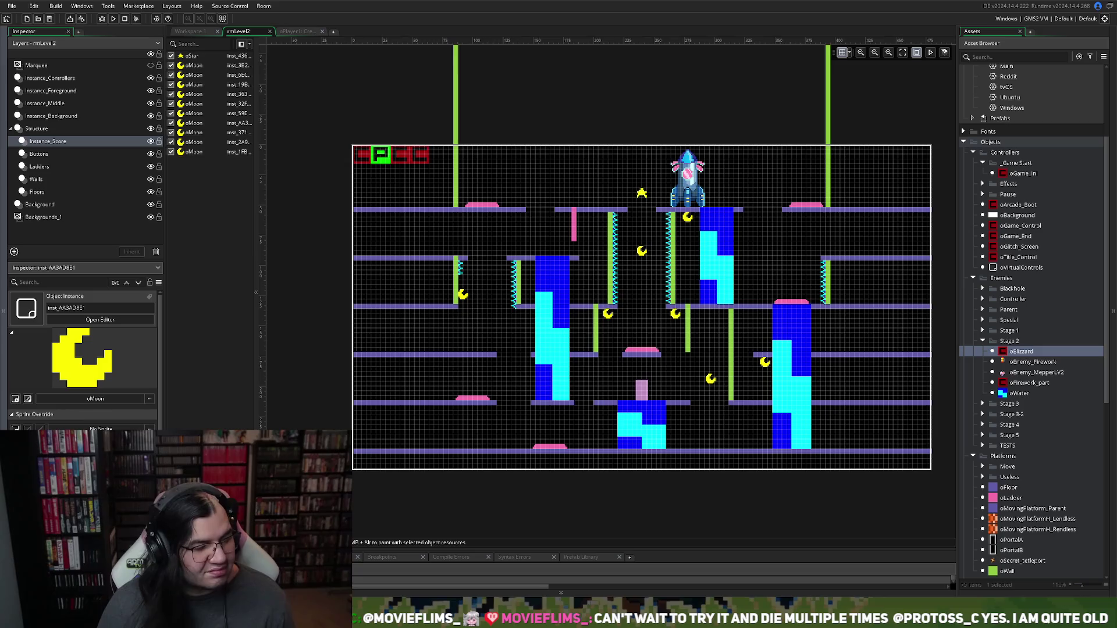
click(113, 19)
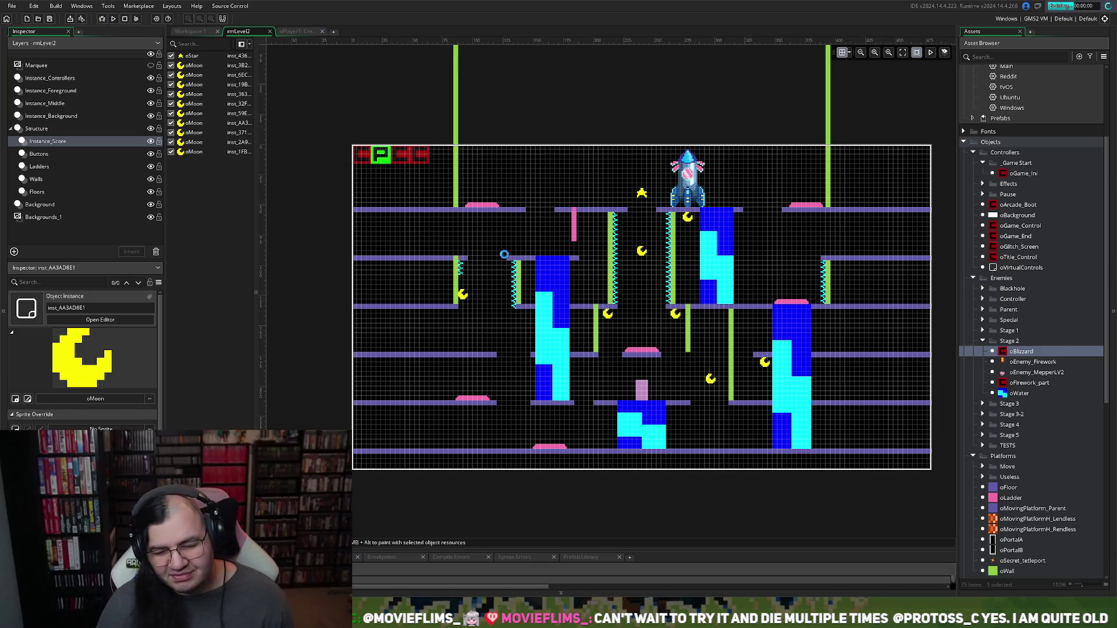